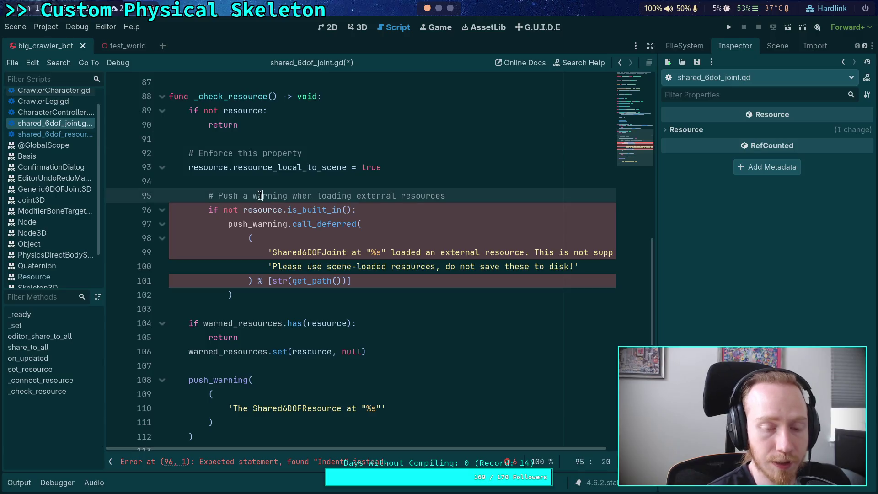
Step: Dedent the old warning block and add _push_warning.call_deferred() under the is_built_in check
key(shift+Tab)
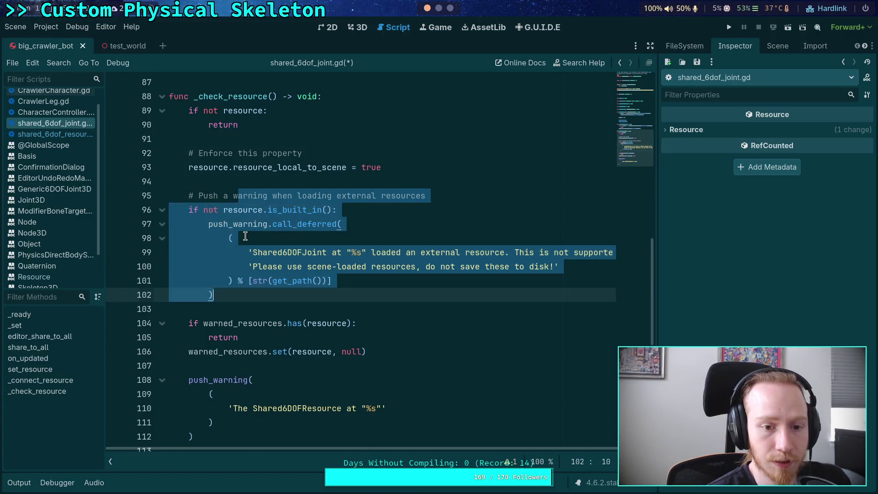
click(366, 209)
key(Return)
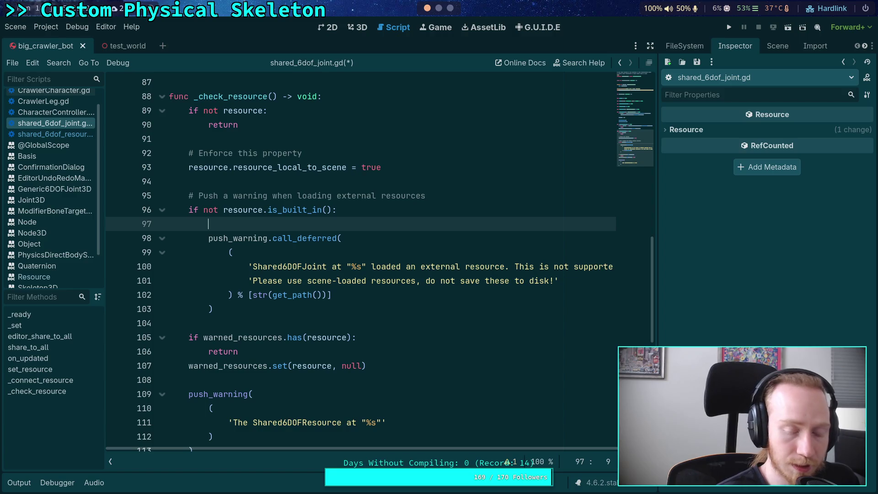
text(_)
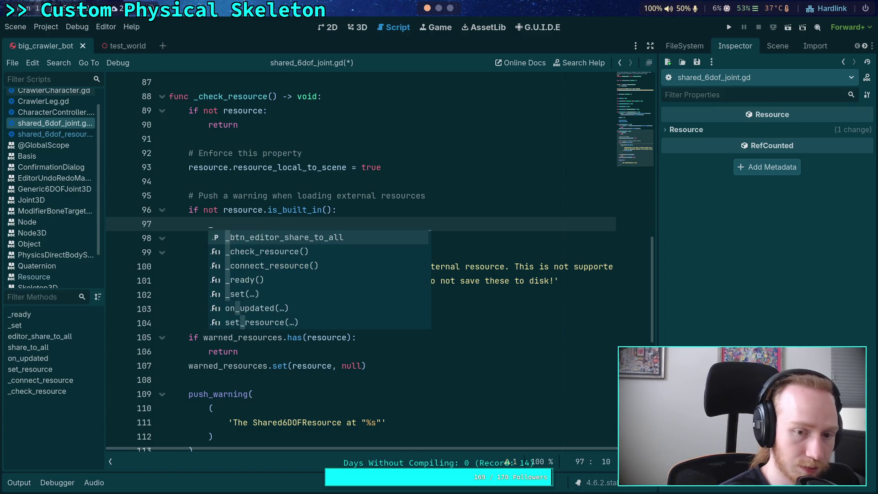
text(push_)
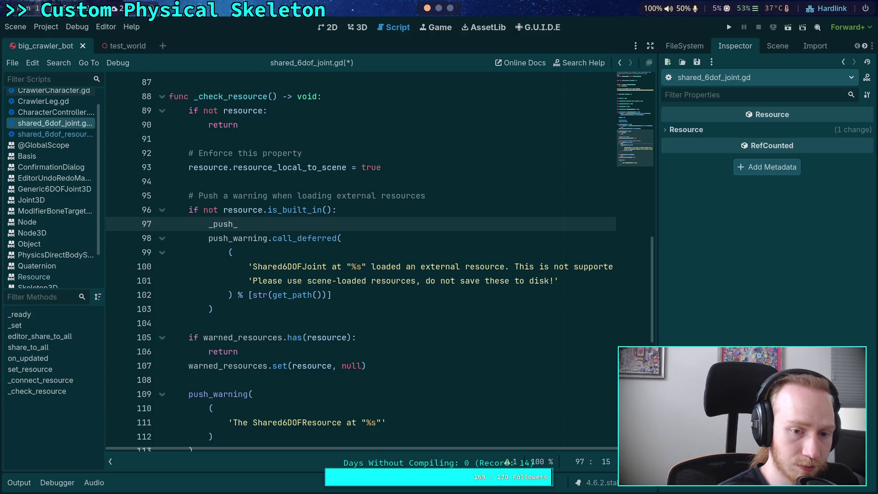
text(warning)
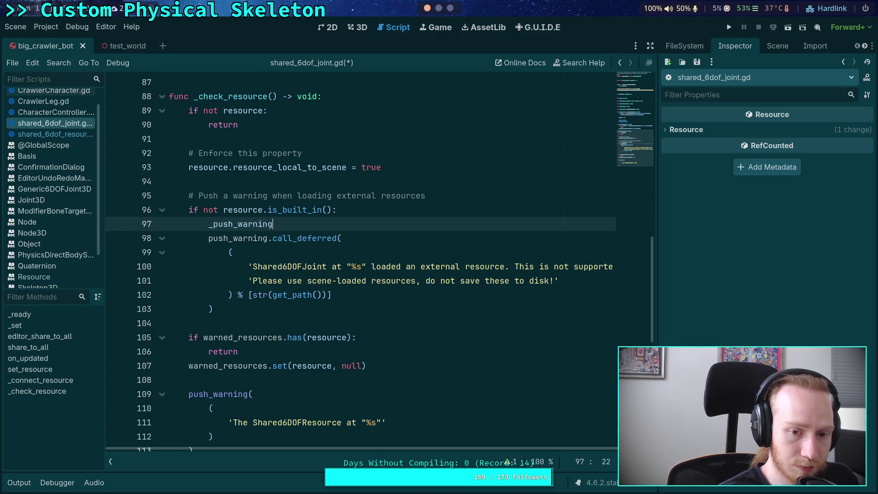
text(.call_def)
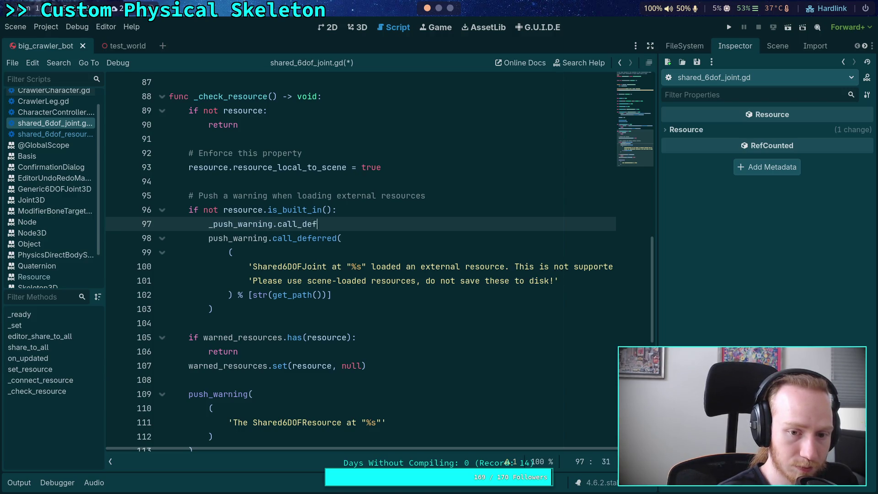
text(erred())
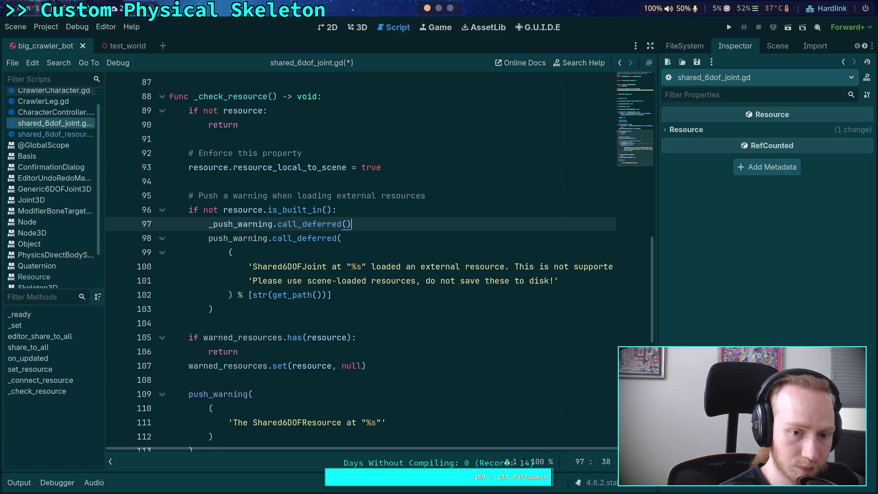
key(Return)
Step: Dedent the old warning code out of the function, leaving a blank line for a new function
scroll(353, 208, down, 1)
drag(207, 210, 214, 280)
key(shift+Tab)
click(255, 195)
scroll(332, 212, up, 2)
key(Return)
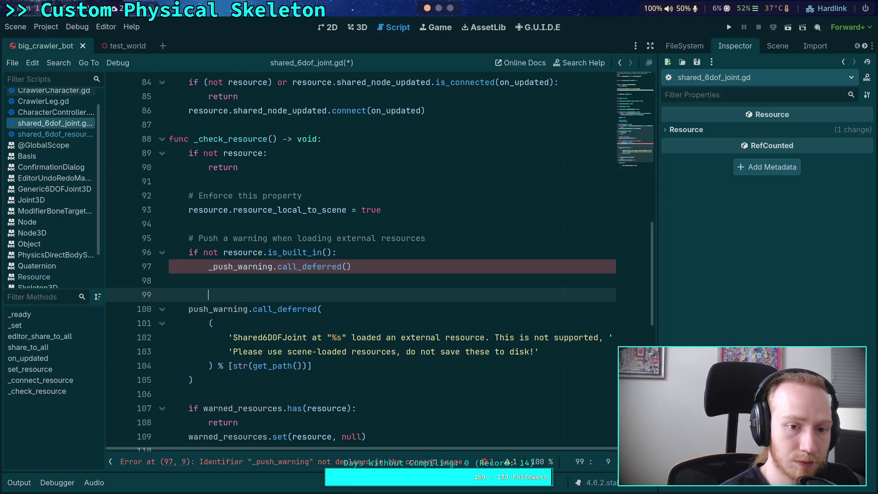
Step: Declare func _push_warning() -> void: and move the warning call below the warned_resources check
text(fun)
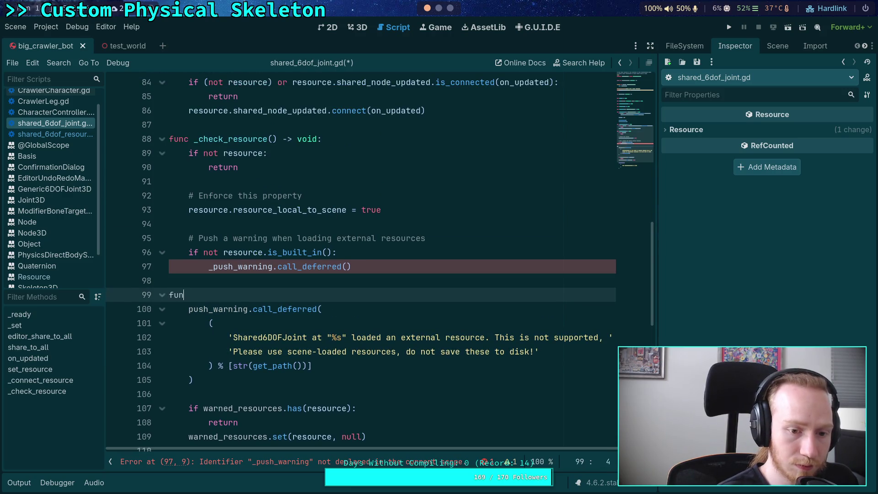
text(c _push_warni)
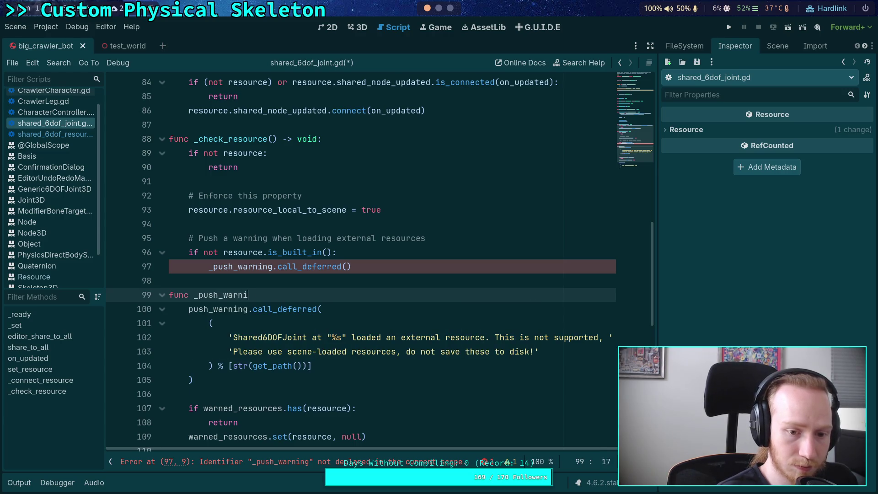
text(ng() -> void:)
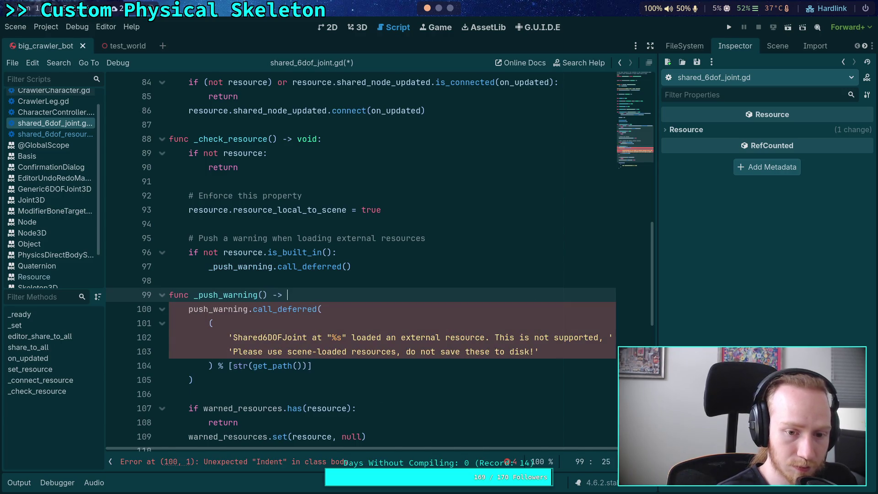
scroll(332, 197, down, 1)
scroll(321, 206, down, 2)
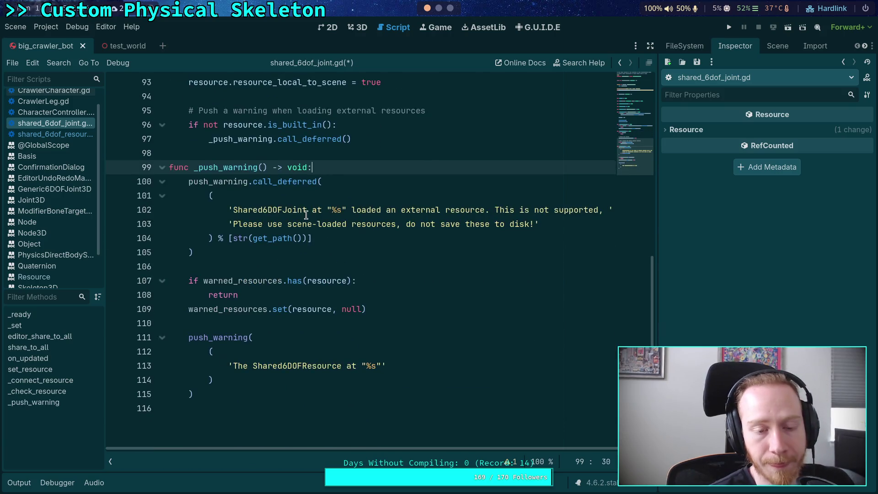
scroll(292, 230, up, 1)
mouse_move(197, 295)
mouse_down()
mouse_move(215, 252)
mouse_move(190, 225)
mouse_up()
key(alt+Down)
key(alt+Down)
key(alt+Down)
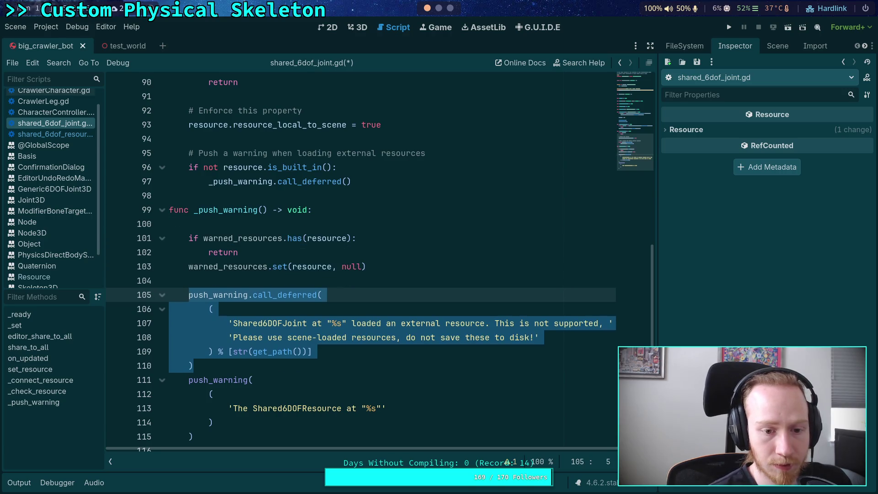
Step: Delete the duplicate push_warning block, drop .call_deferred, and remove the stray blank line
click(213, 423)
drag(216, 436, 231, 365)
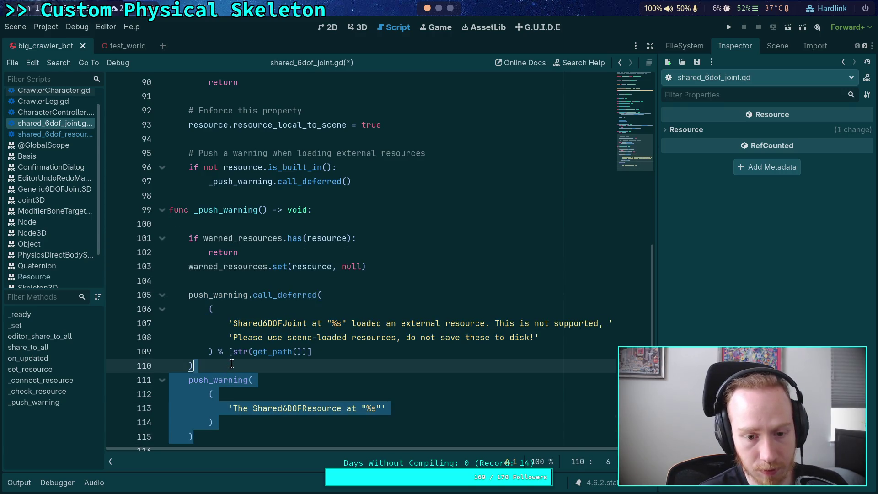
key(BackSpace)
drag(251, 295, 316, 294)
key(BackSpace)
click(263, 280)
click(263, 224)
key(BackSpace)
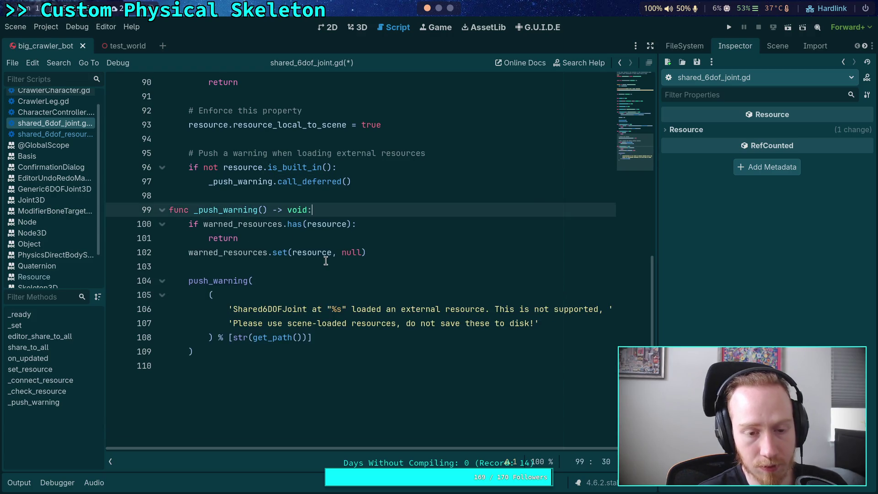
click(326, 264)
scroll(319, 263, up, 2)
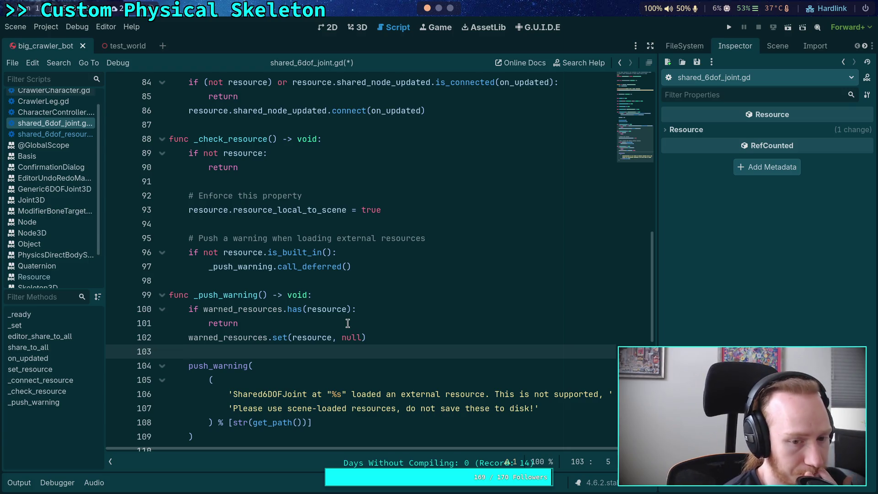
scroll(359, 325, down, 2)
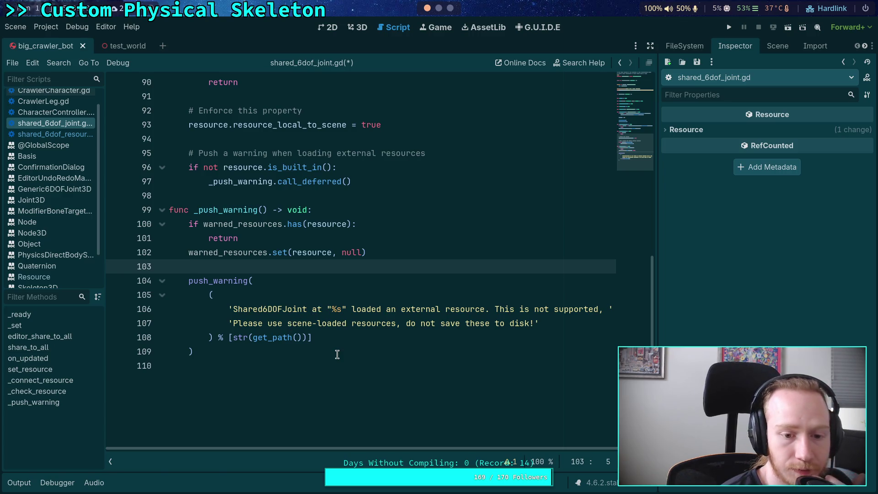
click(446, 309)
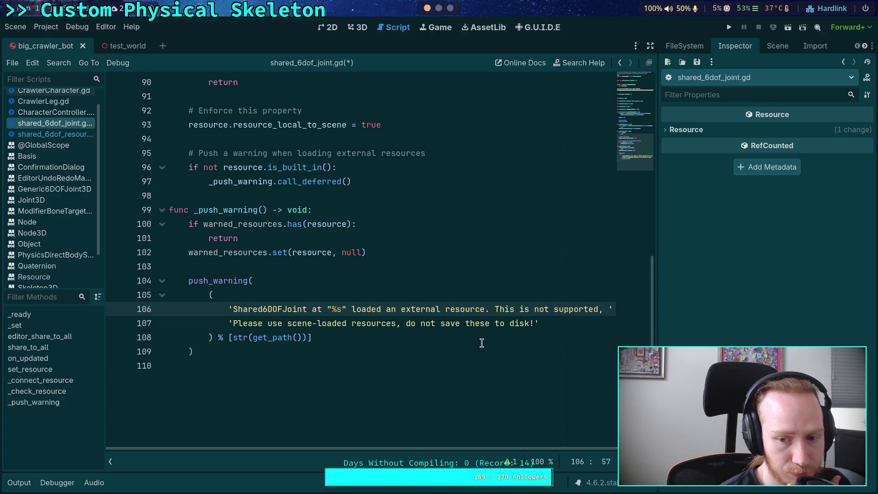
mouse_move(602, 448)
mouse_down()
mouse_move(610, 449)
mouse_move(506, 443)
mouse_up()
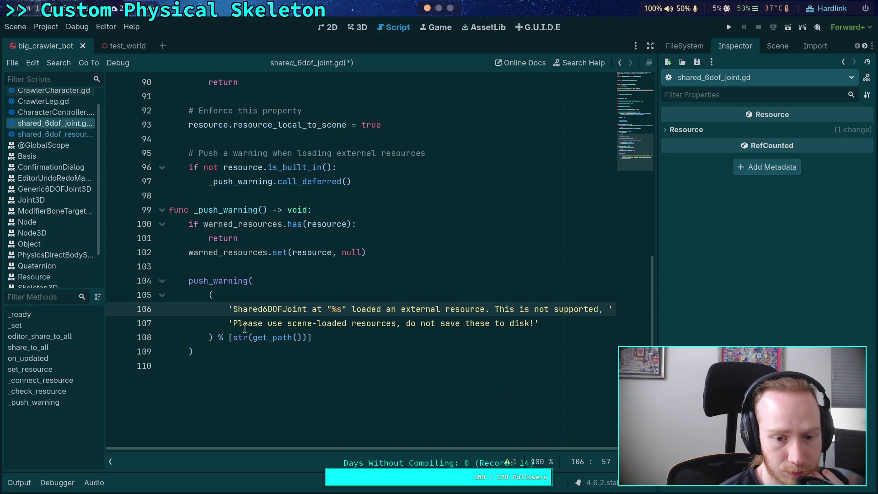
click(484, 311)
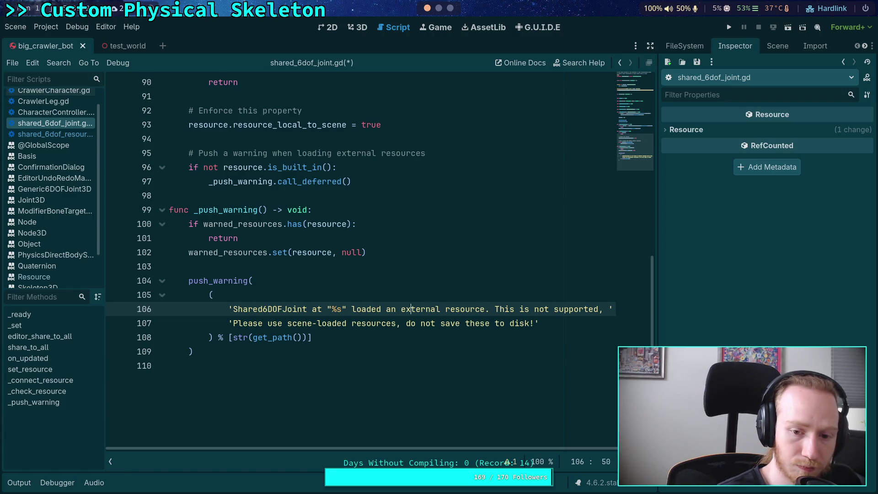
key(BackSpace)
key(BackSpace)
Step: Reword the warning to mention loading an external Shared6DOFResource from %s
text(the)
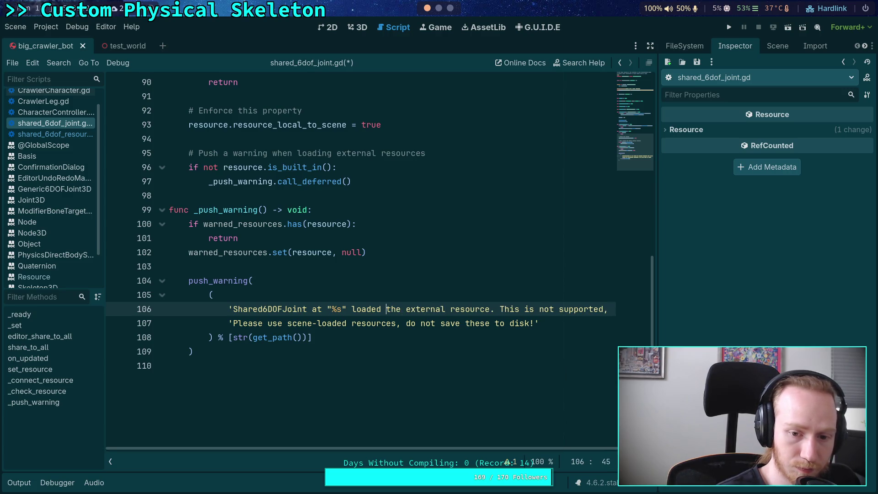
key(Delete)
key(Delete)
key(Delete)
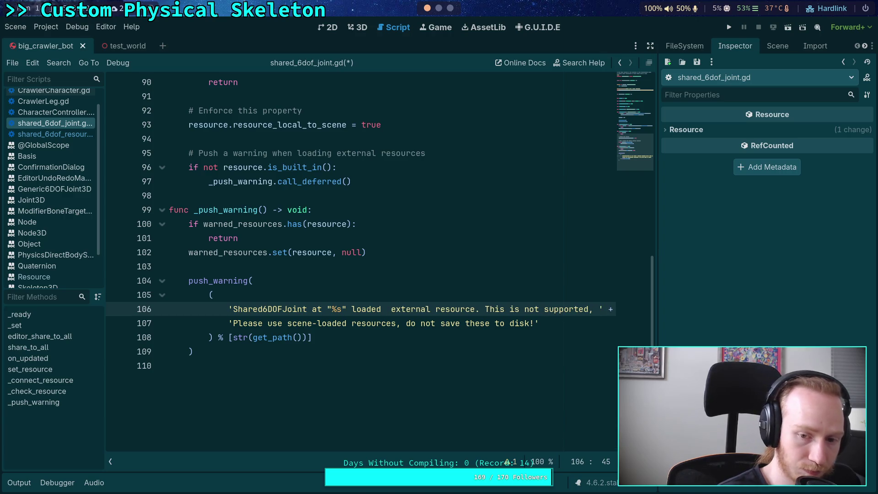
text(an)
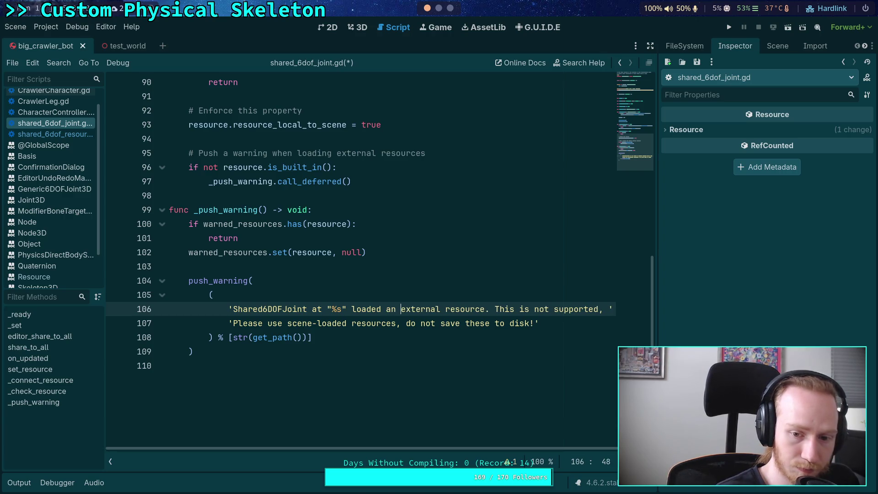
key(ctrl+Delete)
text(Shared6DOFY)
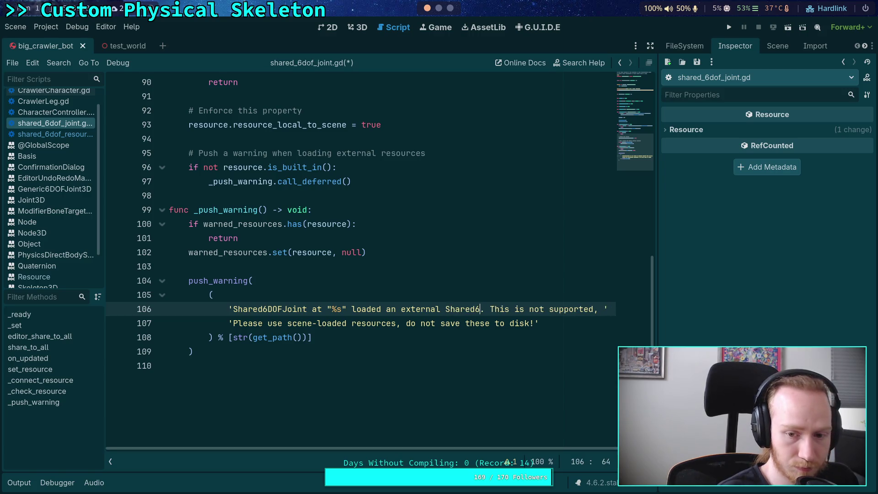
key(BackSpace)
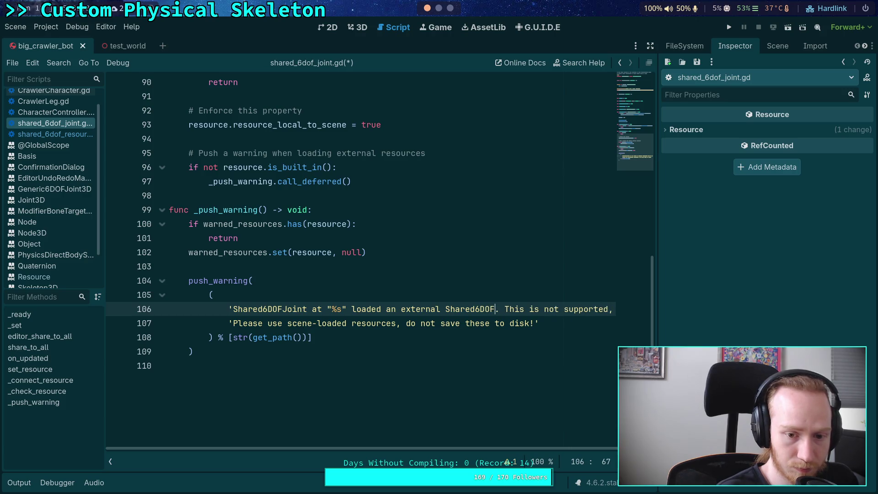
text(Resource fr)
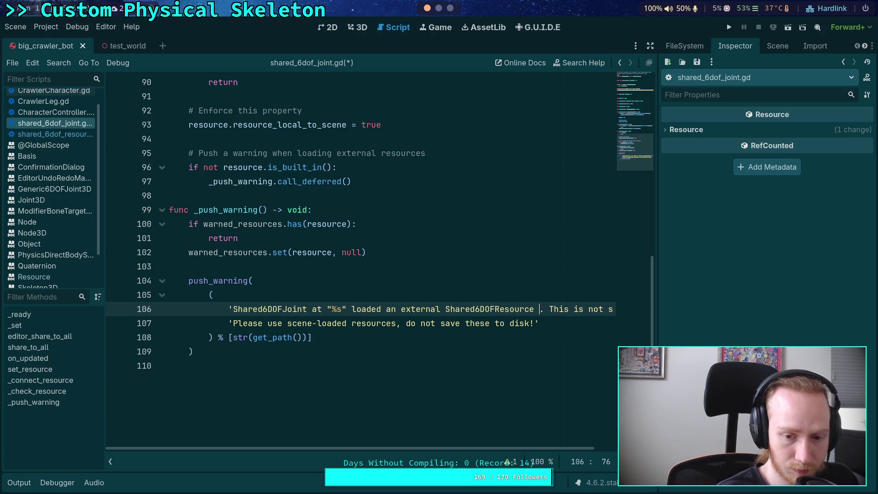
text(om)
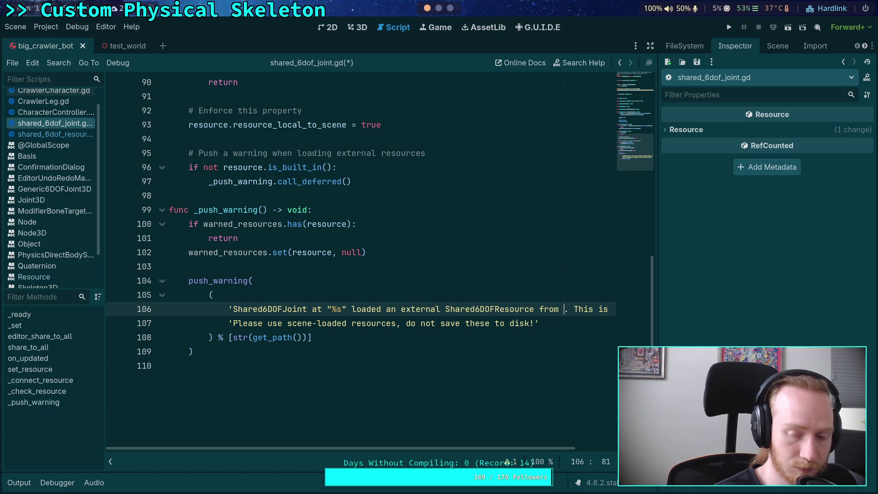
text(%s)
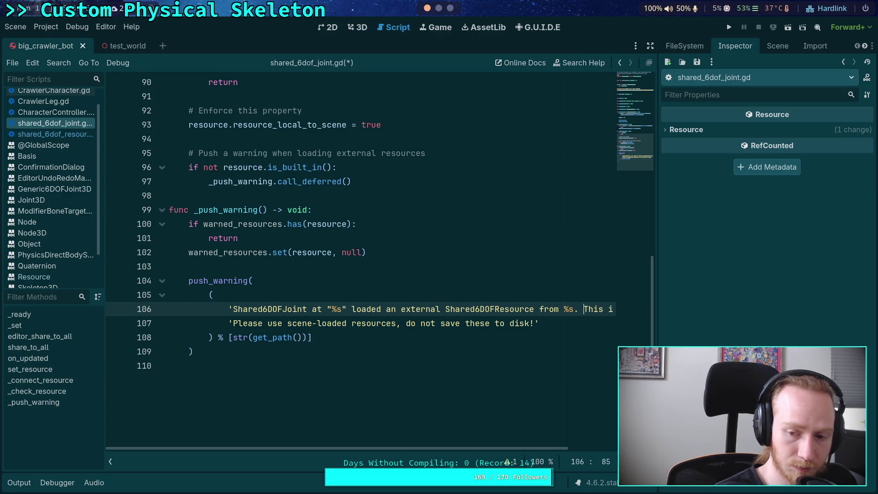
Step: End the first message line with \n' + and start a concatenated second string line
key(BackSpace)
text(\s)
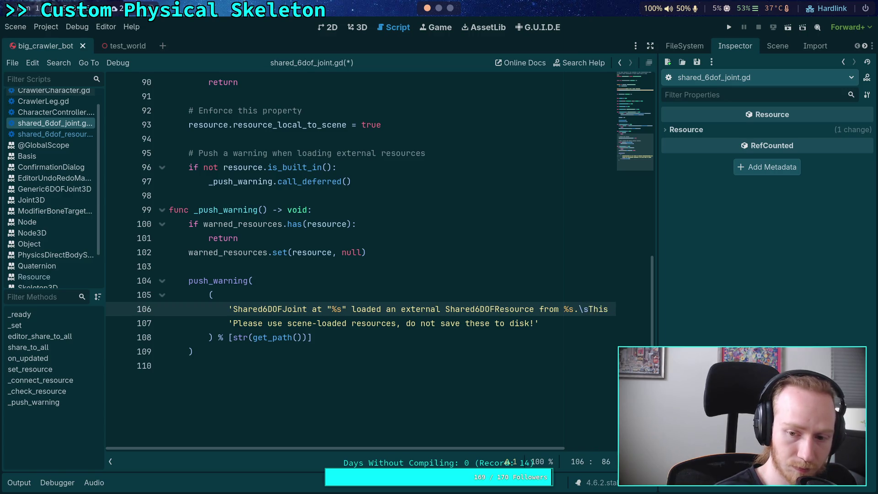
key(BackSpace)
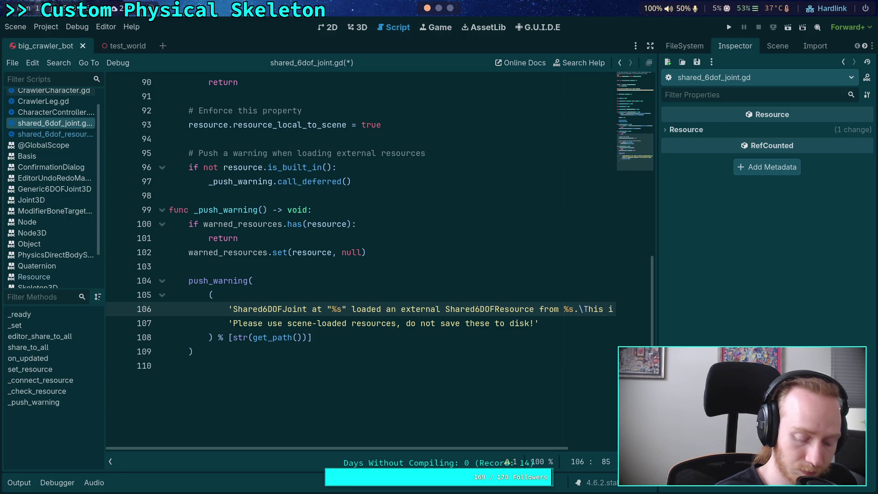
text(n)
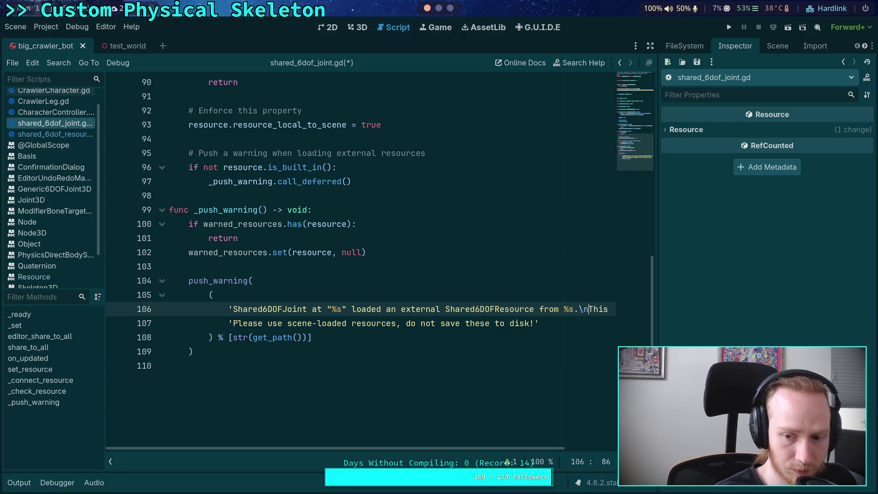
text(")
key(BackSpace)
text(')
text( +)
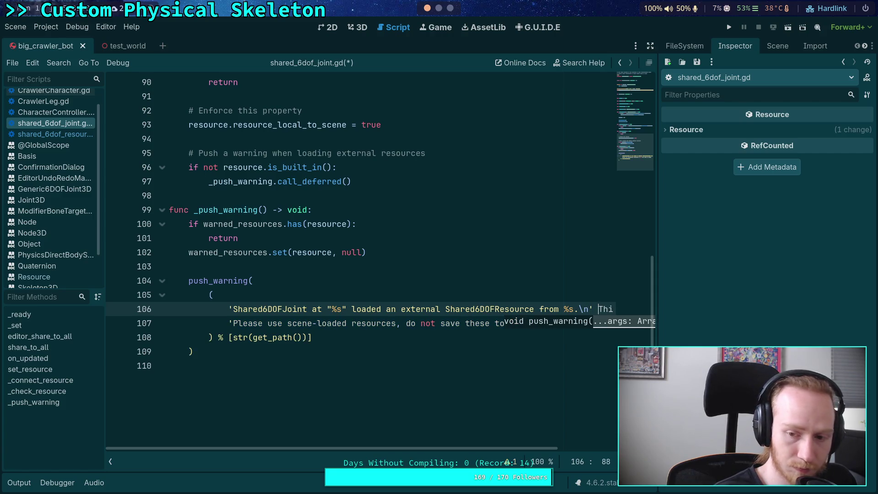
key(Return)
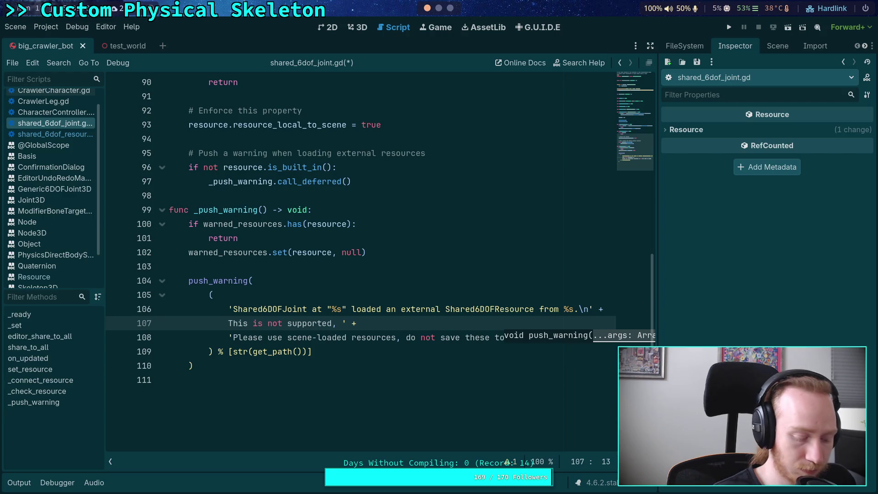
text(')
Step: Join the following message text onto the new line and lowercase 'please'
key(Down)
key(BackSpace)
key(BackSpace)
key(BackSpace)
text(p)
key(Delete)
click(534, 337)
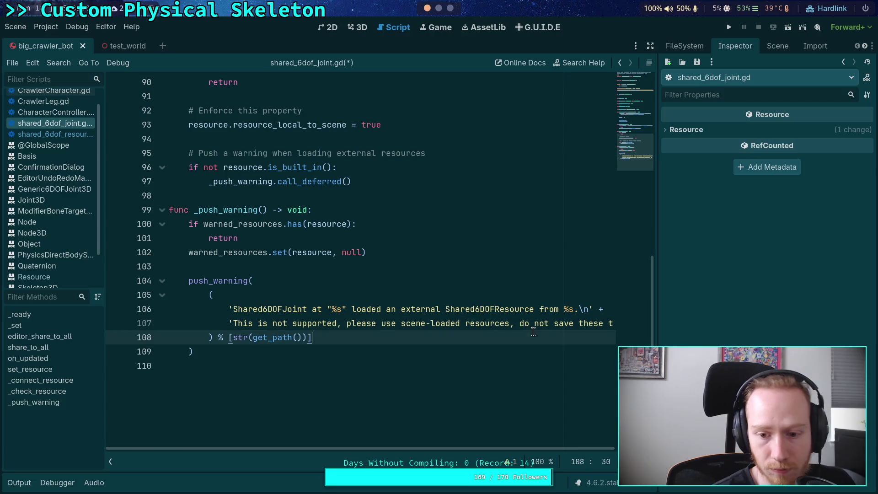
mouse_move(551, 448)
mouse_down()
mouse_move(590, 449)
mouse_move(435, 437)
mouse_up()
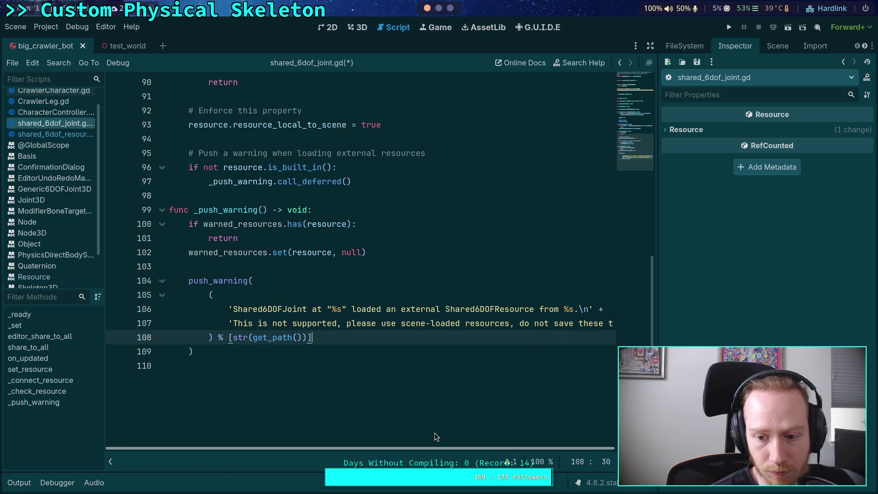
click(434, 434)
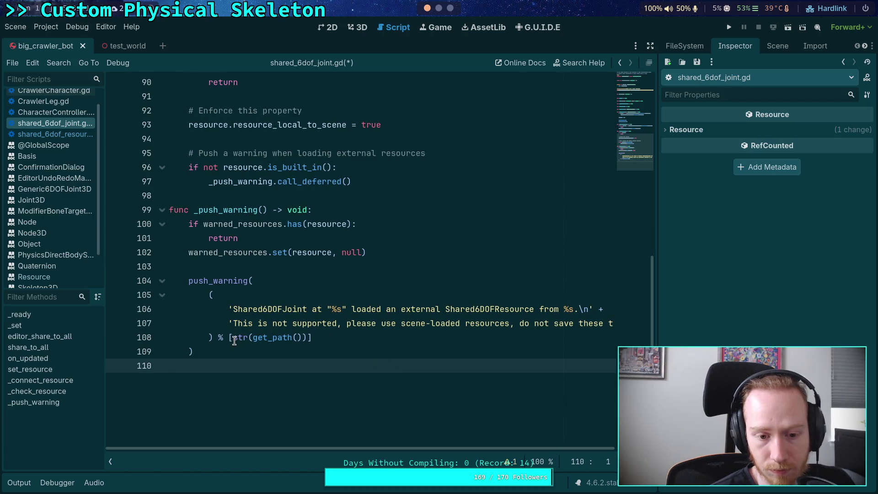
Step: Change the format array to [get_path(), resource], removing the str() wrapper
click(306, 338)
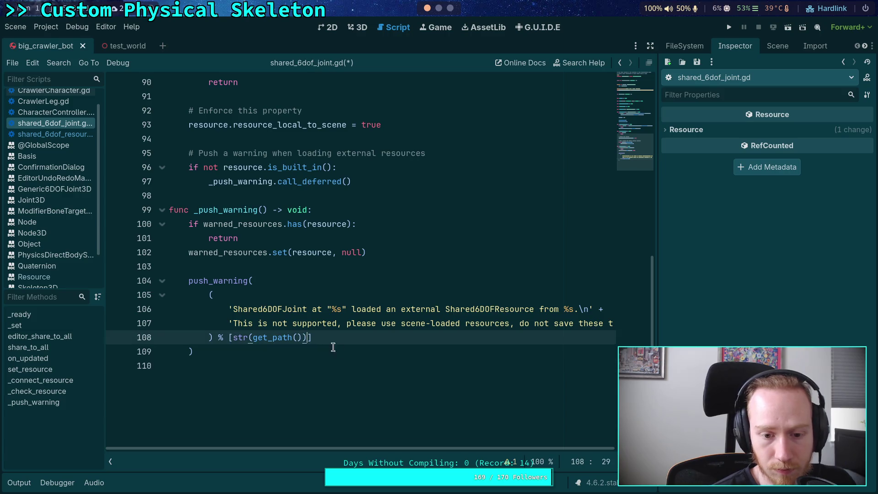
drag(254, 337, 234, 338)
key(BackSpace)
click(286, 337)
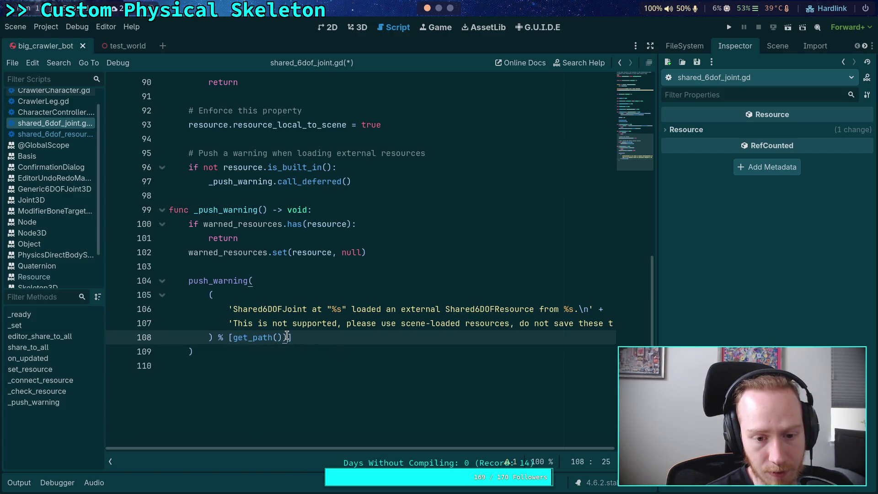
key(BackSpace)
text(, resourc)
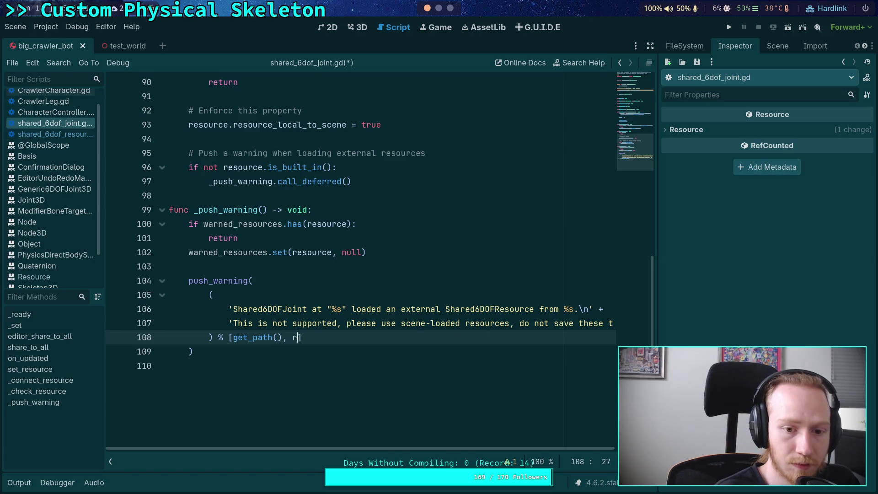
text(e)
double_click(224, 210)
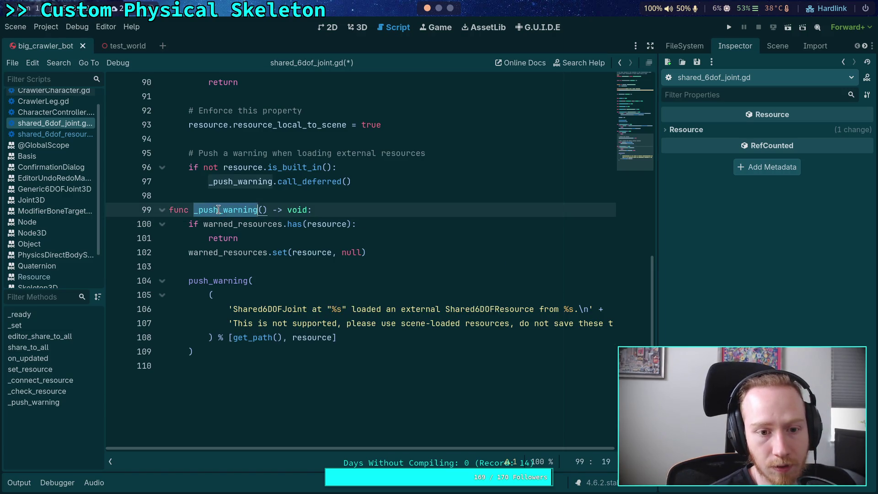
Step: Add a res: Shared6DOFResource parameter to the _push_warning function
scroll(231, 265, up, 2)
scroll(252, 296, down, 1)
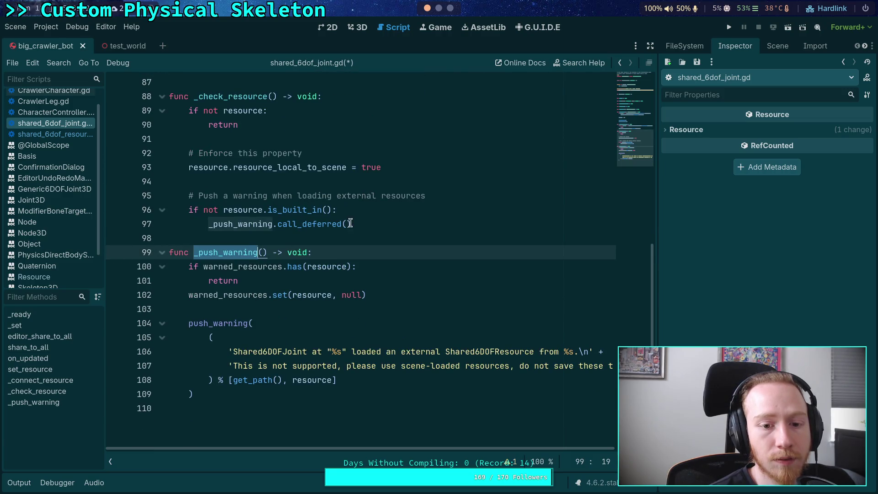
click(264, 253)
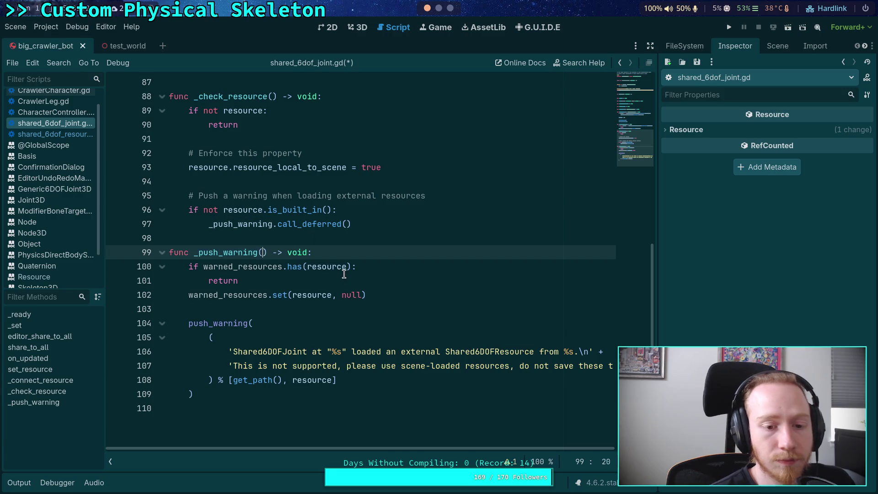
text(resource)
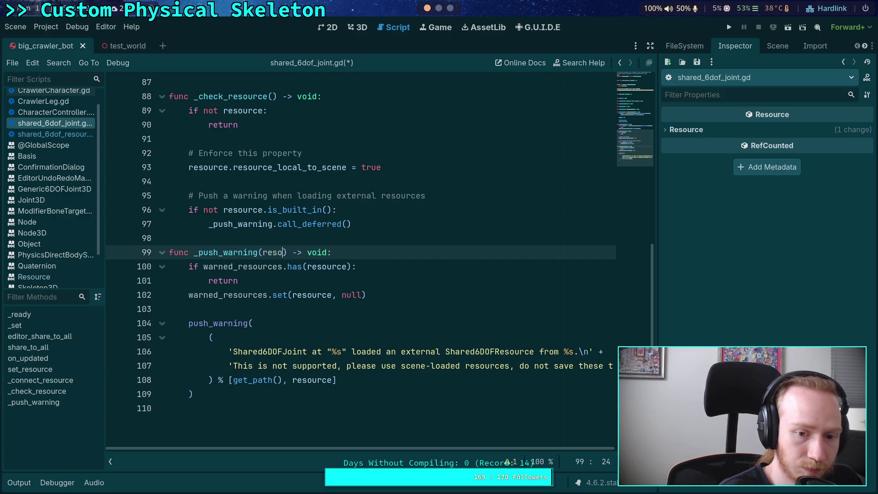
key(BackSpace)
key(BackSpace)
key(BackSpace)
text(: )
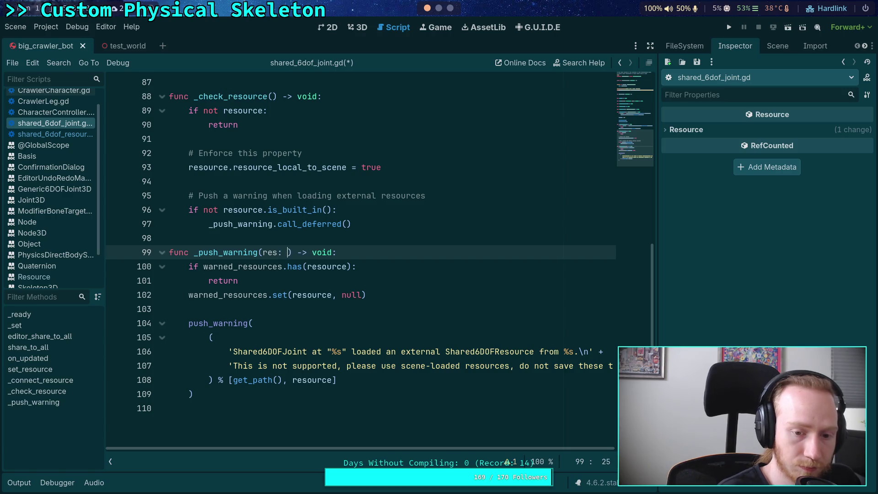
text(Shared)
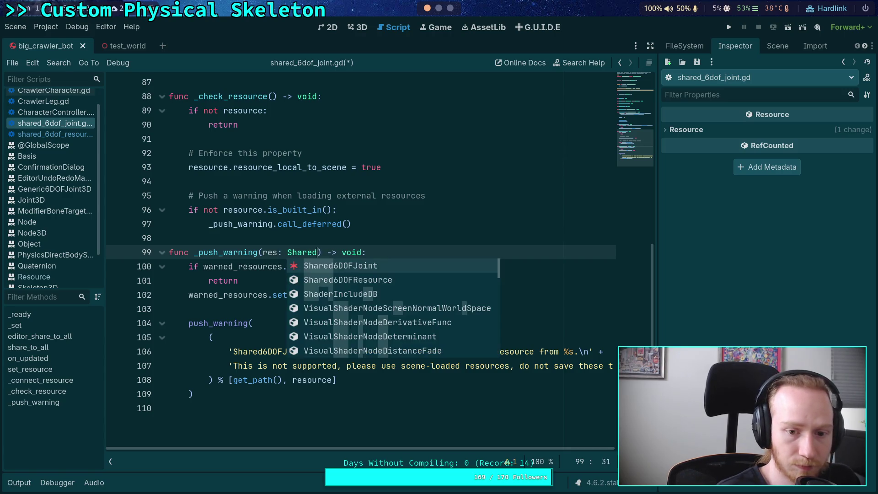
key(Down)
key(Return)
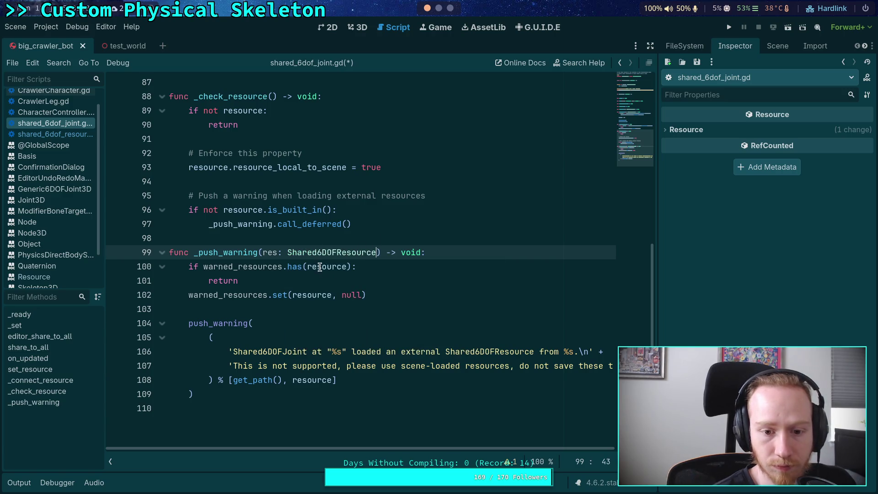
Step: Rename resource to res on lines 100, 102 and 108
drag(322, 267, 349, 268)
key(BackSpace)
drag(308, 295, 333, 295)
key(BackSpace)
drag(308, 380, 337, 380)
key(BackSpace)
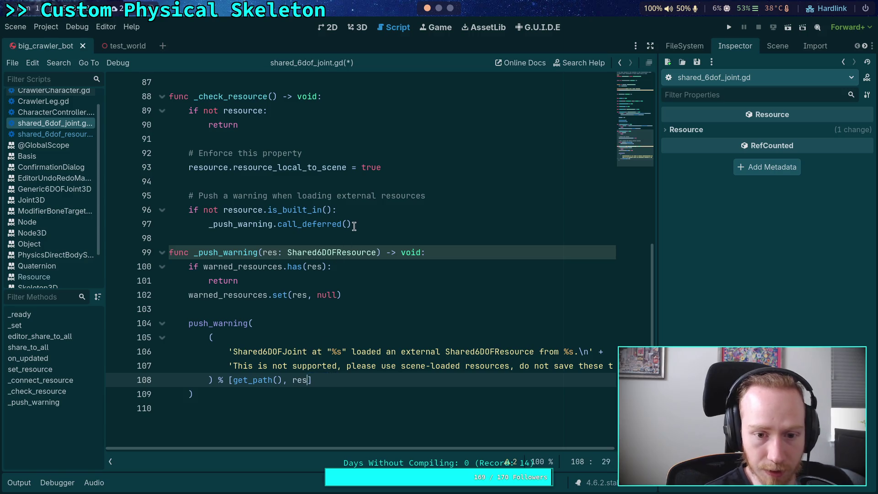
Step: Pass resource through the deferred call as _push_warning.call_deferred(resource) on line 97
click(350, 224)
text(resource)
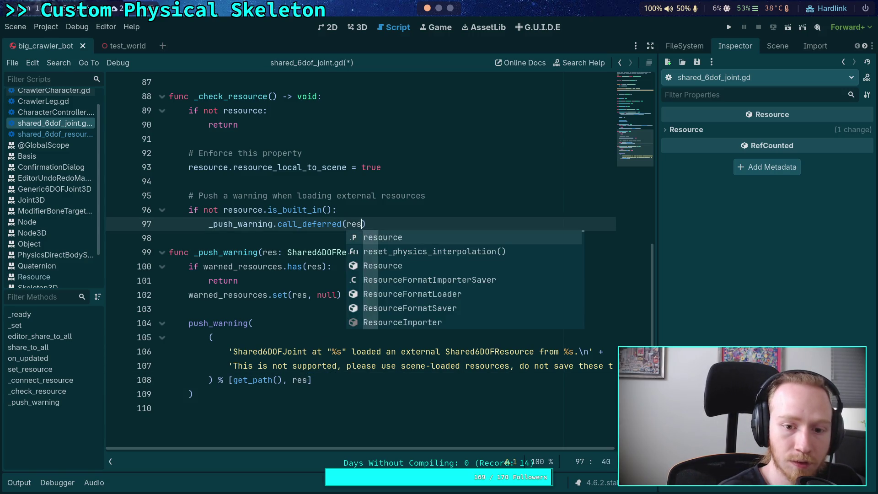
text())
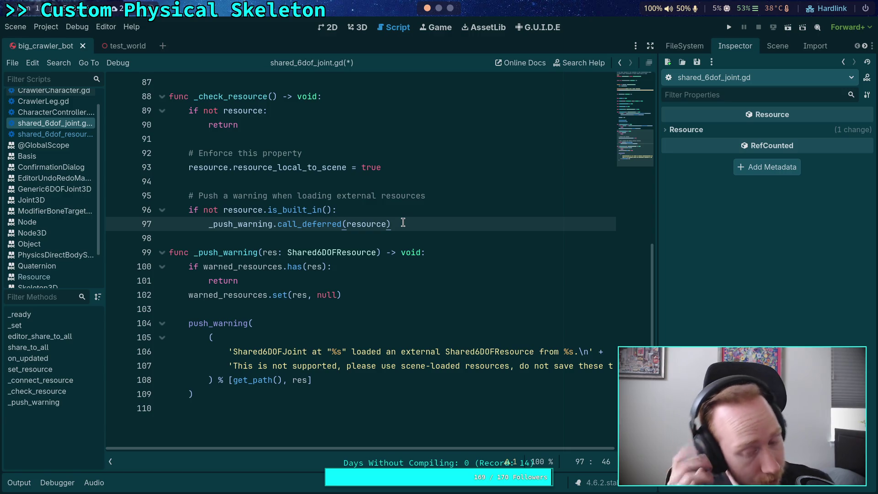
click(417, 305)
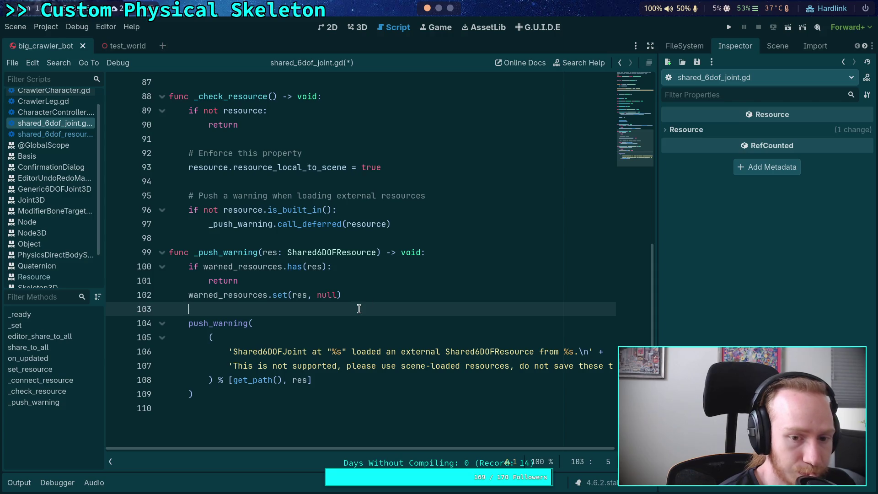
drag(664, 344, 708, 344)
click(580, 364)
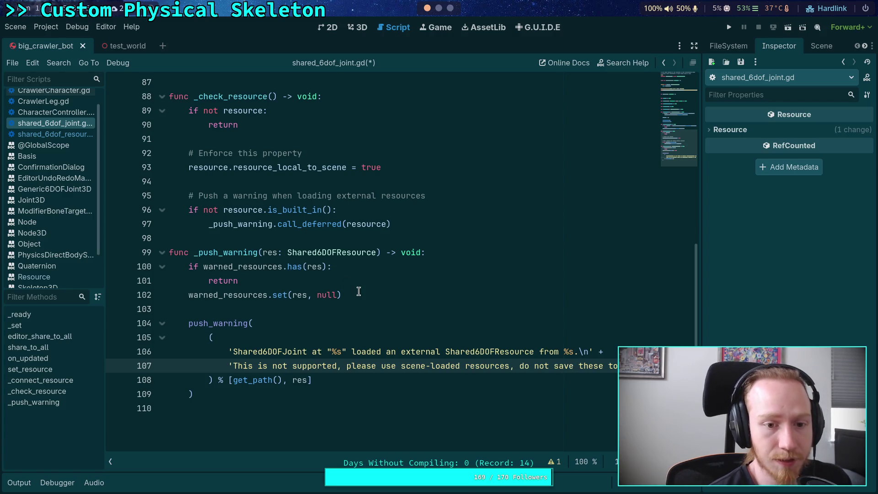
double_click(355, 224)
click(274, 266)
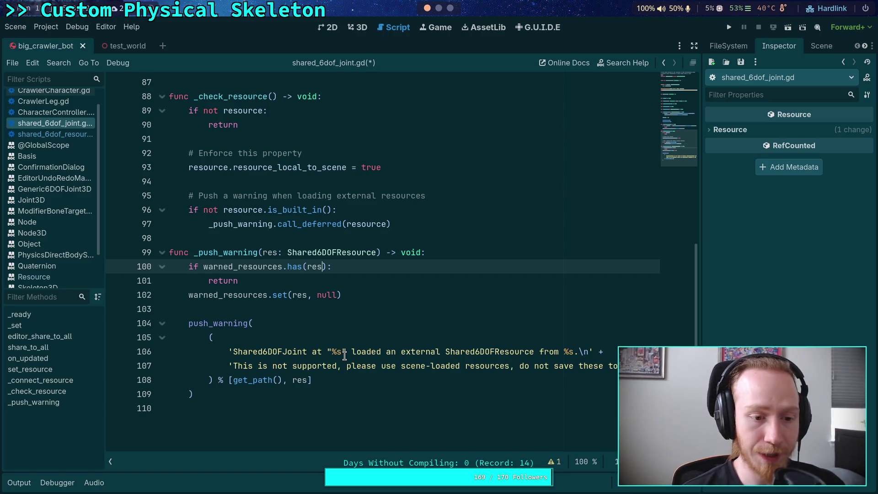
Step: Change line 108's format argument to res.resource_path and save shared_6dof_joint.gd
click(366, 380)
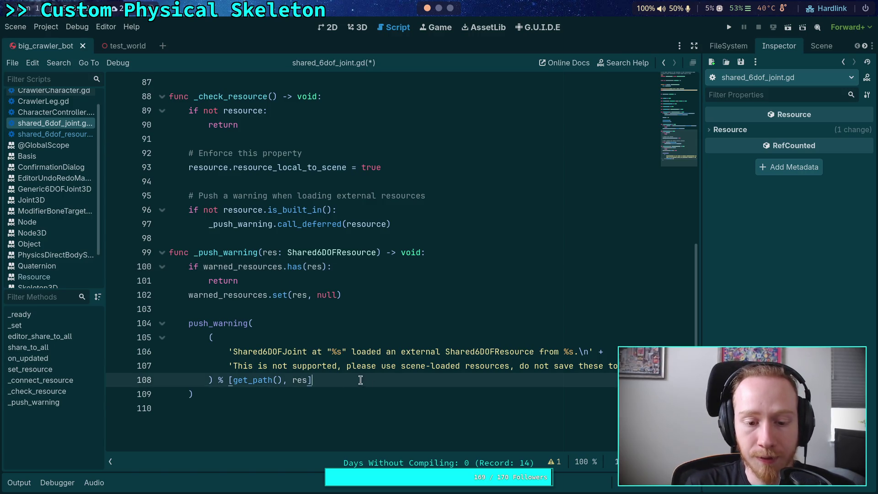
text(.pa)
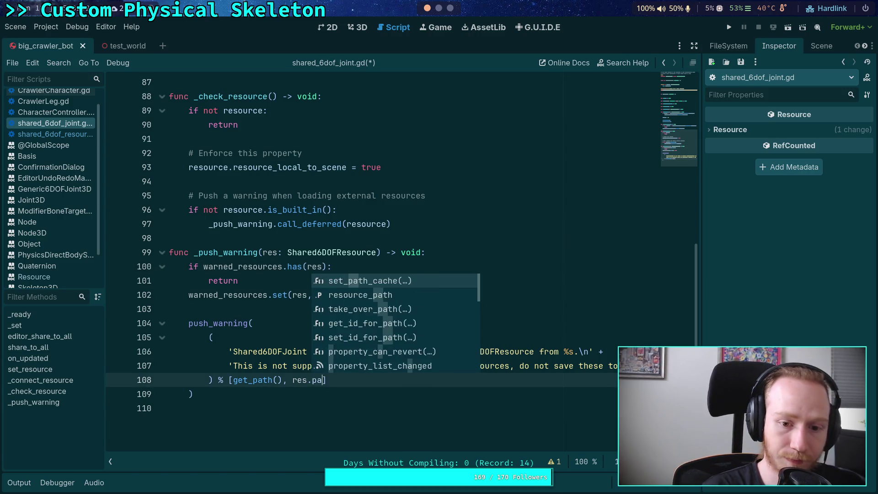
key(Down)
key(Return)
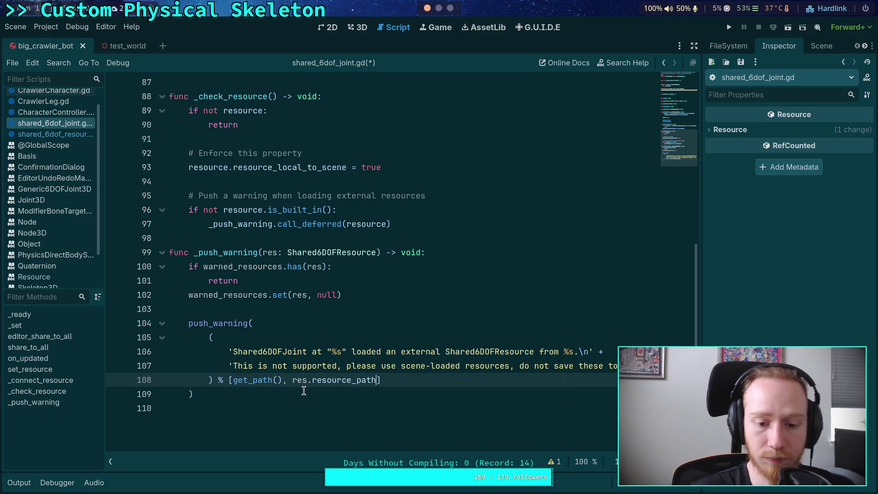
mouse_move(337, 386)
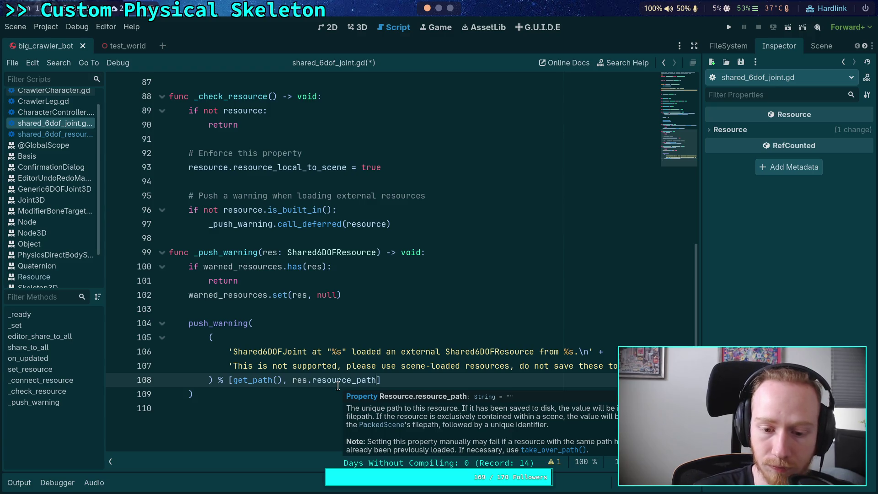
key(ctrl+s)
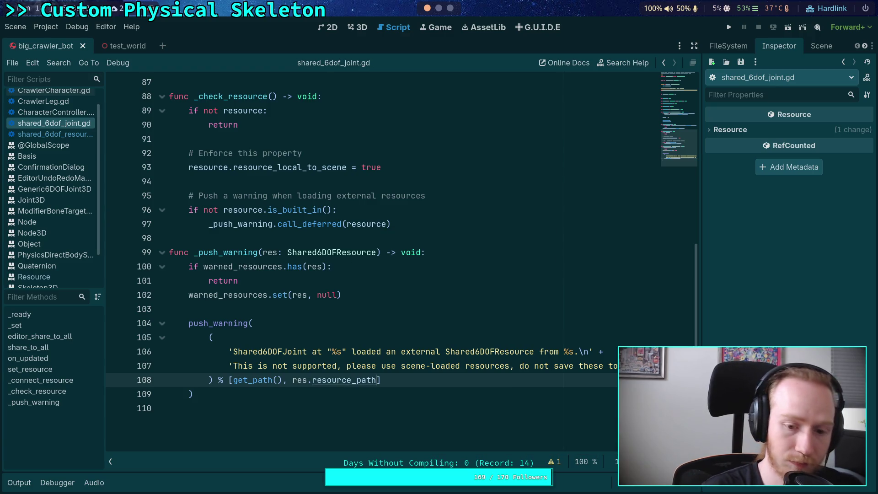
click(395, 327)
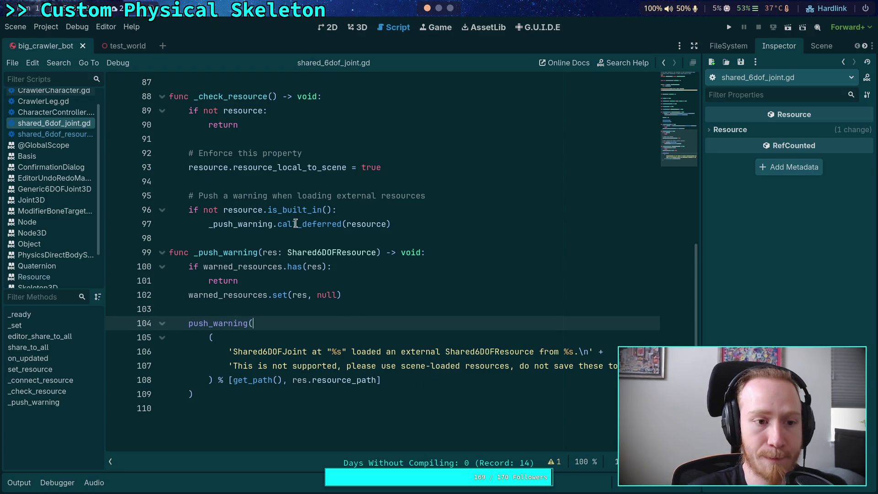
Step: Reload the saved scene and show the output log to check the joint warnings
click(16, 34)
click(68, 225)
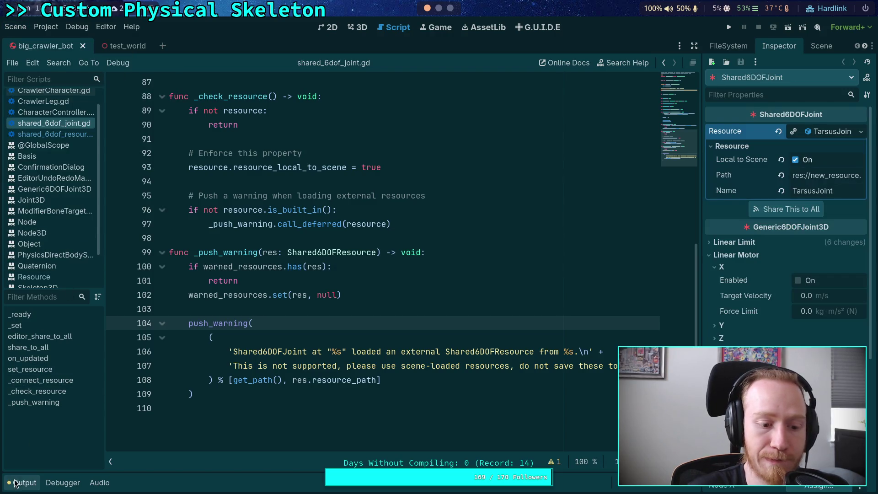
click(21, 482)
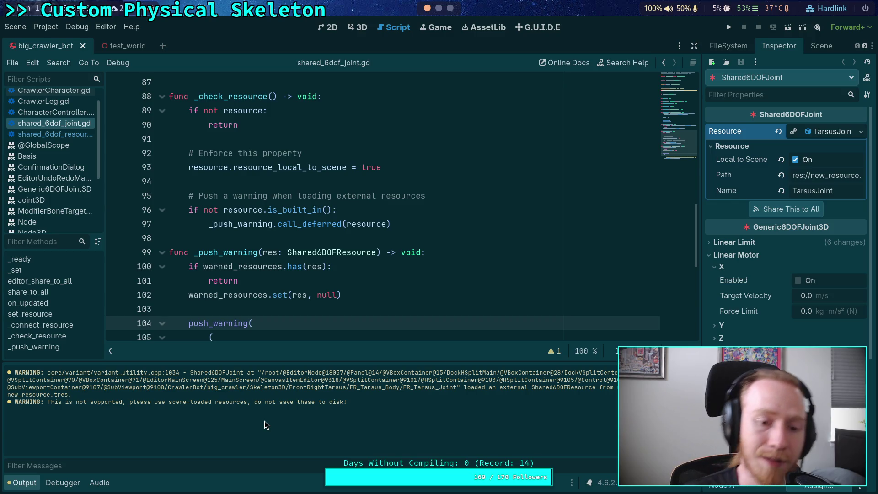
scroll(373, 234, down, 2)
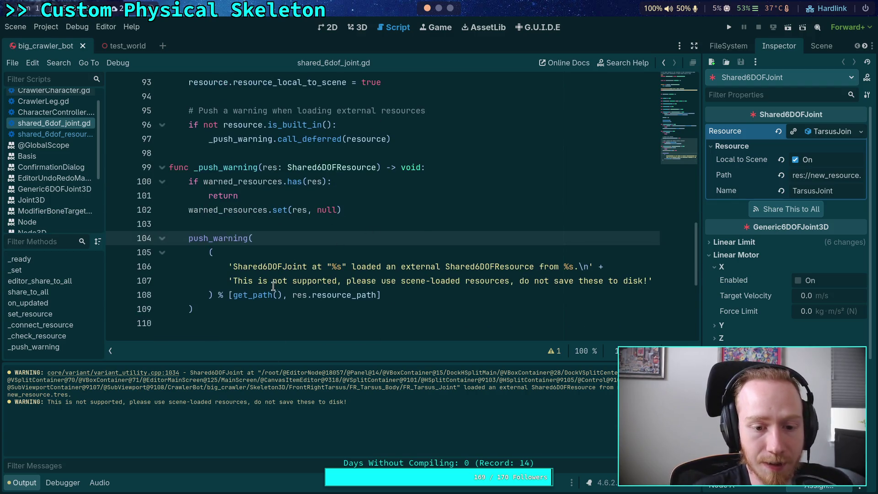
Step: Browse members chained after get_path() on line 108, then select get_path() for replacement
click(277, 295)
mouse_move(268, 295)
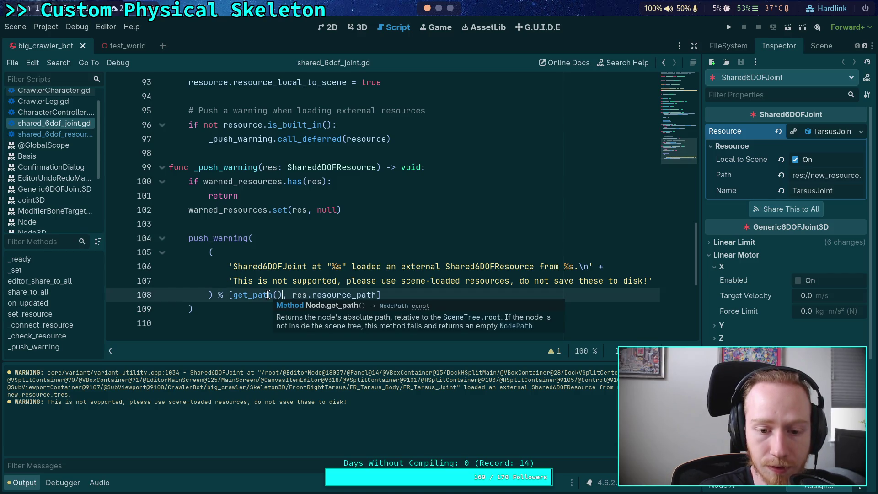
text(.re)
key(BackSpace)
key(BackSpace)
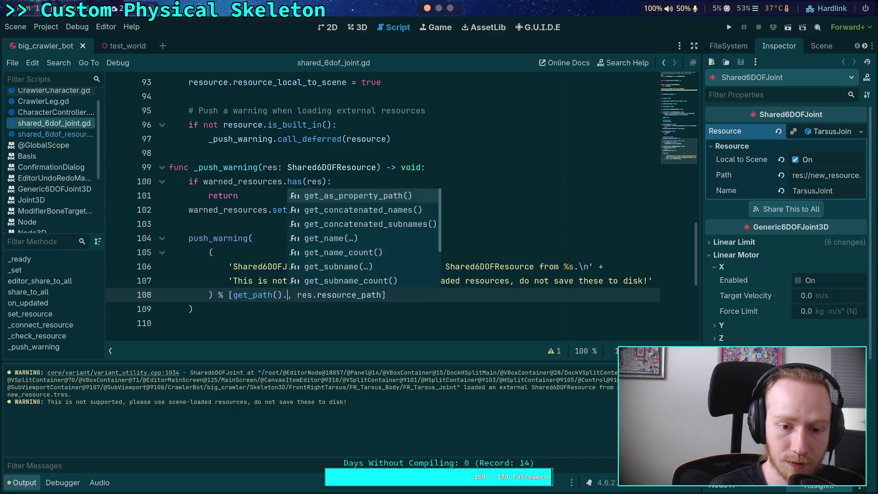
key(Down)
key(Down)
key(Down)
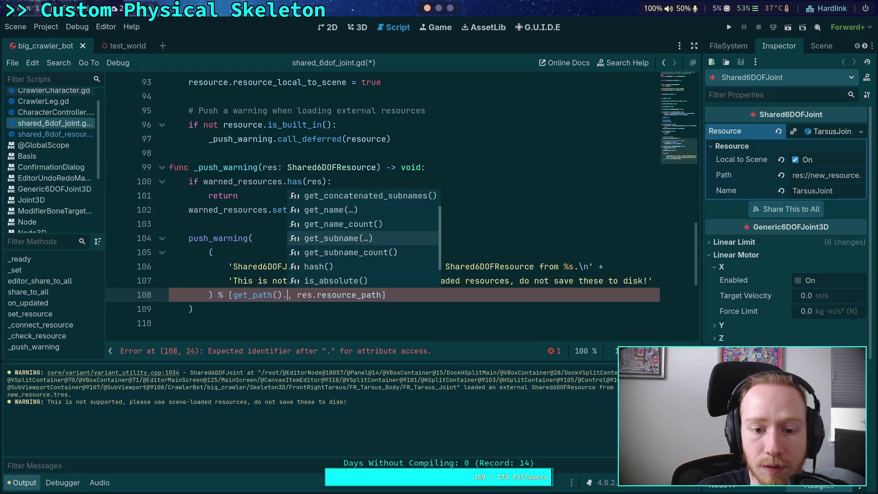
key(Up)
key(Up)
key(Up)
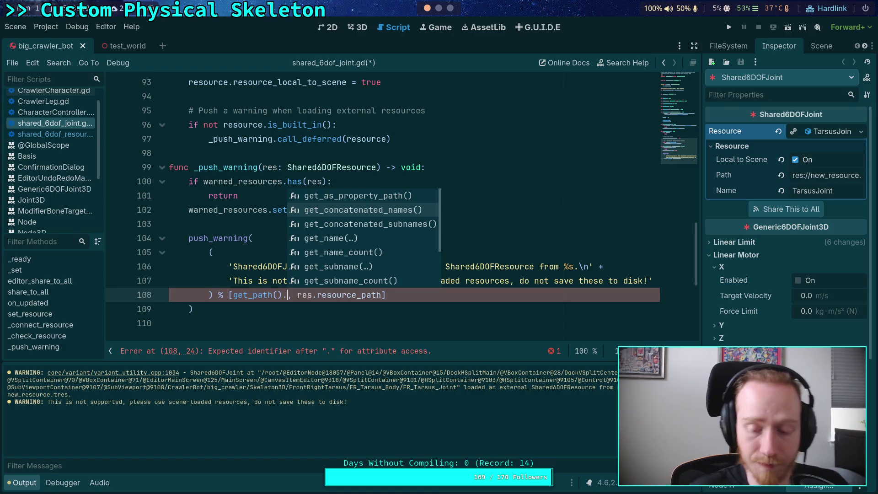
click(242, 281)
click(284, 295)
key(BackSpace)
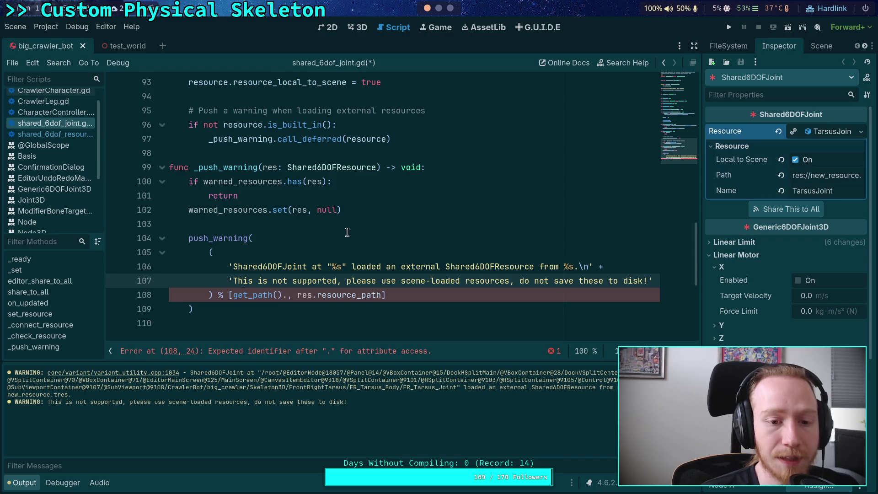
drag(233, 295, 285, 291)
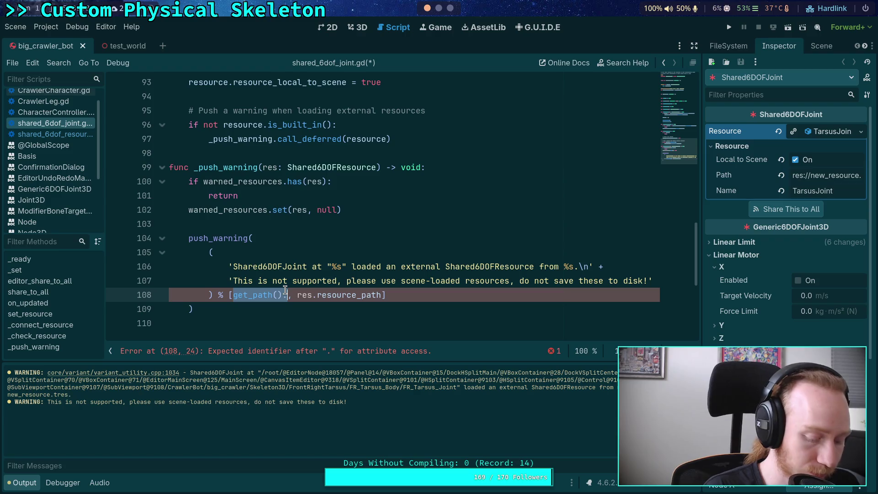
Step: Replace get_path() with get_tree().root on line 108 and review its documentation
text(sc)
key(BackSpace)
key(BackSpace)
text(get_tr)
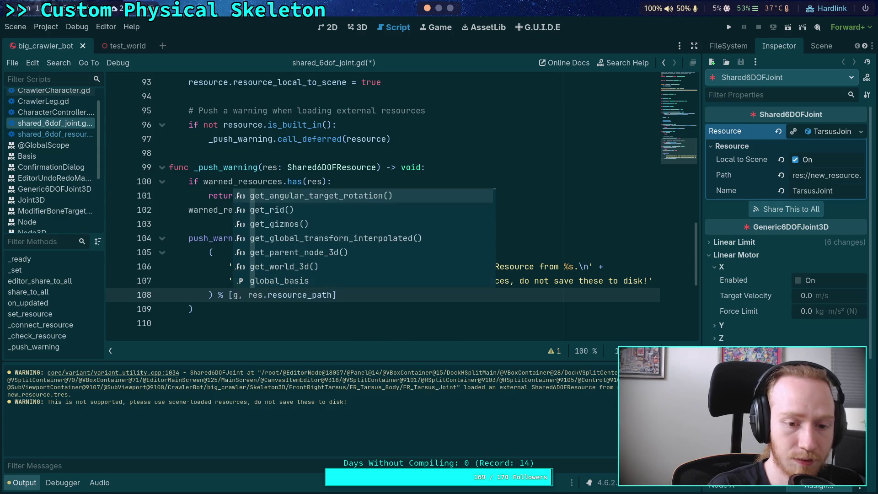
key(Return)
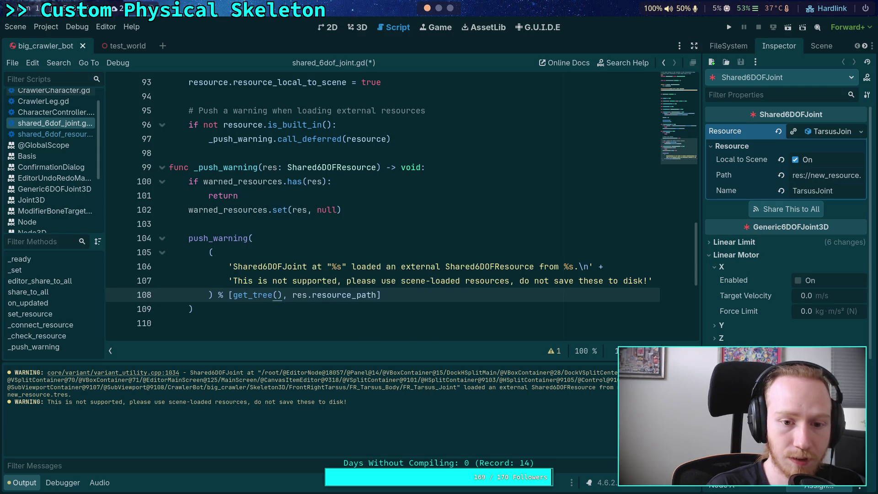
text(.roo)
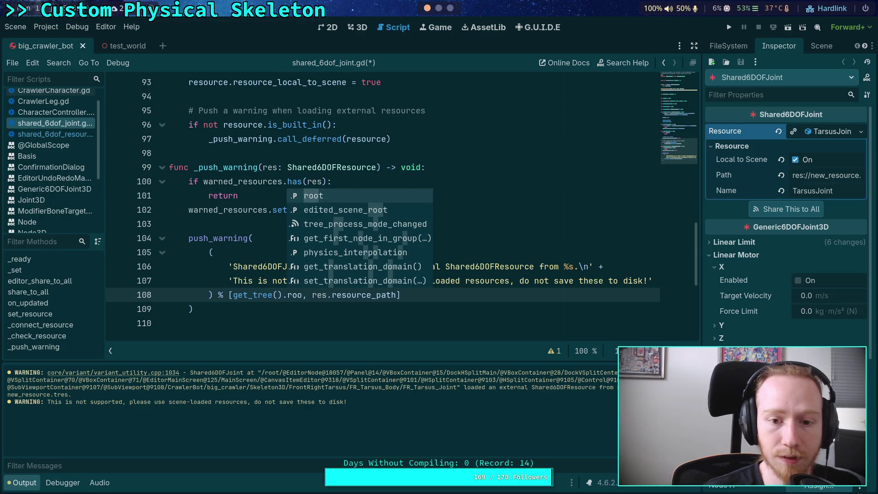
key(Down)
key(Up)
key(Return)
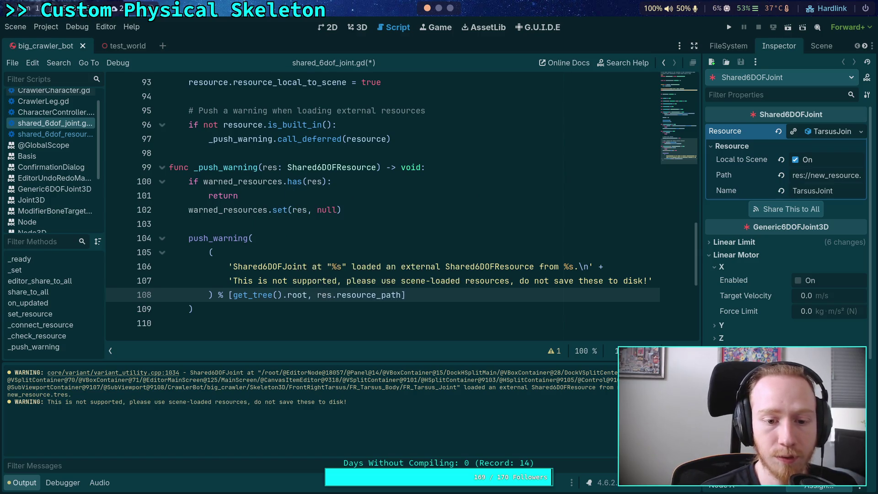
mouse_move(292, 292)
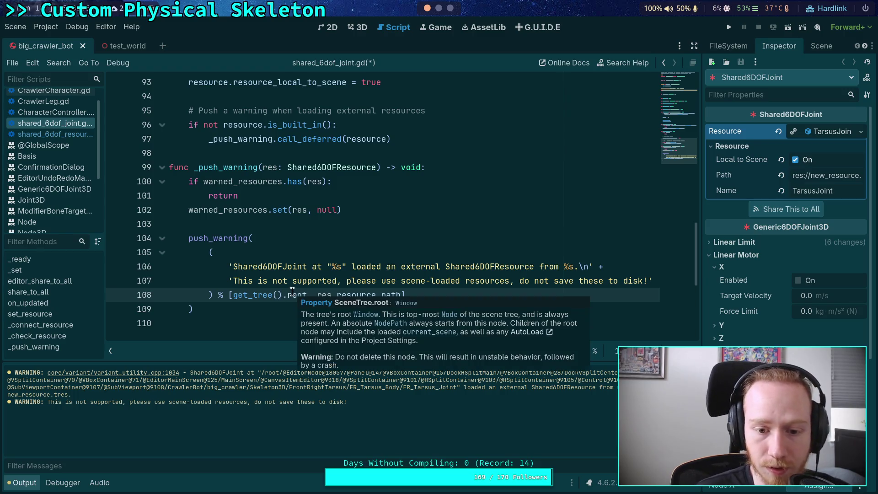
mouse_move(262, 295)
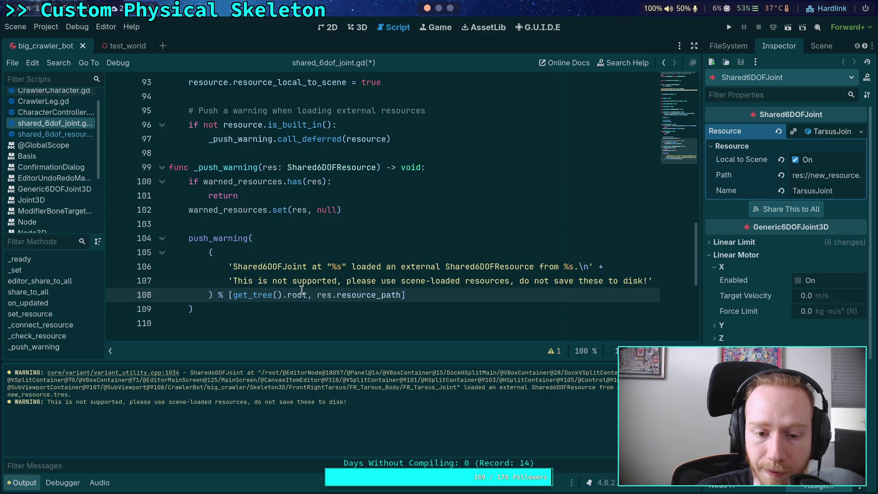
drag(293, 292, 234, 295)
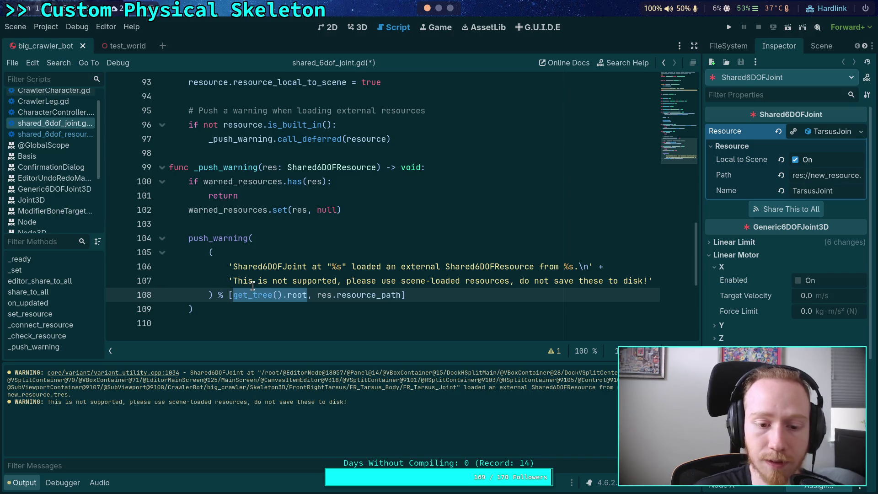
Step: Try get_tree().current_scene as the first format argument instead, then delete it
text(get_sc)
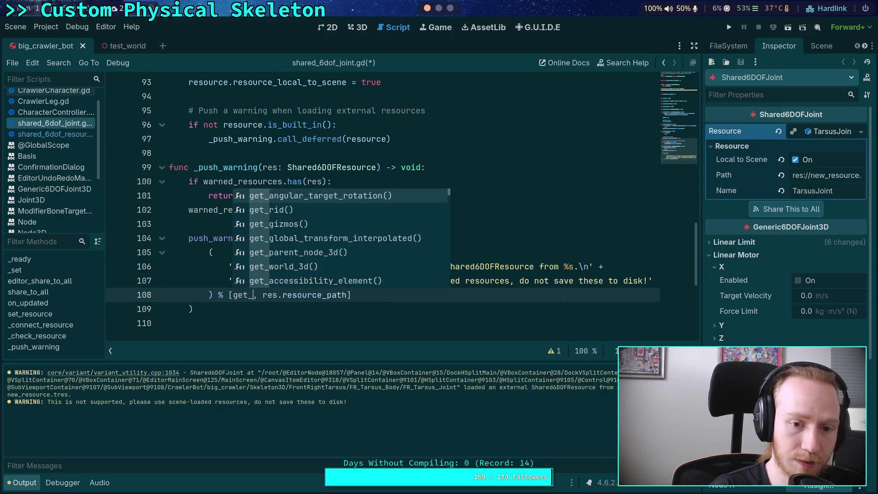
text(en)
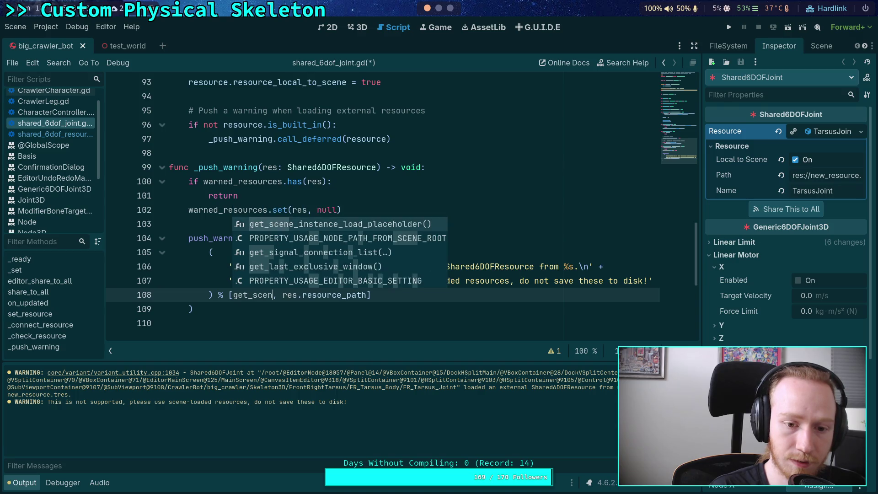
key(BackSpace)
key(BackSpace)
key(BackSpace)
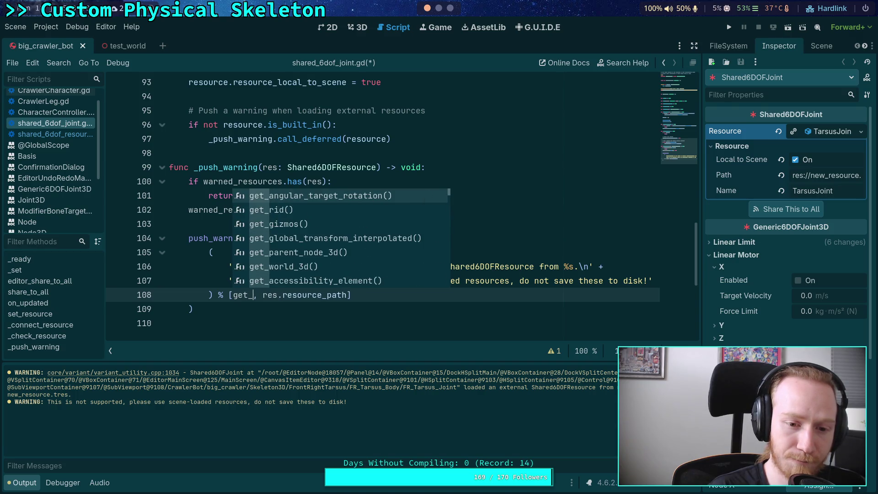
text(tr)
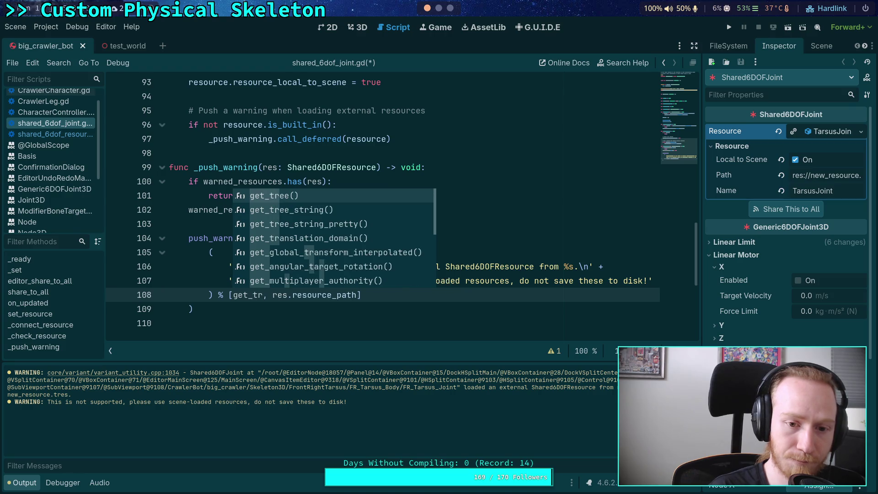
key(Return)
text(.)
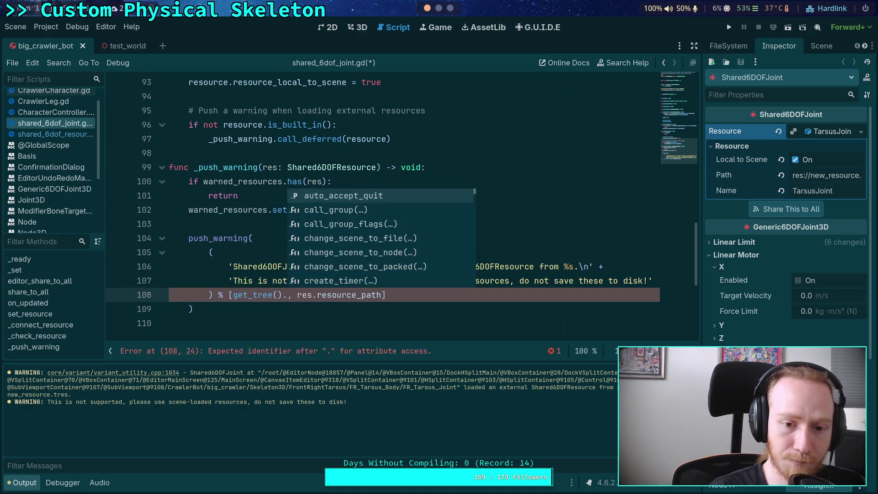
text(sce)
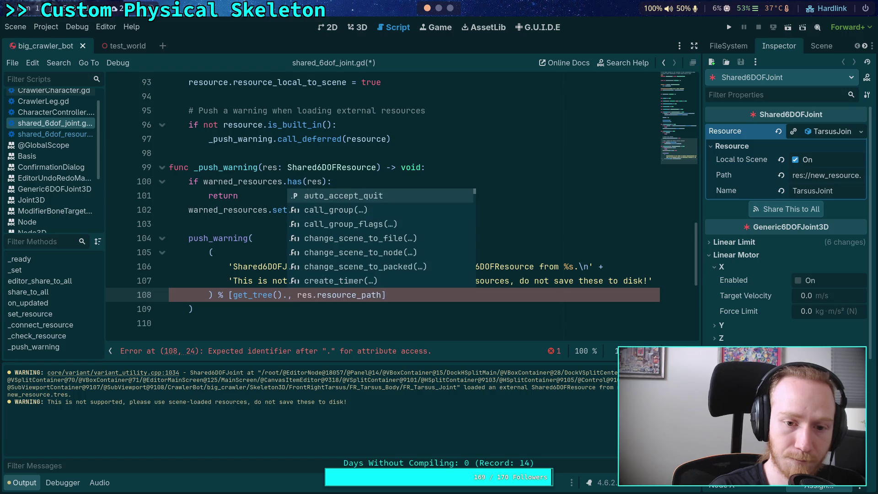
key(Down)
key(Down)
key(Down)
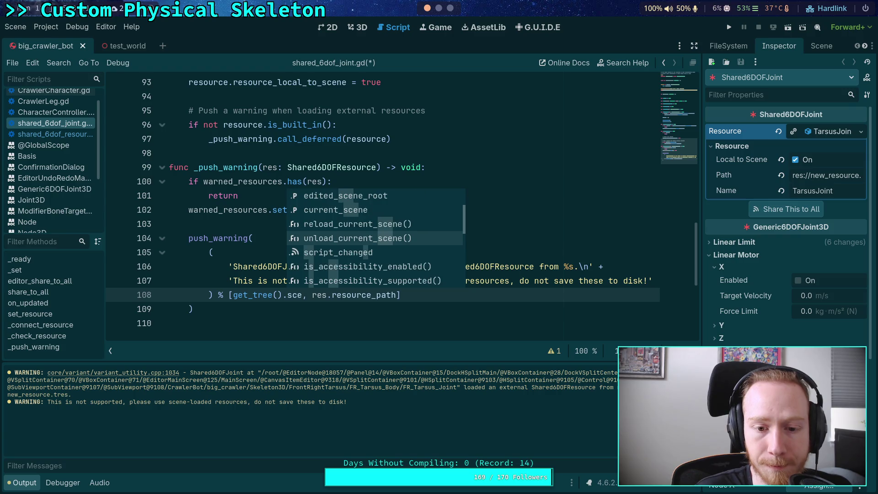
key(Up)
key(Return)
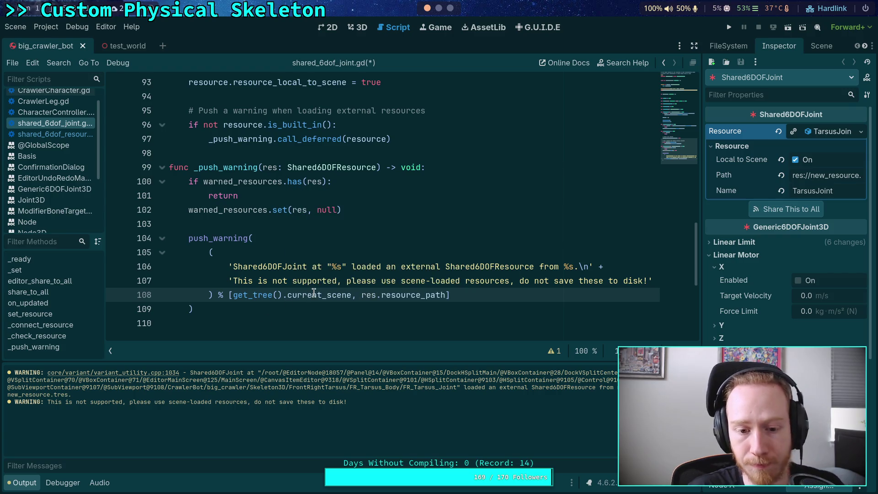
mouse_move(314, 293)
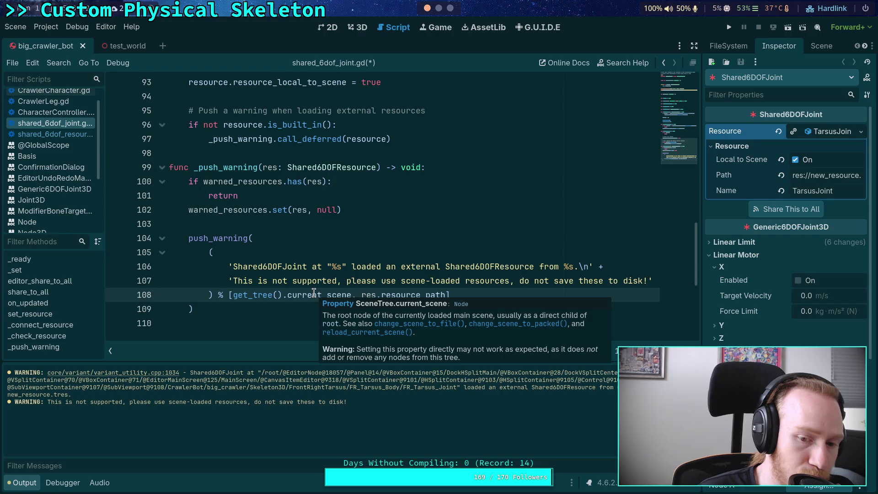
drag(352, 295, 231, 296)
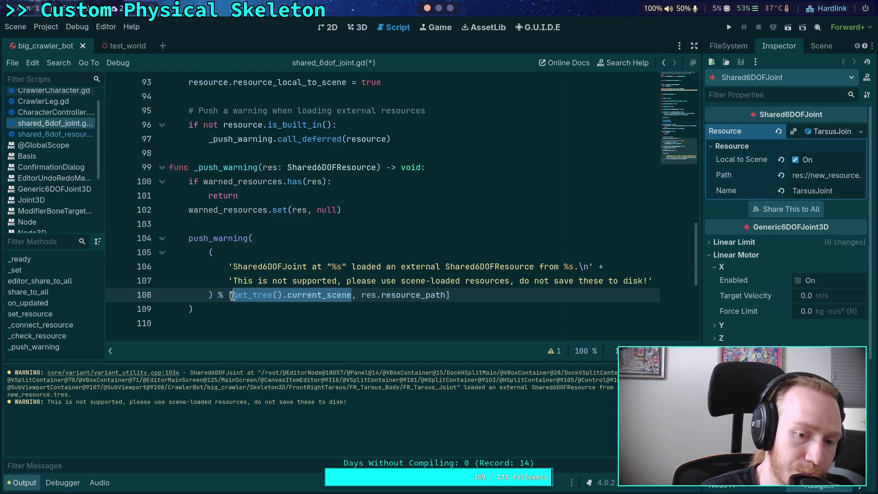
key(BackSpace)
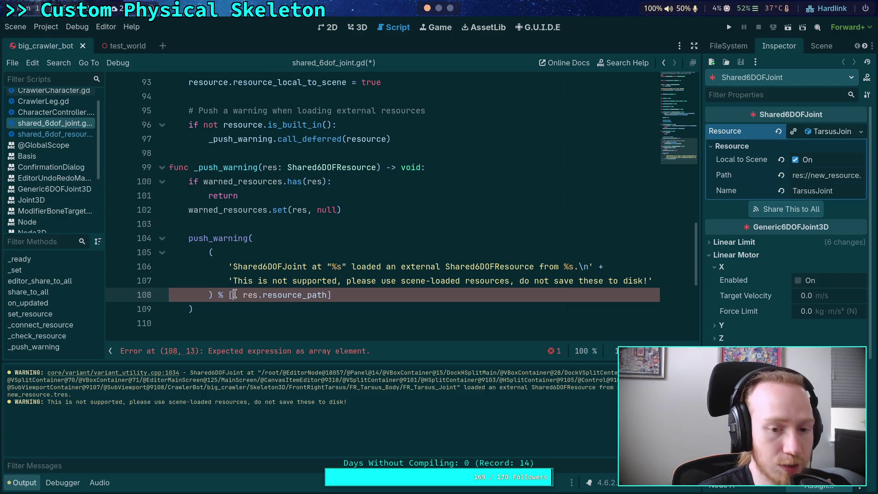
Step: Try get_viewport() as the argument, then delete it, leaving the first slot empty
text(view)
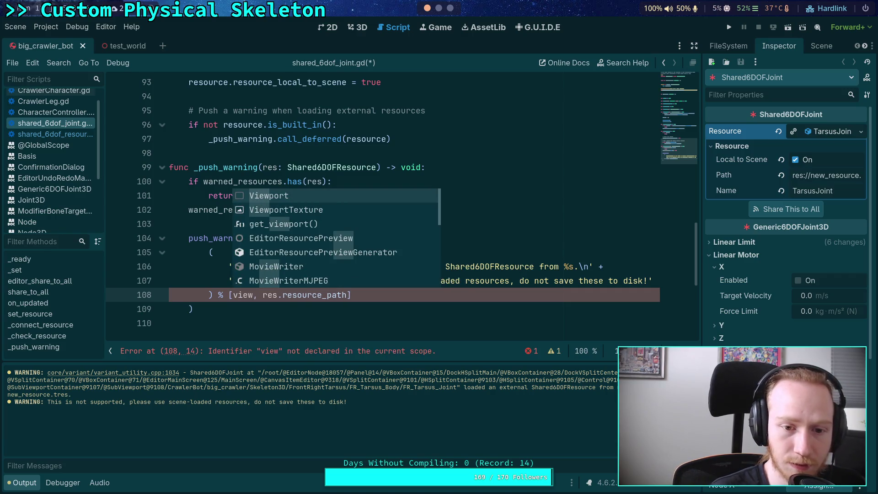
key(Down)
key(Down)
key(Return)
mouse_move(263, 295)
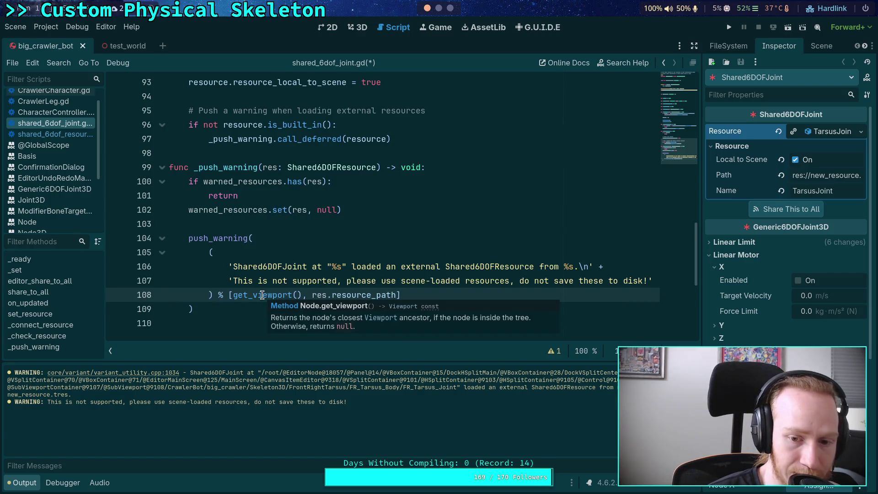
drag(231, 295, 304, 295)
key(BackSpace)
click(366, 223)
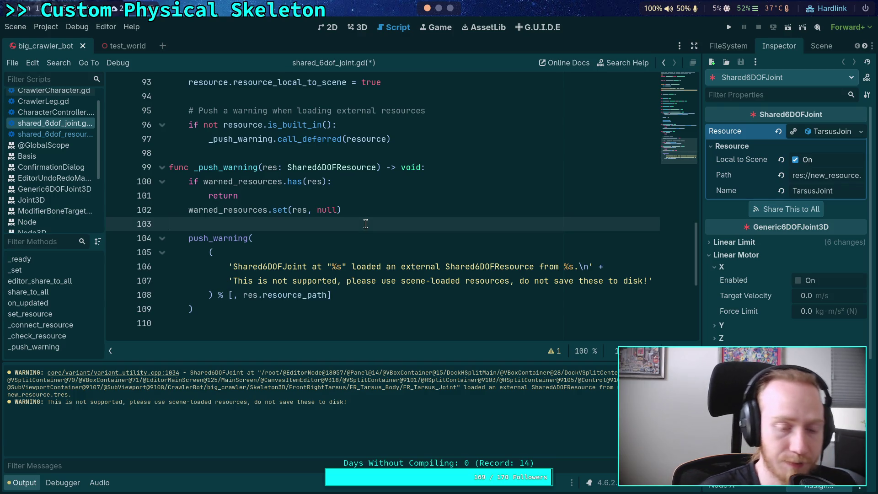
Step: Above push_warning, declare vp := get_viewport() and begin an 'if not vp' check
key(Return)
key(Return)
key(Up)
text(var path: )
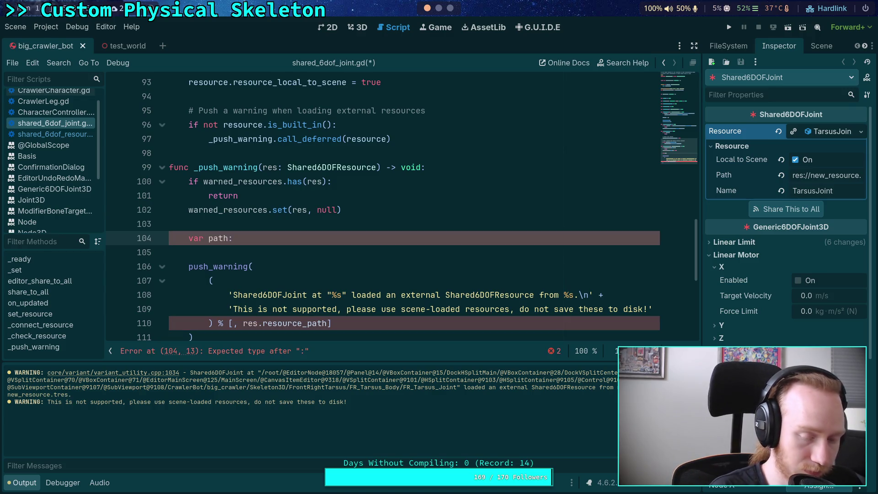
text(Node)
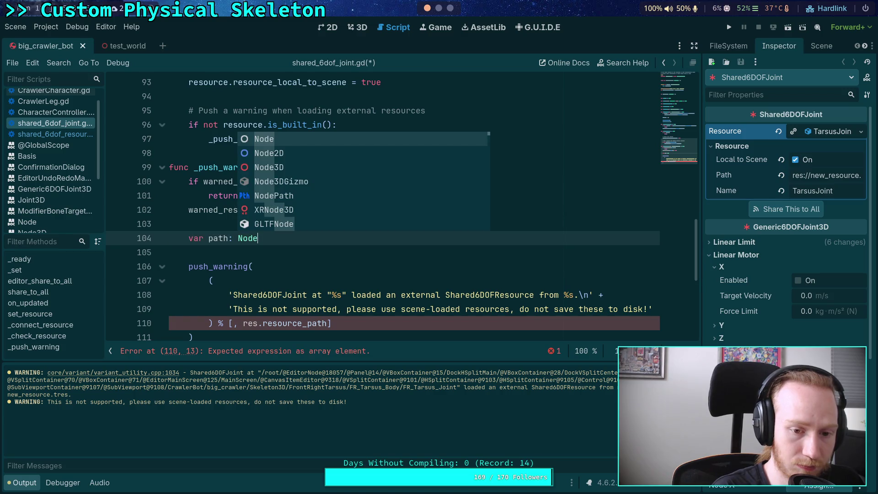
key(BackSpace)
key(BackSpace)
key(BackSpace)
key(BackSpace)
key(BackSpace)
key(BackSpace)
text(vp:)
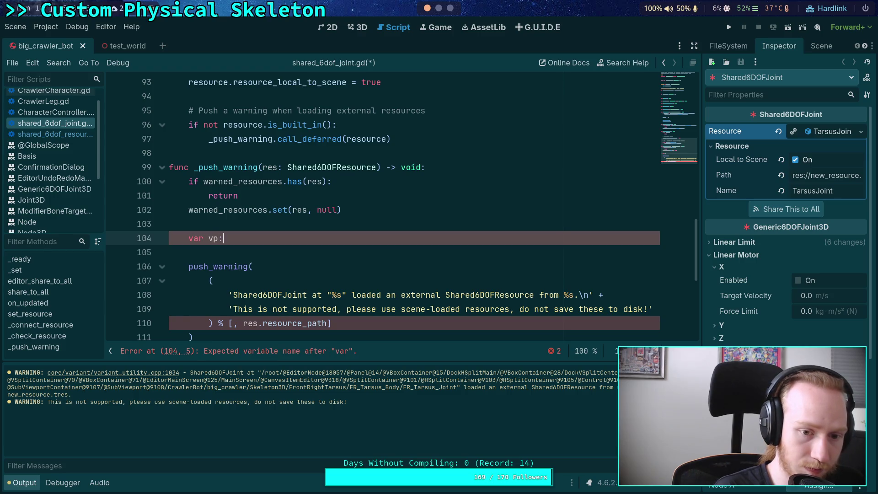
key(BackSpace)
key(BackSpace)
text(:=)
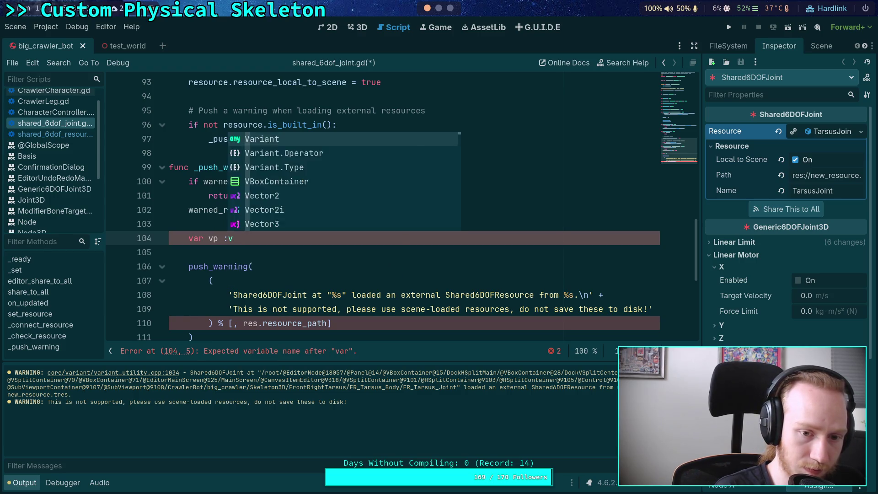
text( get_vu)
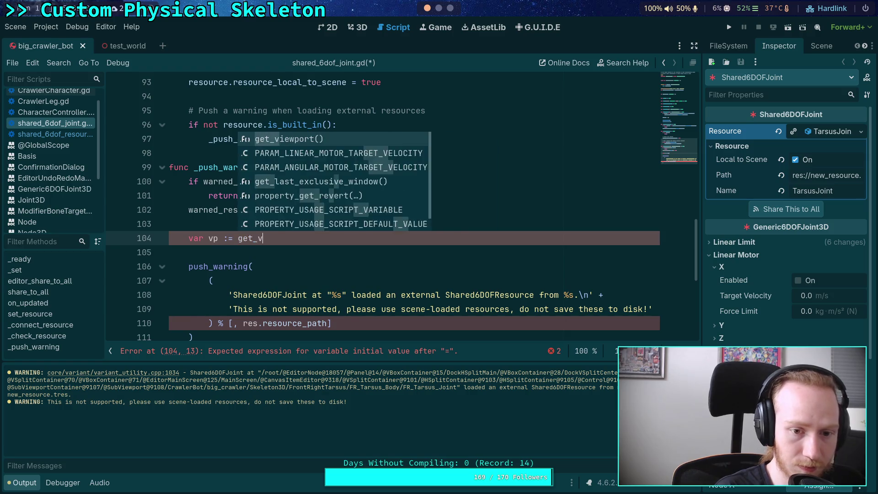
key(BackSpace)
text(vie)
key(Return)
key(Return)
text(if not vp:)
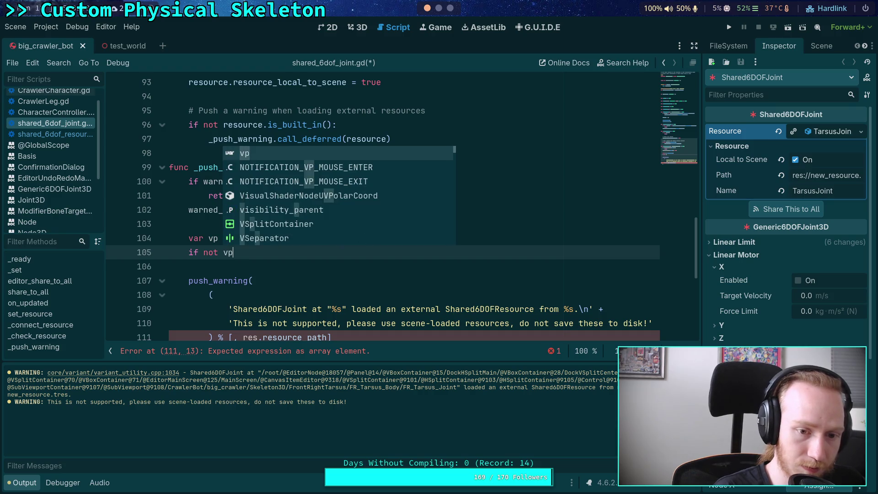
Step: Add a 'var path: NodePath = get_path()' line above the viewport variable
key(Up)
key(End)
key(Return)
key(Up)
key(Up)
key(Return)
text(var path:)
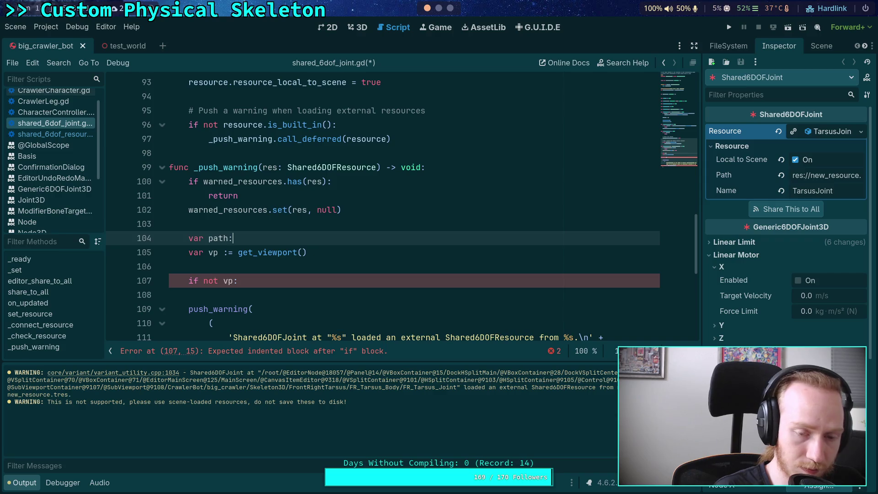
text( NodePath = )
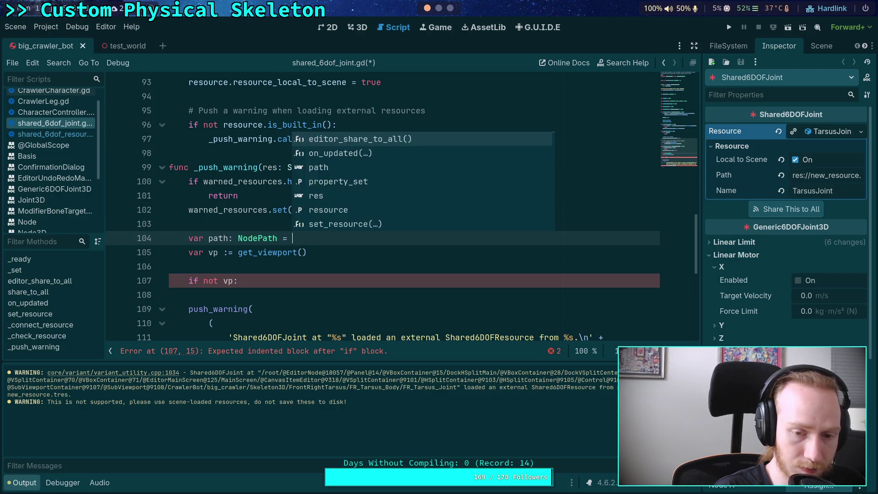
text(get_path)
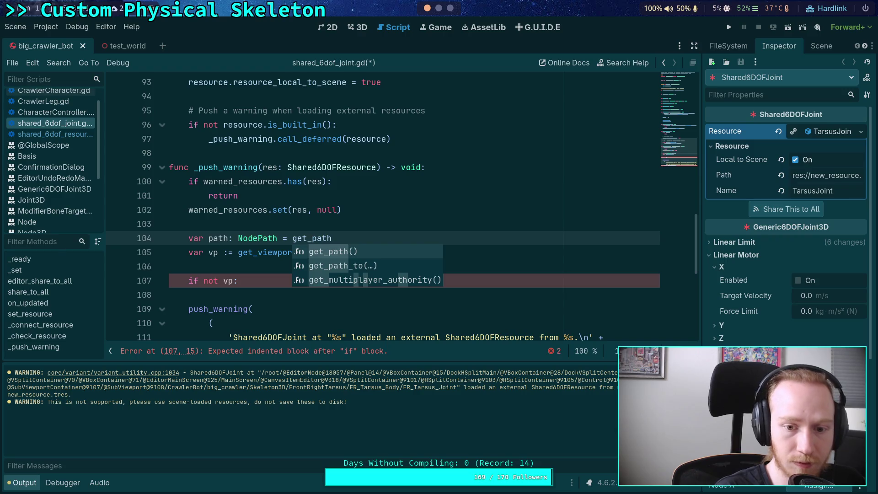
key(Return)
Step: Turn the check into 'if vp:', set path = vp.get_path_to(self), and save the script
scroll(240, 226, down, 2)
click(220, 195)
key(BackSpace)
key(BackSpace)
key(BackSpace)
key(Return)
text(path = vp.get_)
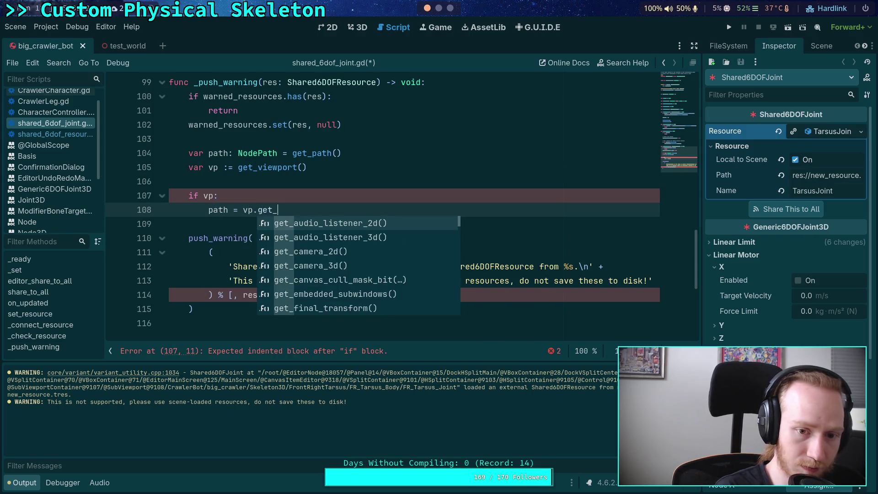
text(path_to(self)
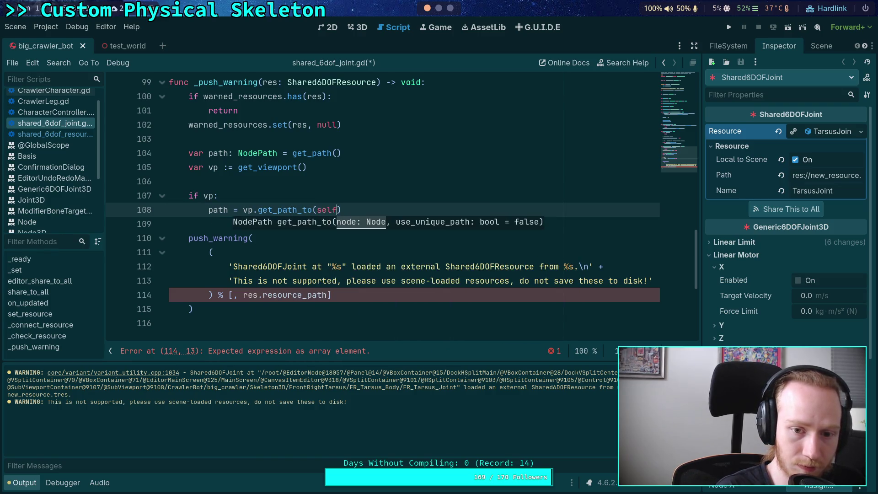
key(End)
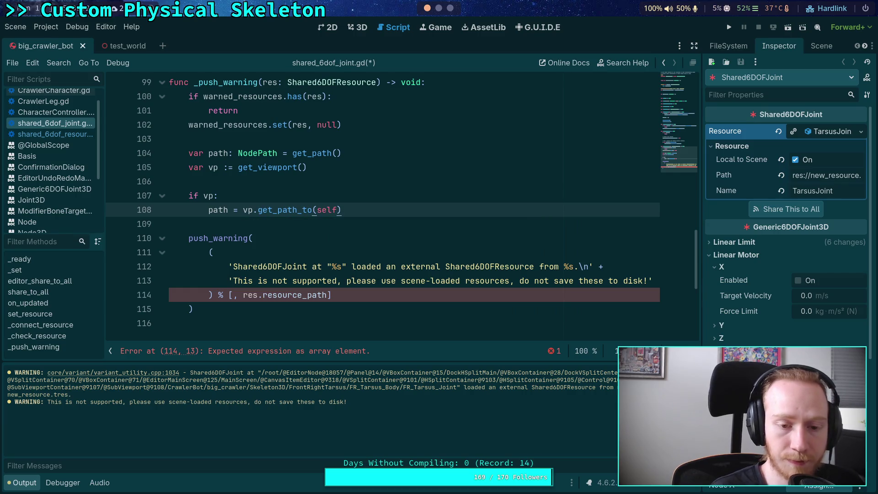
key(ctrl+s)
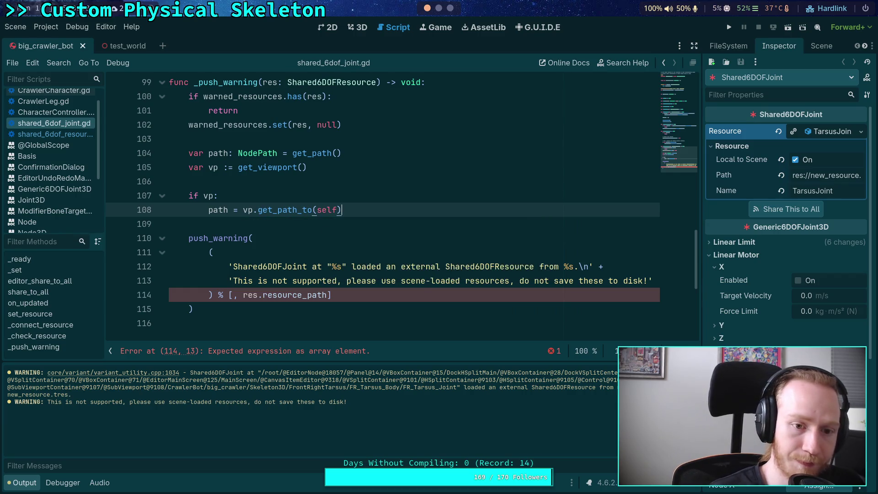
Step: Add path to the warning's format arguments and reload the saved scene
click(236, 298)
text(path,)
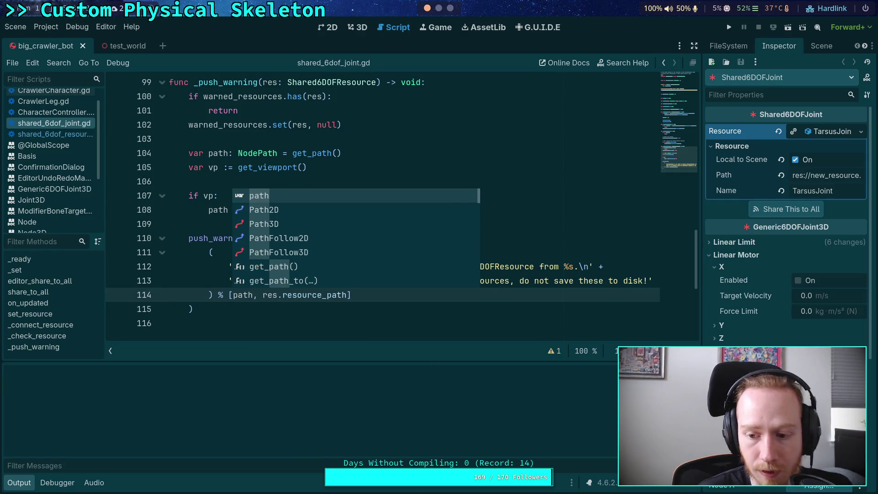
click(14, 26)
click(59, 221)
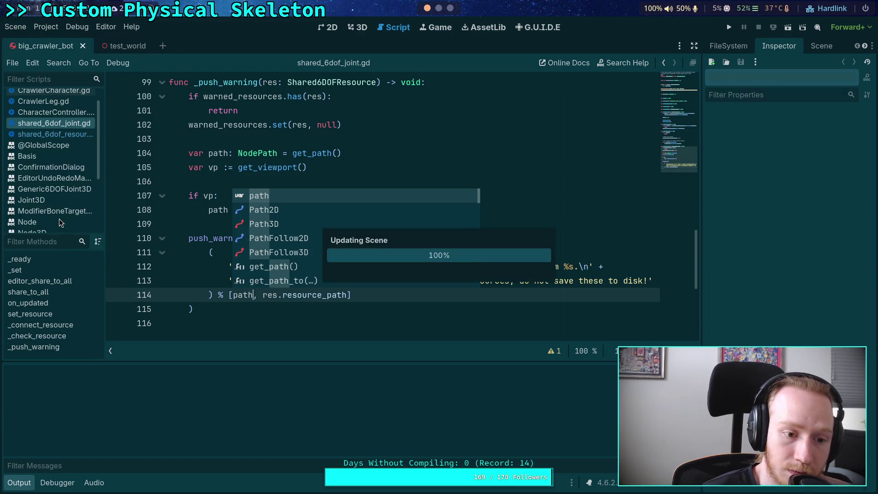
click(179, 224)
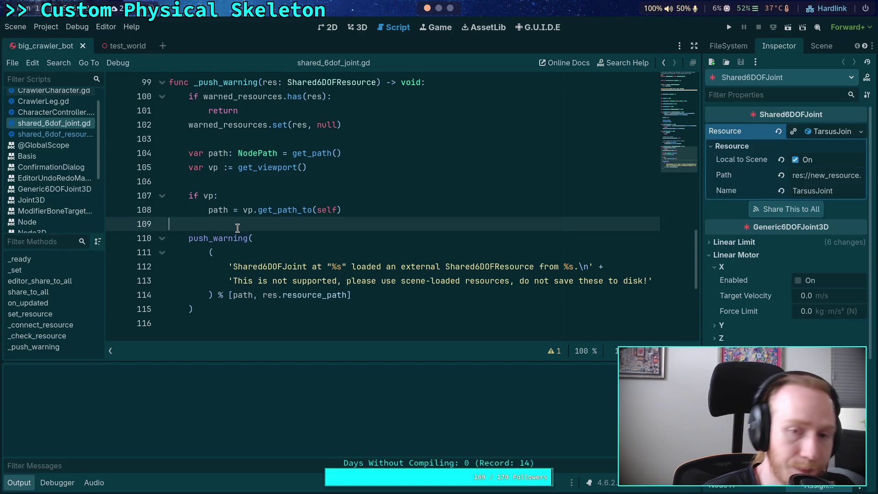
scroll(245, 218, up, 3)
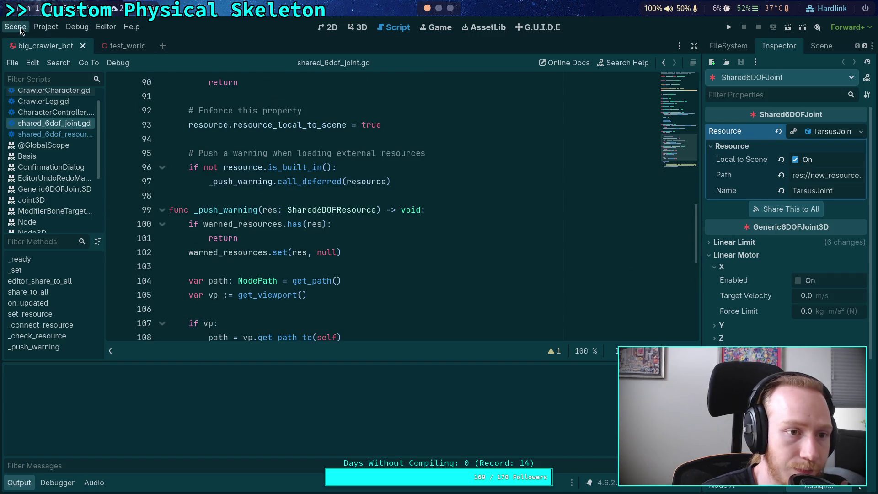
Step: Restart the editor with Project > Reload Current Project so the edited shared_6dof_joint.gd loads
click(40, 28)
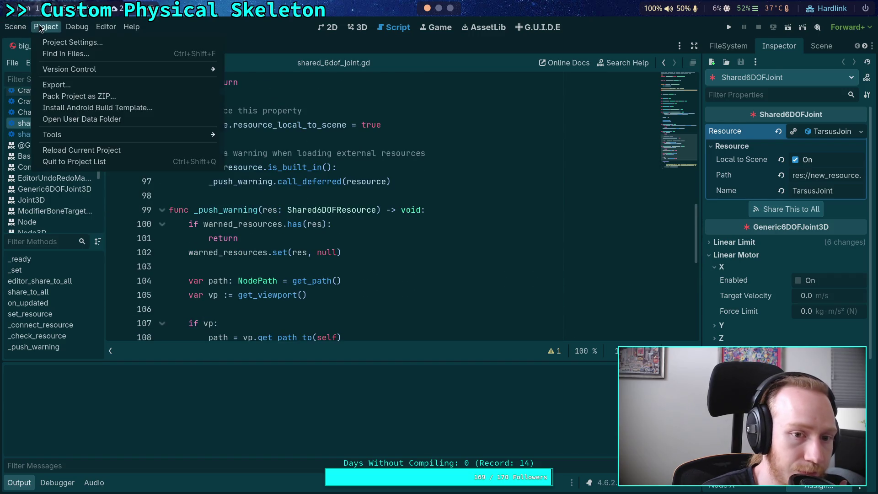
click(91, 150)
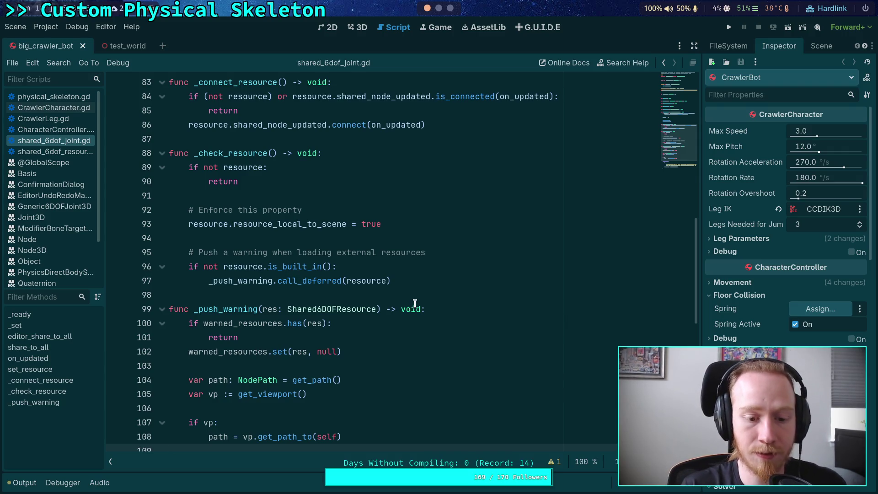
Step: Show the Output log and Scene dock, and replace the warning string's \n with a space
scroll(415, 303, down, 5)
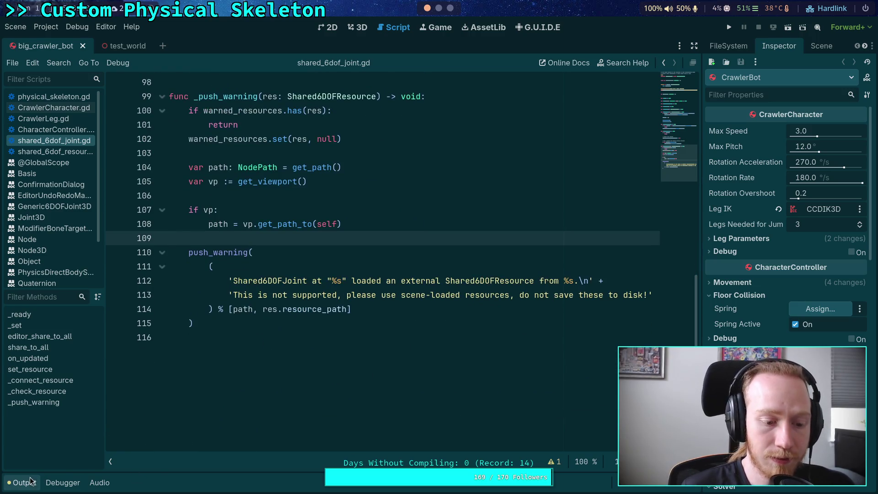
click(31, 481)
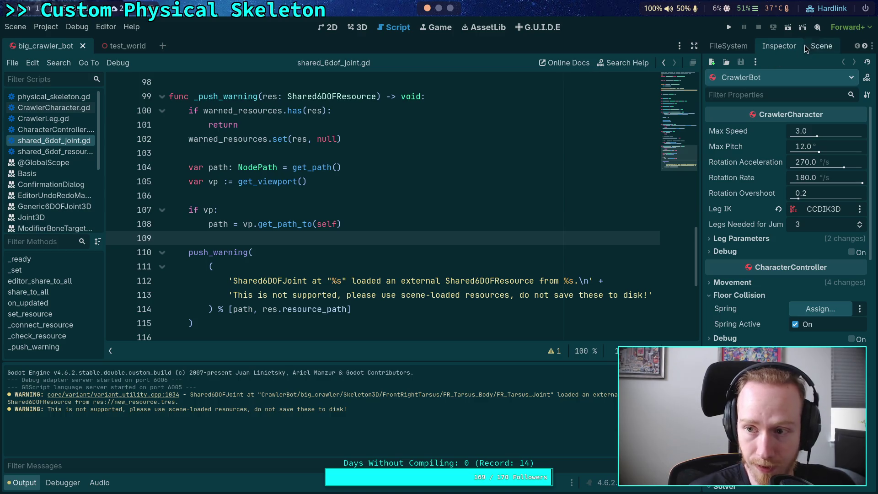
click(820, 45)
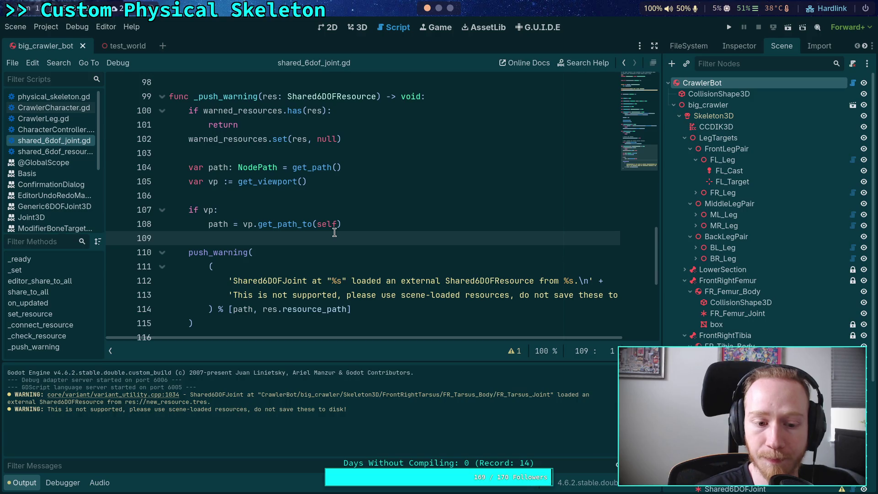
scroll(334, 232, down, 1)
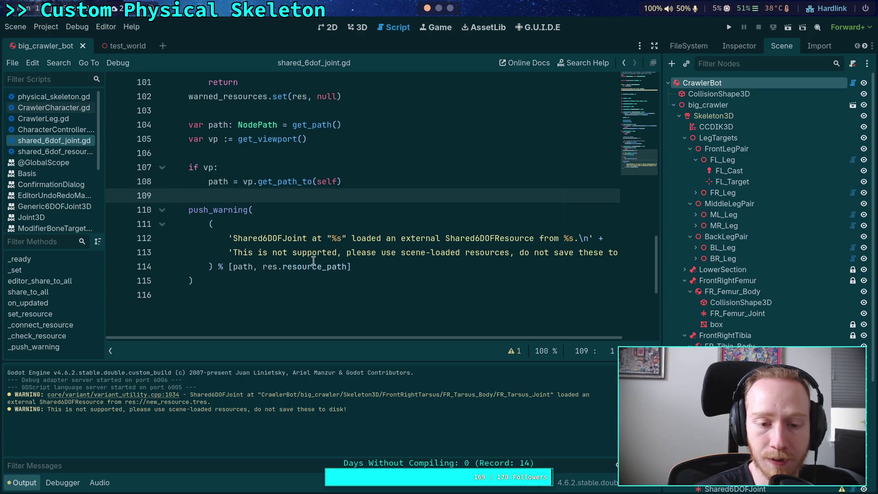
drag(590, 238, 579, 238)
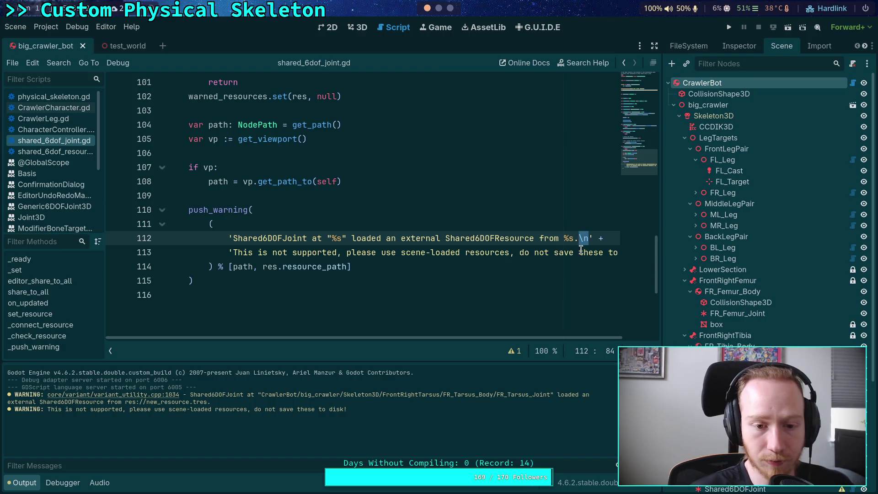
click(533, 269)
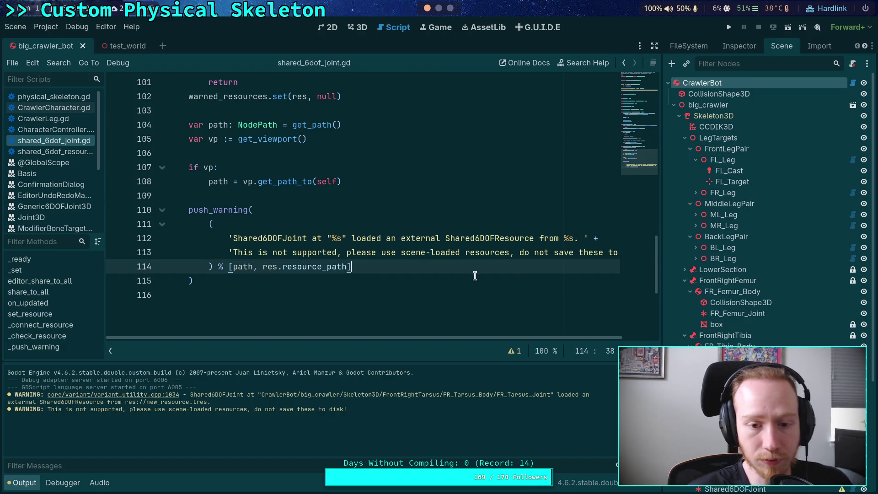
click(421, 281)
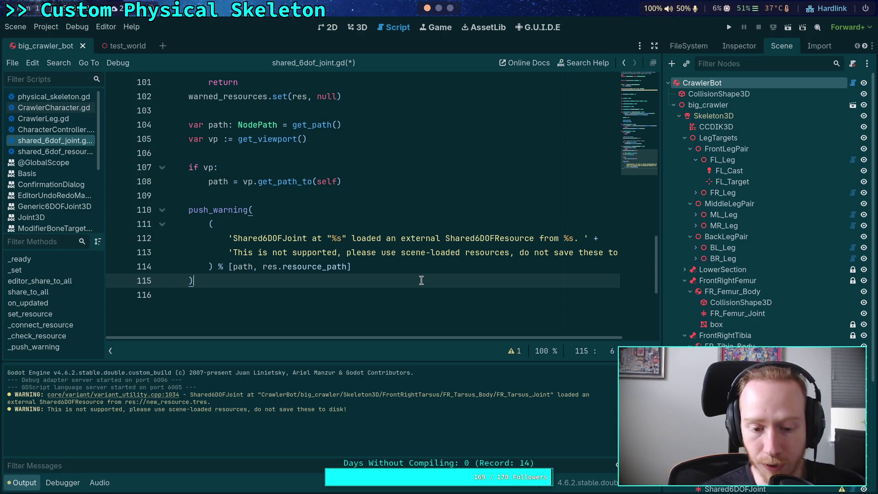
Step: Delete the warned_resources has/return/set lines from _push_warning
drag(262, 395, 298, 396)
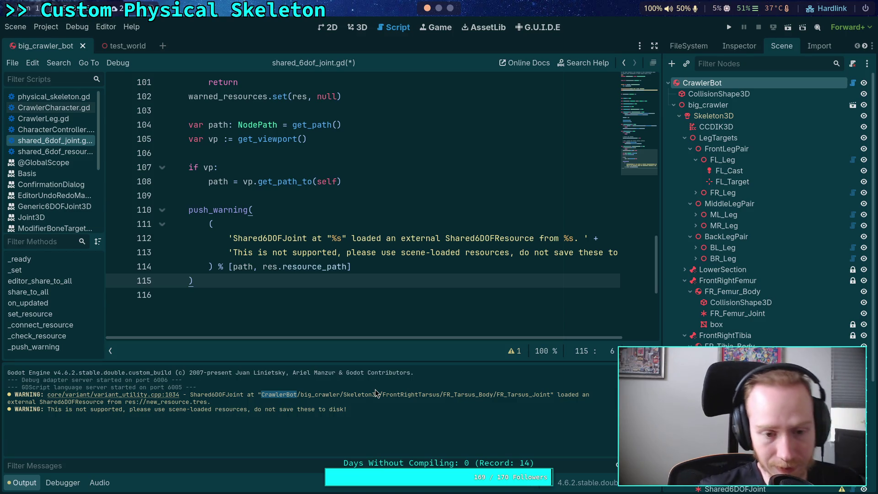
scroll(290, 319, up, 1)
scroll(305, 304, up, 3)
drag(355, 223, 172, 195)
key(BackSpace)
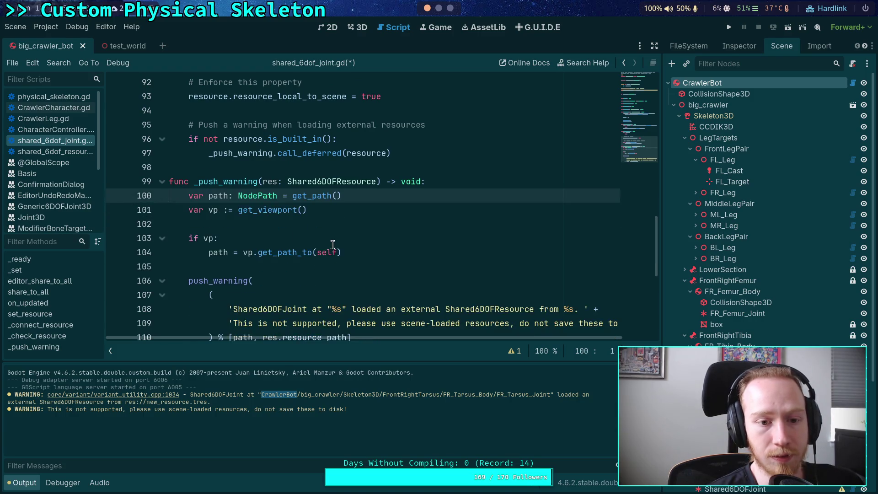
Step: Delete the static warned_resources dictionary declaration and save shared_6dof_joint.gd
scroll(330, 240, up, 20)
click(392, 139)
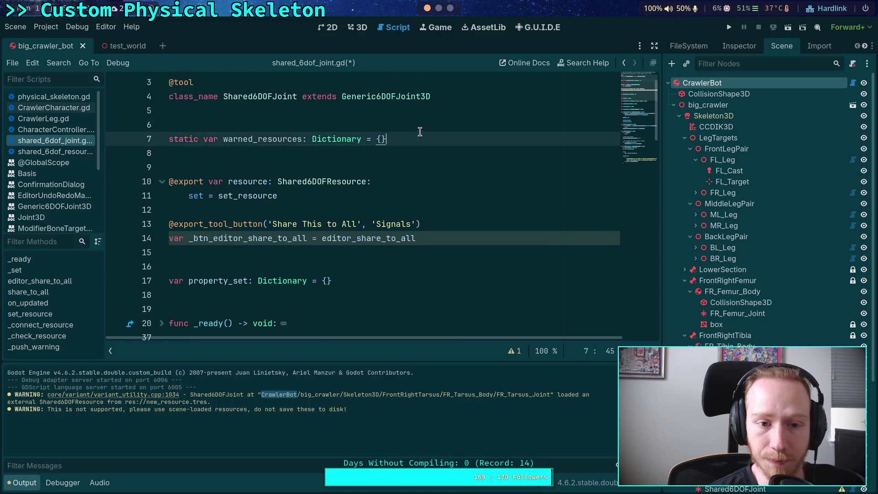
key(shift+Up)
key(shift+Up)
key(shift+Up)
key(BackSpace)
click(406, 138)
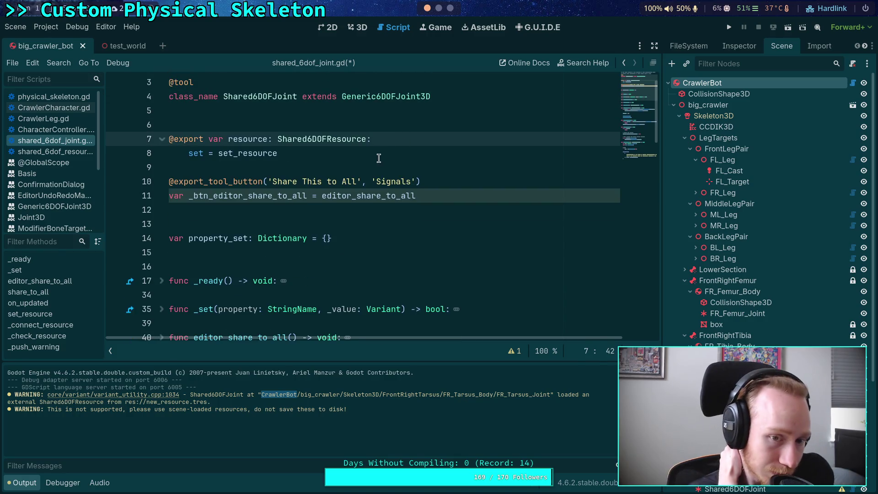
click(367, 167)
scroll(367, 170, down, 20)
key(ctrl+s)
Step: Reload the saved scene and select FrontLeftTarsus's Shared6DOFJoint in the Scene tree
scroll(367, 183, down, 6)
scroll(367, 183, up, 2)
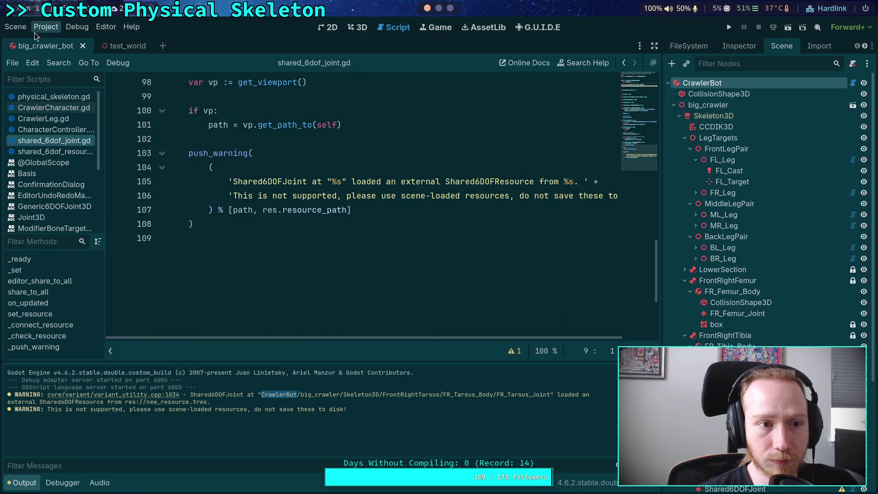
click(15, 27)
click(71, 223)
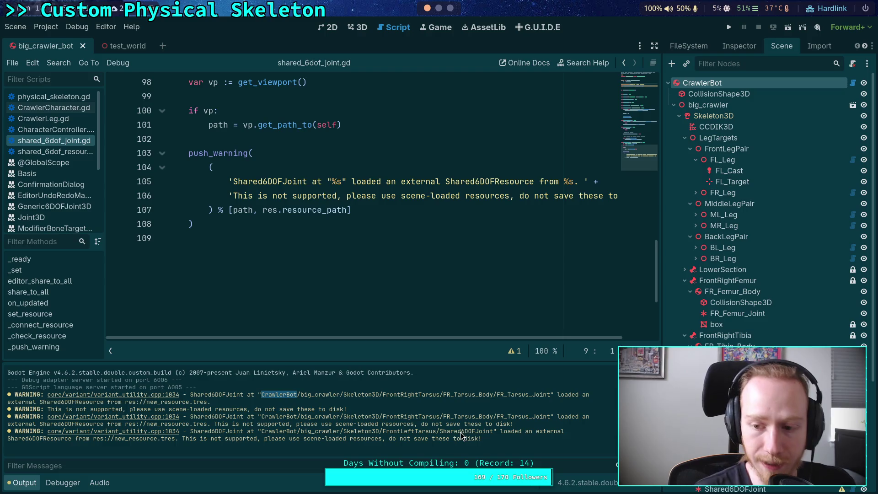
scroll(755, 229, down, 5)
click(738, 339)
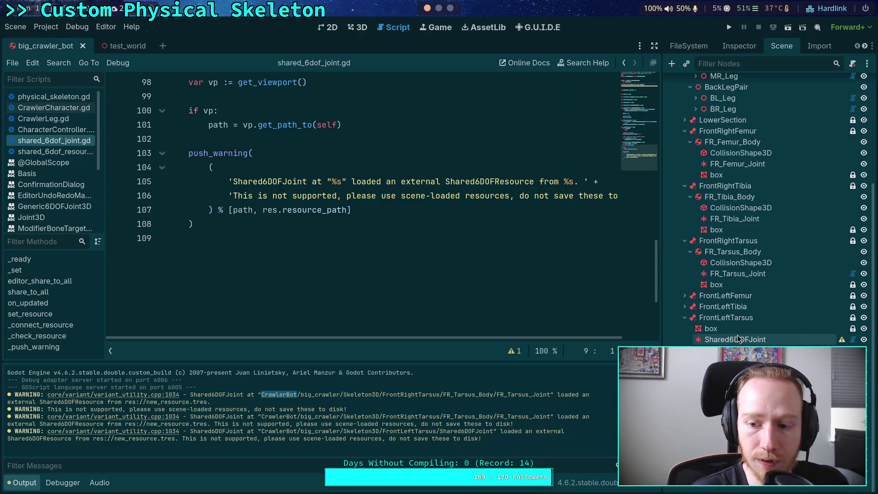
Step: Make FR_Tarsus_Joint's joint resource unique and expand its details
click(738, 273)
click(744, 47)
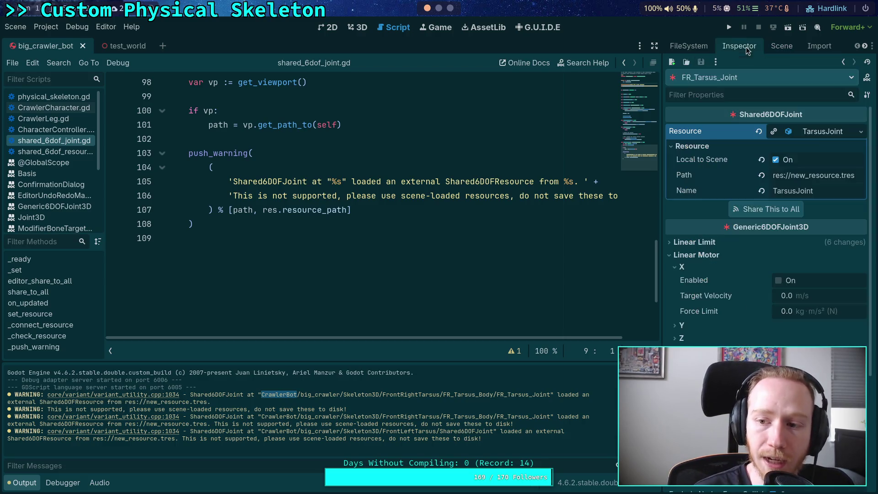
click(852, 135)
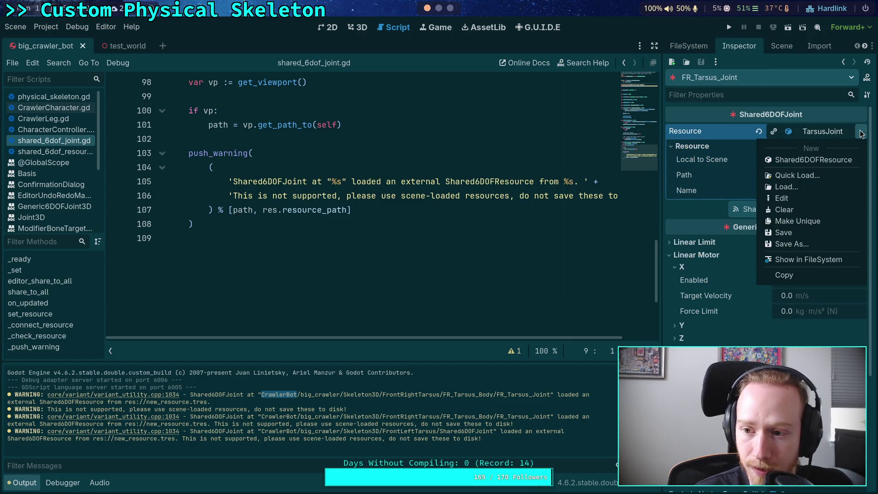
click(829, 222)
click(817, 145)
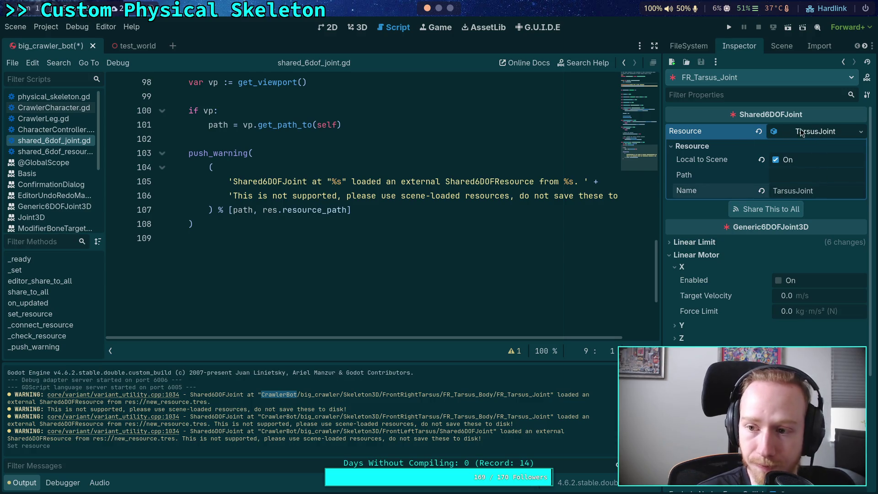
Step: Copy the TarsusJoint resource from FR_Tarsus_Joint's Inspector
click(781, 48)
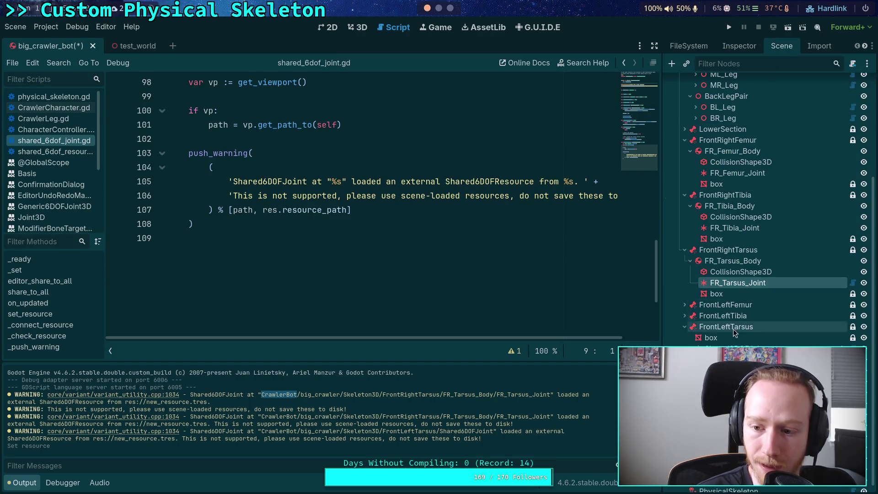
click(750, 283)
click(739, 46)
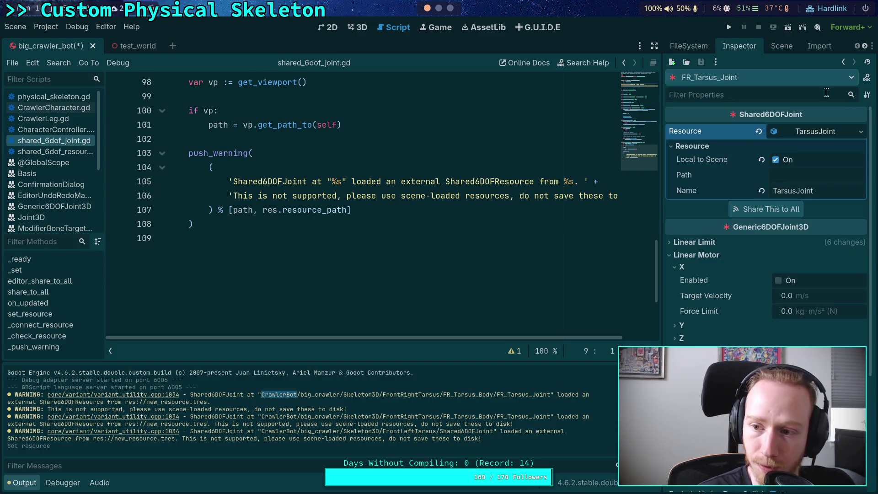
click(861, 132)
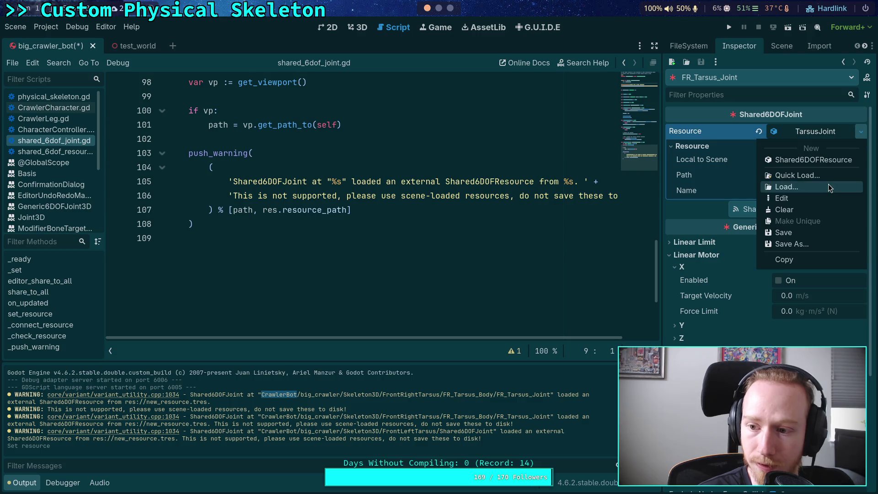
click(784, 259)
Step: Paste TarsusJoint onto FrontLeftTarsus's new joint and save big_crawler_bot
click(784, 47)
click(727, 328)
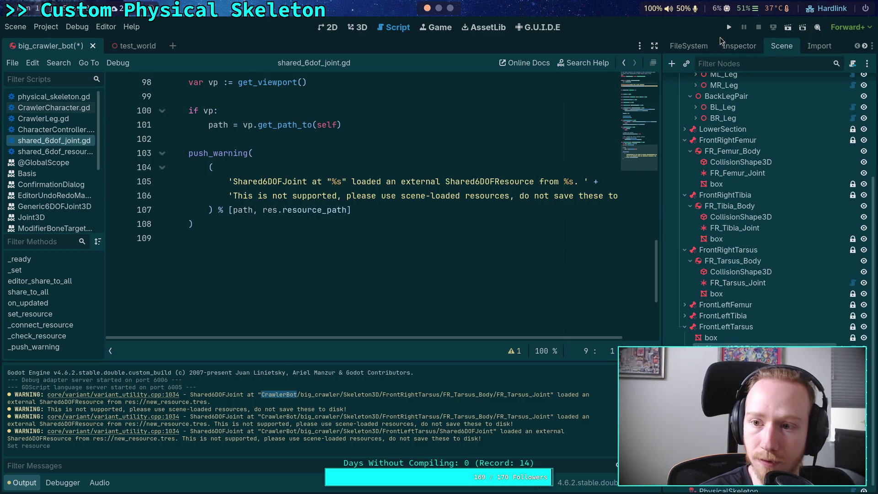
click(739, 46)
click(861, 135)
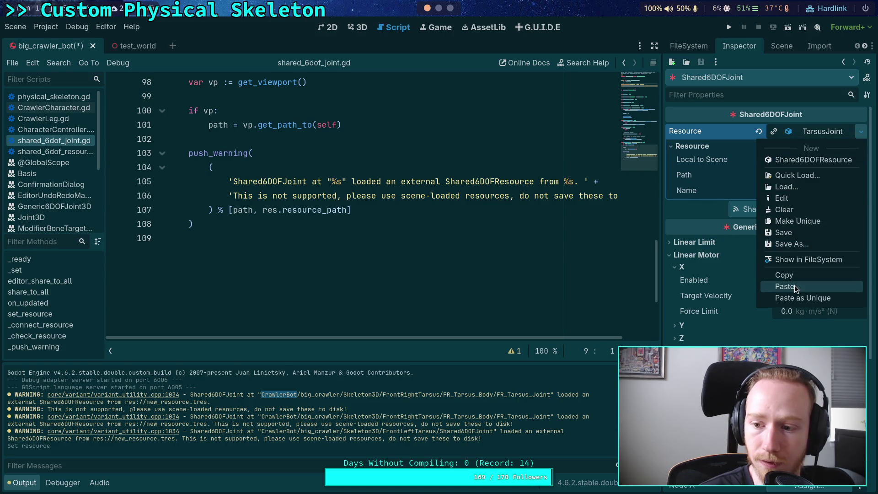
click(795, 285)
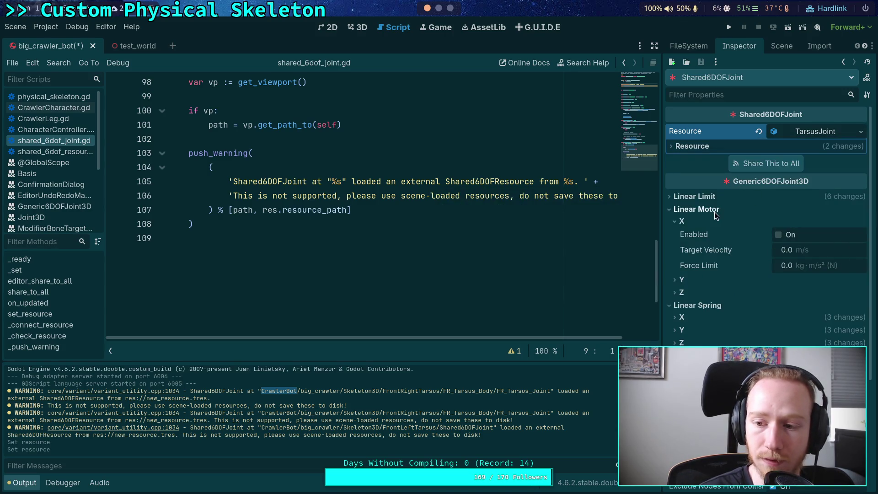
key(ctrl+s)
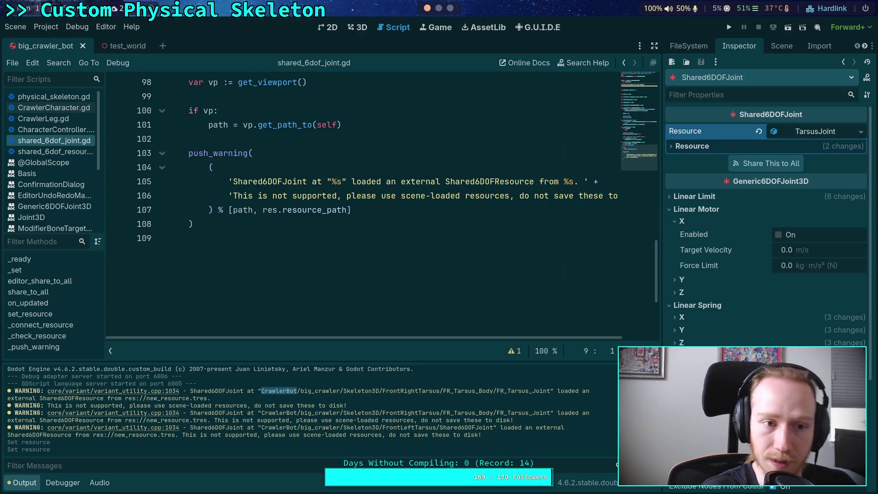
click(701, 47)
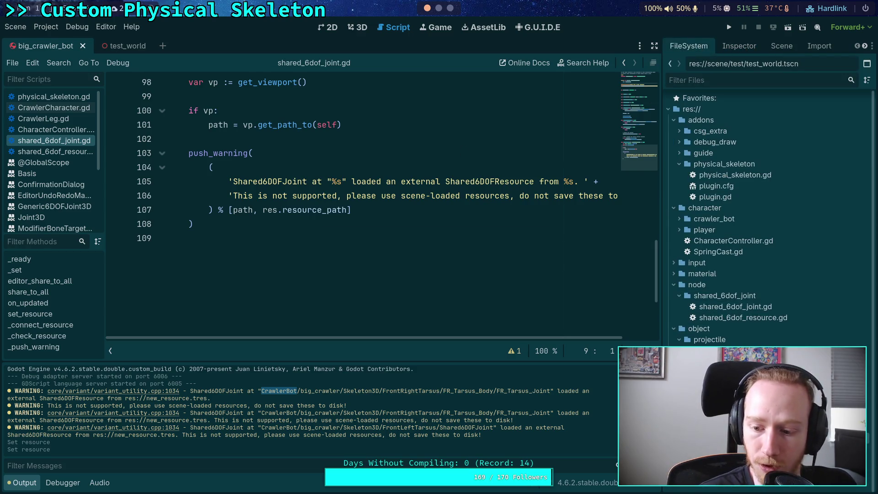
Step: Delete new_resource.tres and set the left tarsus joint's Linear Motor X Target Velocity to 998
key(Delete)
key(Return)
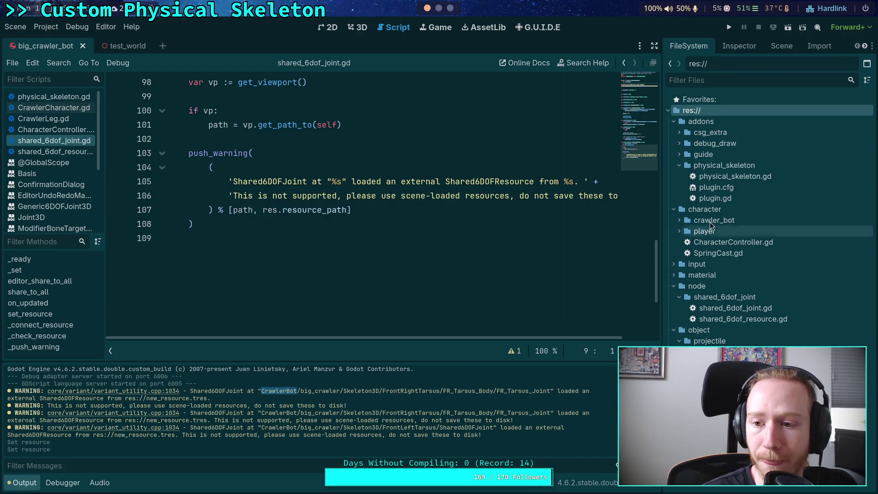
click(780, 46)
click(739, 46)
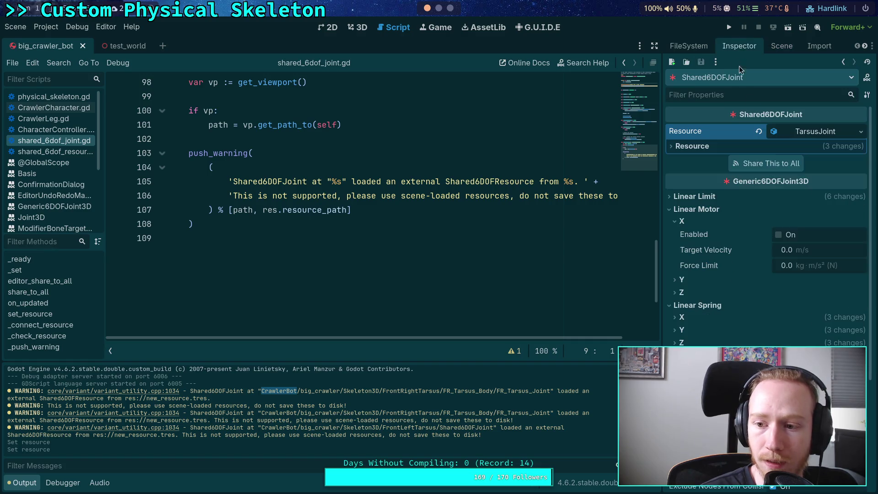
click(830, 254)
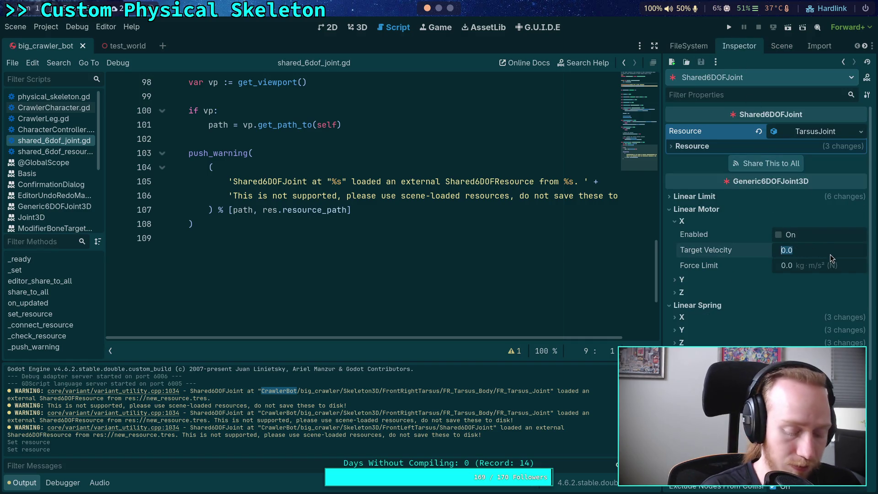
text(998)
key(Return)
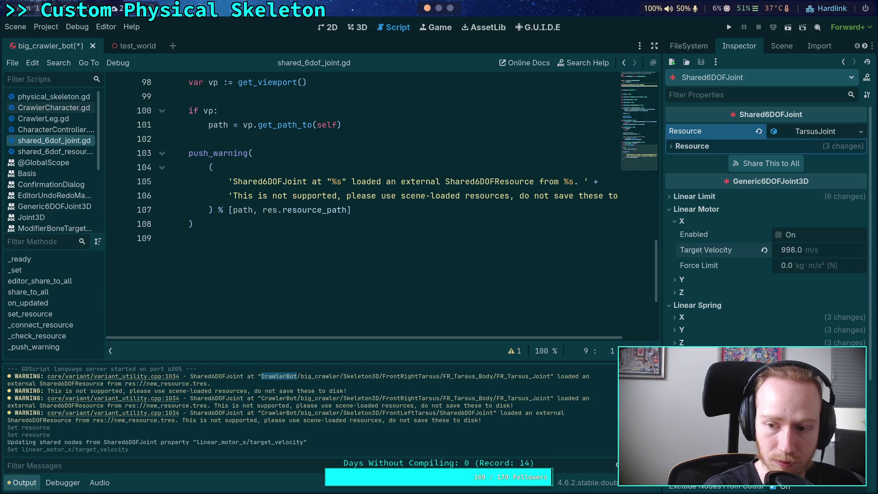
Step: Check whether FR_Tarsus_Joint's target velocity changed to match the left tarsus joint
click(781, 46)
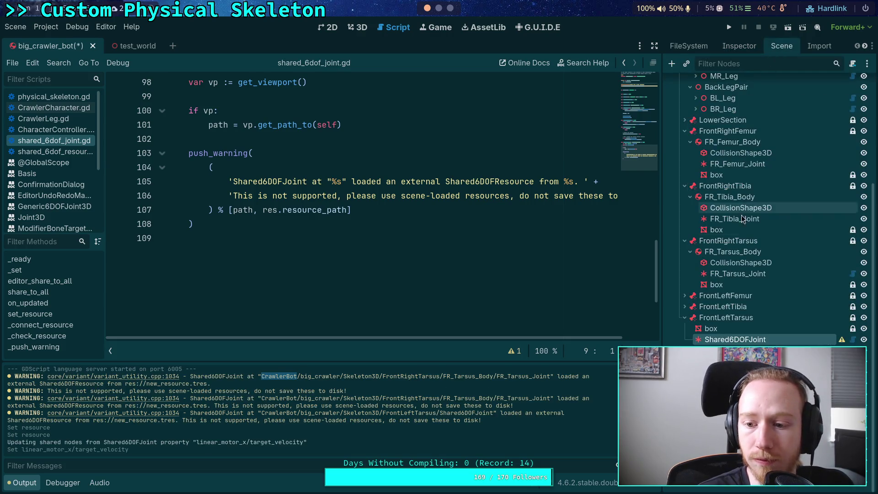
click(733, 273)
click(734, 50)
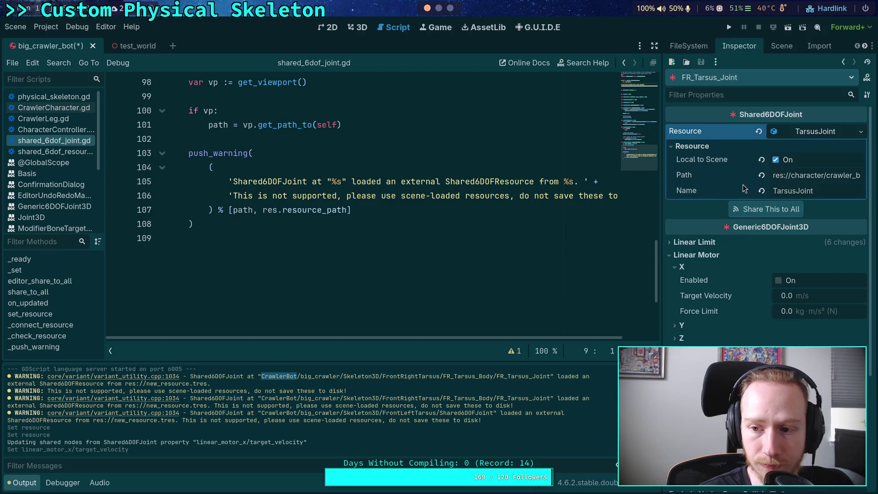
mouse_move(712, 196)
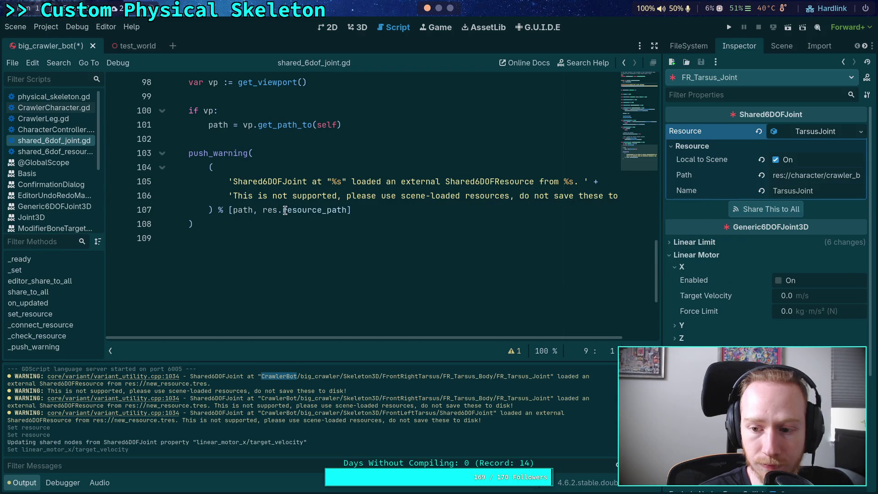
click(782, 46)
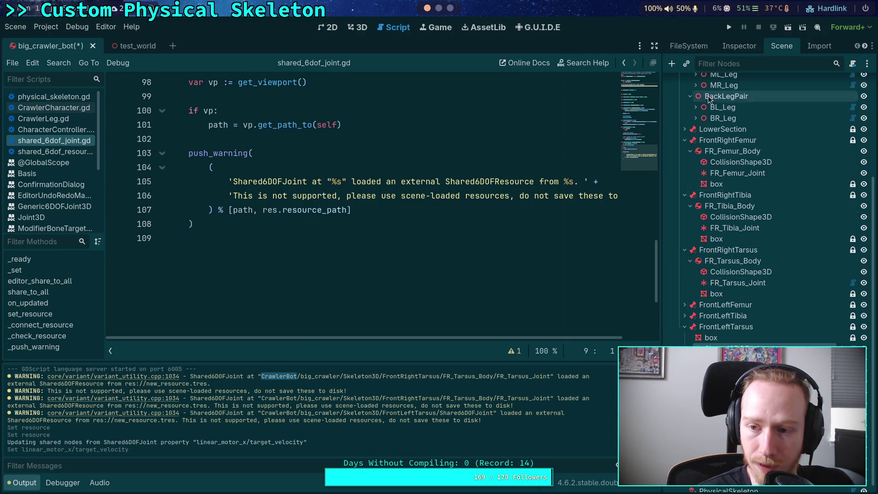
click(732, 42)
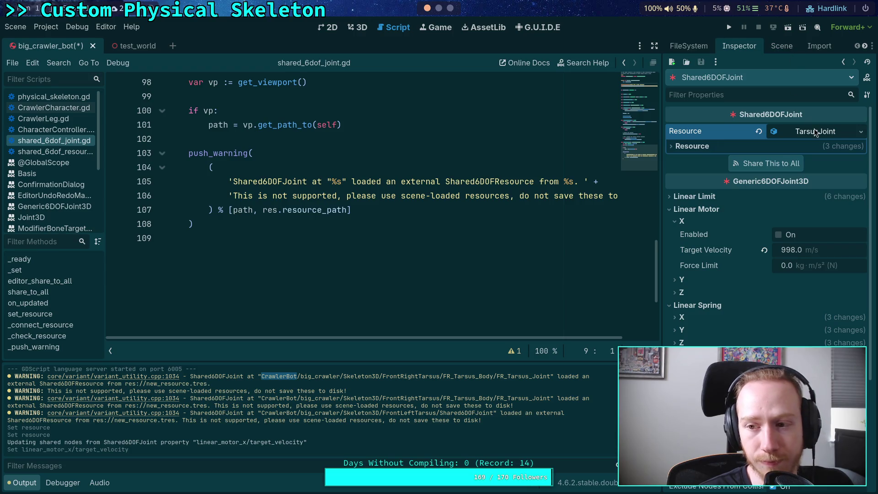
click(811, 144)
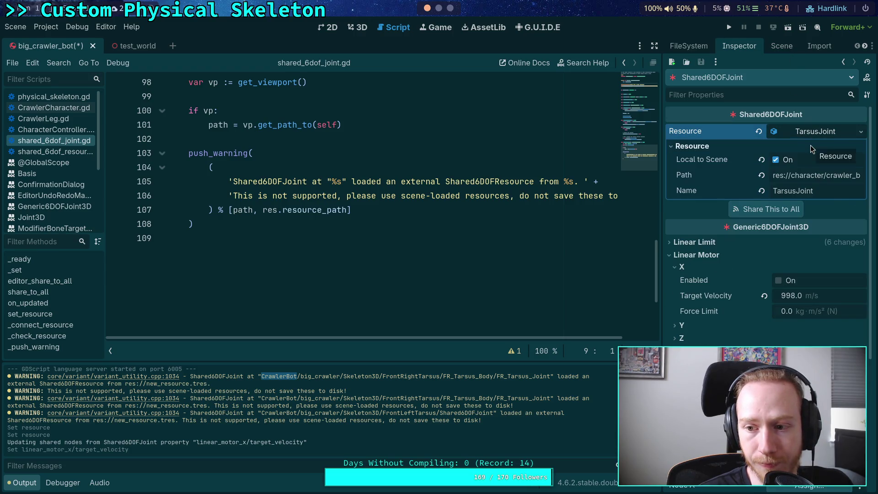
click(810, 144)
scroll(475, 203, up, 5)
scroll(432, 202, up, 4)
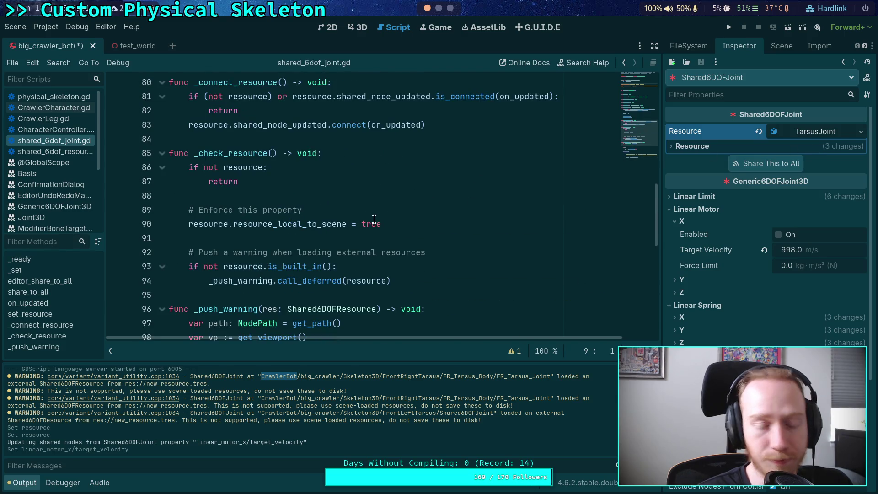
scroll(315, 235, up, 2)
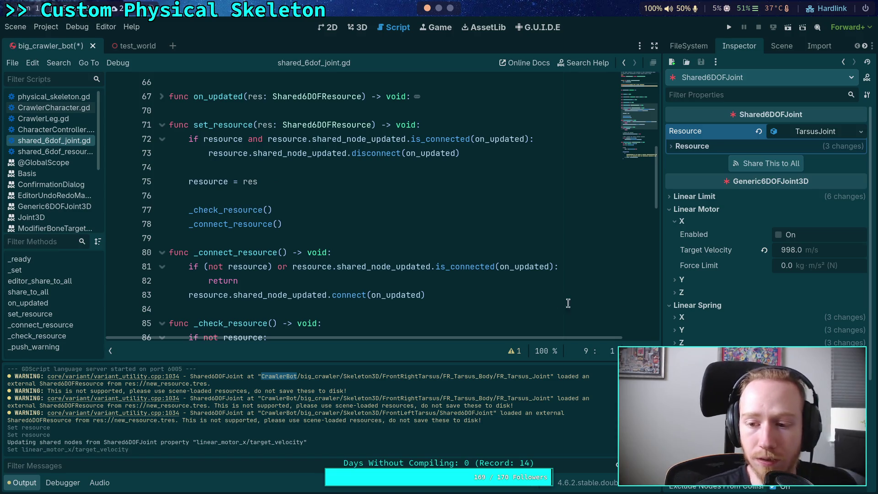
Step: Revert the left tarsus joint's target velocity to 0
drag(820, 249, 804, 269)
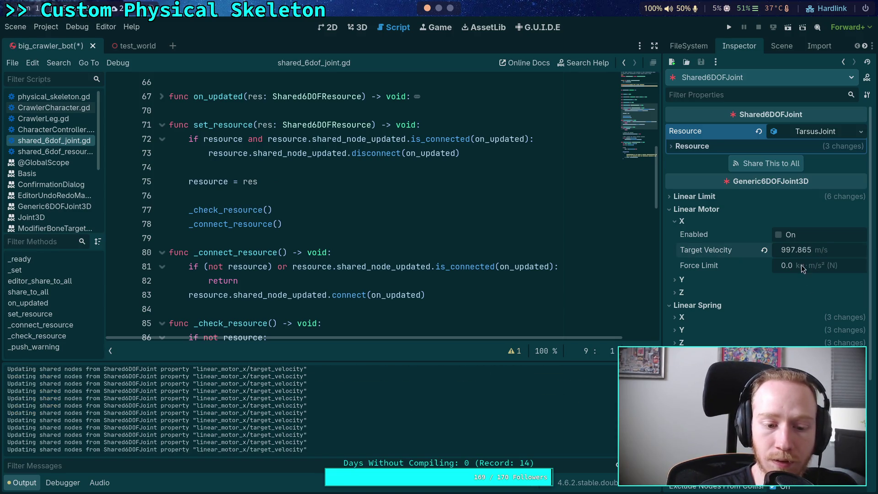
click(766, 251)
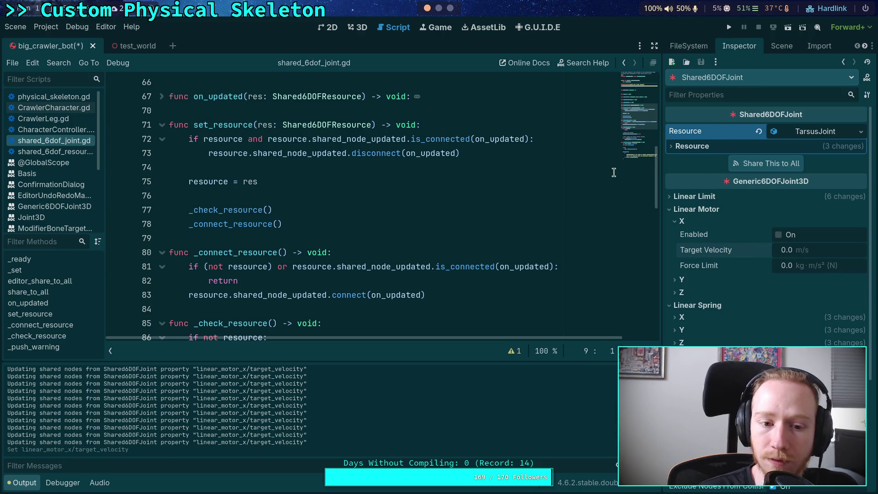
scroll(486, 183, down, 1)
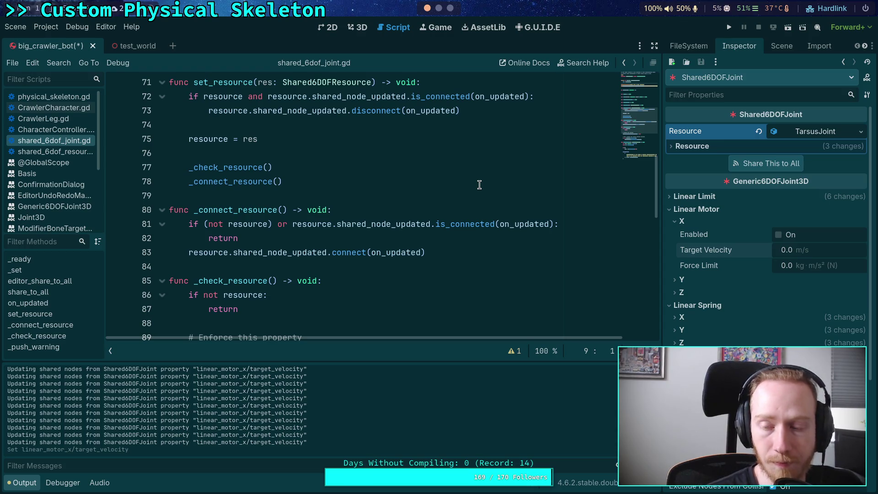
Step: Set FR_Tarsus_Joint's Linear Motor X Target Velocity to 11 m/s
click(781, 45)
click(738, 273)
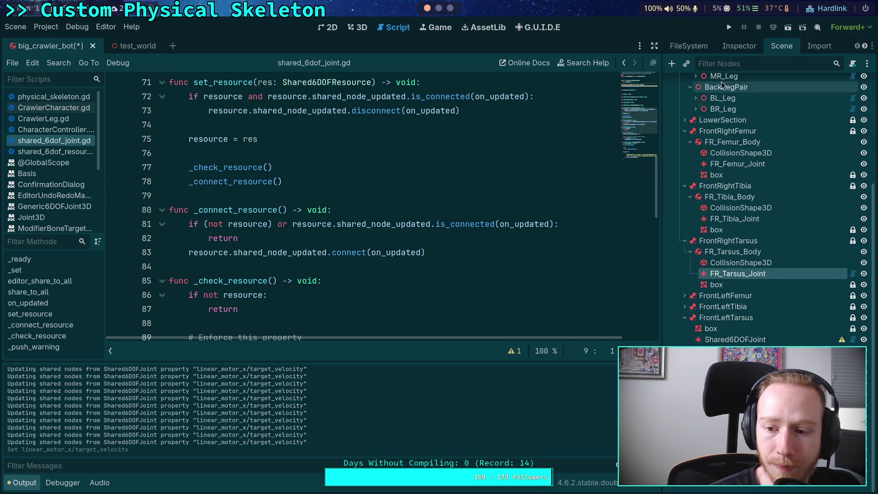
click(737, 46)
click(809, 295)
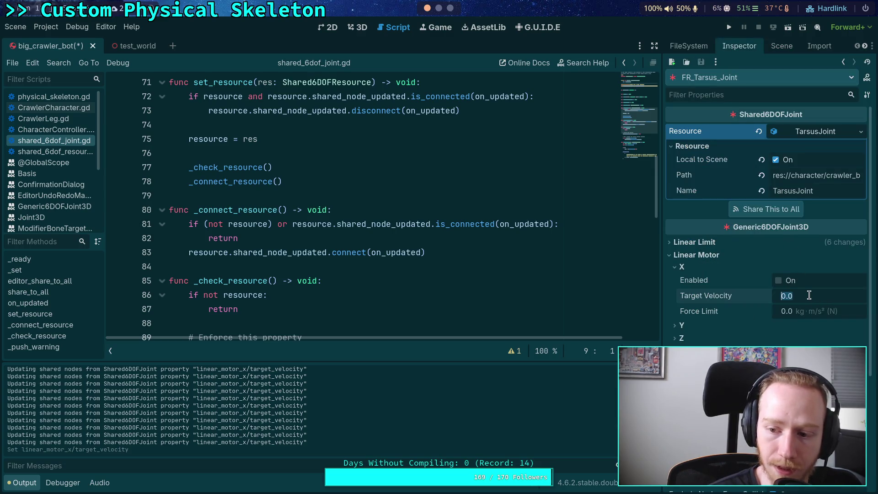
text(11)
key(Return)
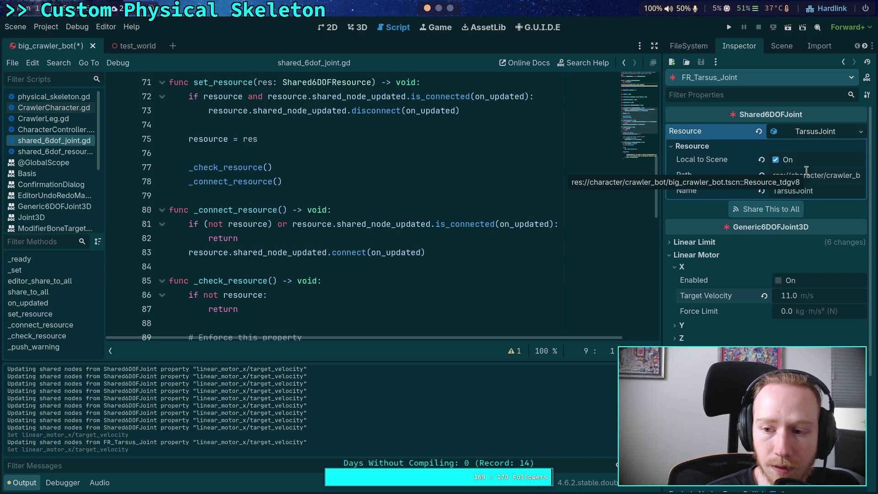
Step: Inspect the left tarsus joint's TarsusJoint resource, then reselect FR_Tarsus_Joint
click(779, 46)
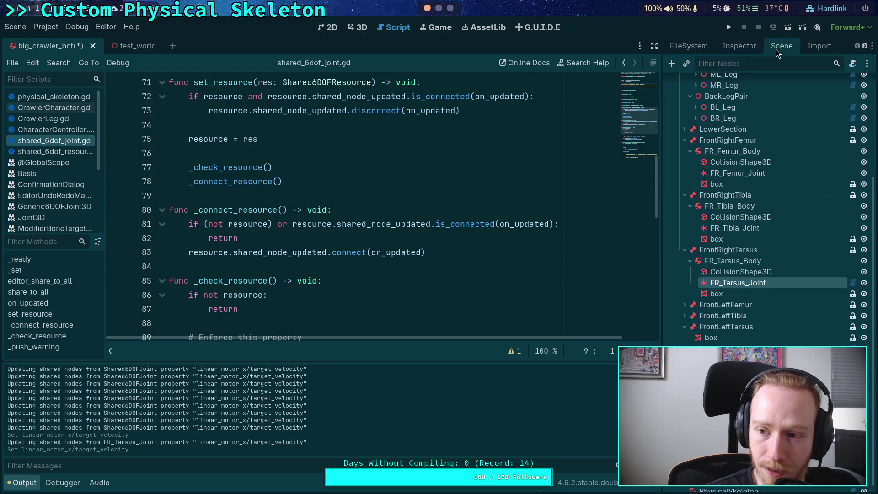
click(741, 46)
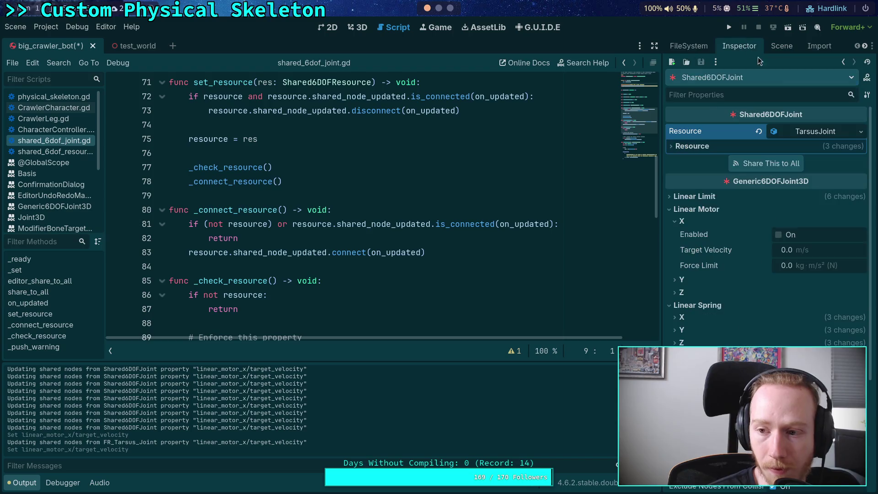
click(808, 134)
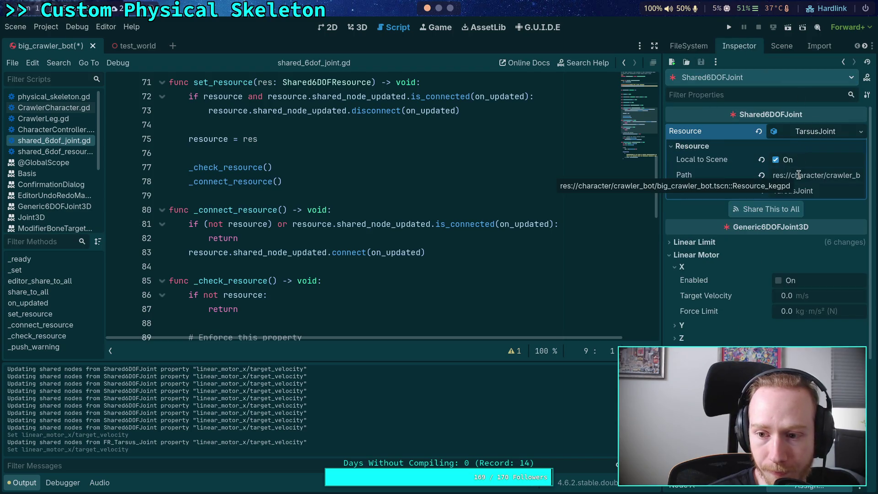
click(780, 46)
click(757, 273)
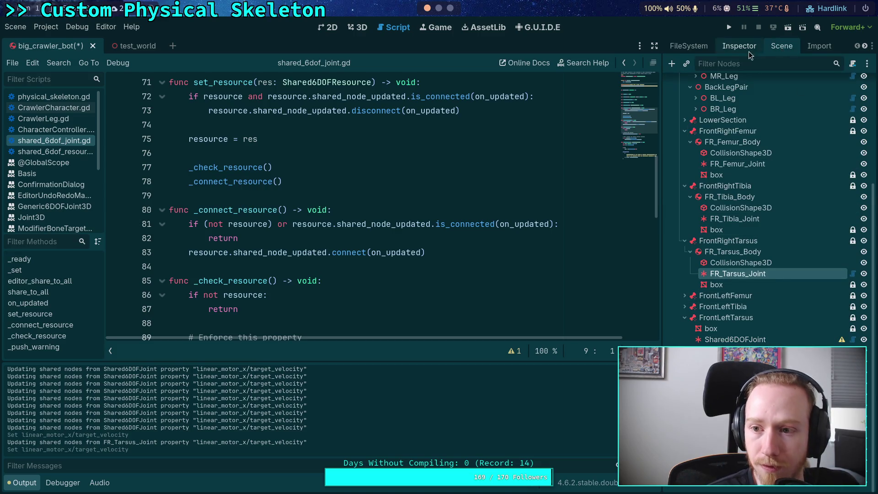
Step: Copy FR_Tarsus_Joint's TarsusJoint resource and paste it onto the other Shared6DOFJoint
click(743, 46)
click(862, 139)
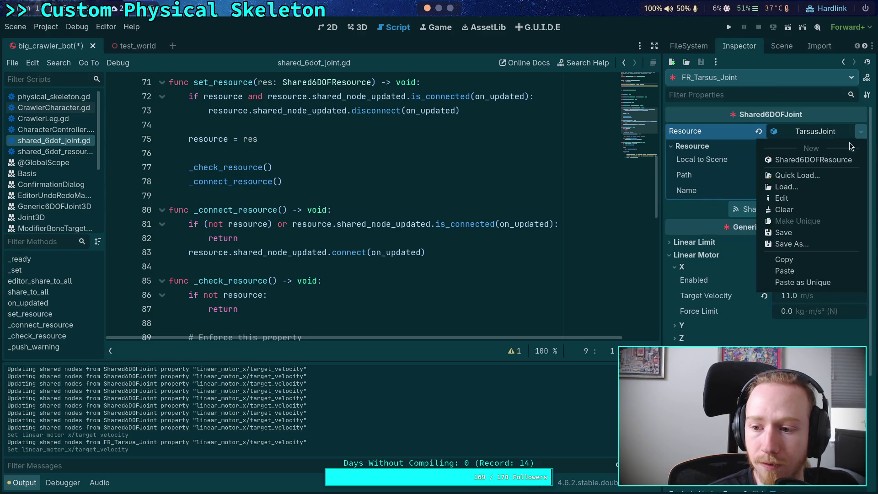
click(785, 258)
click(783, 46)
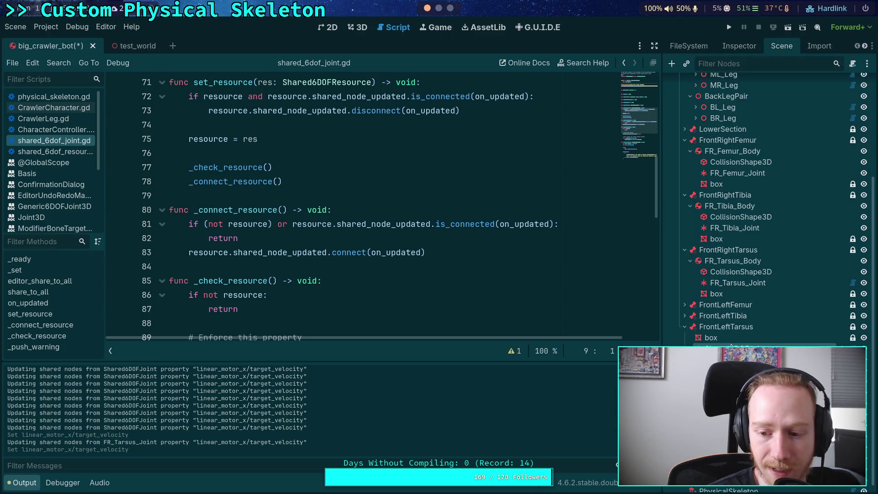
click(740, 46)
click(861, 131)
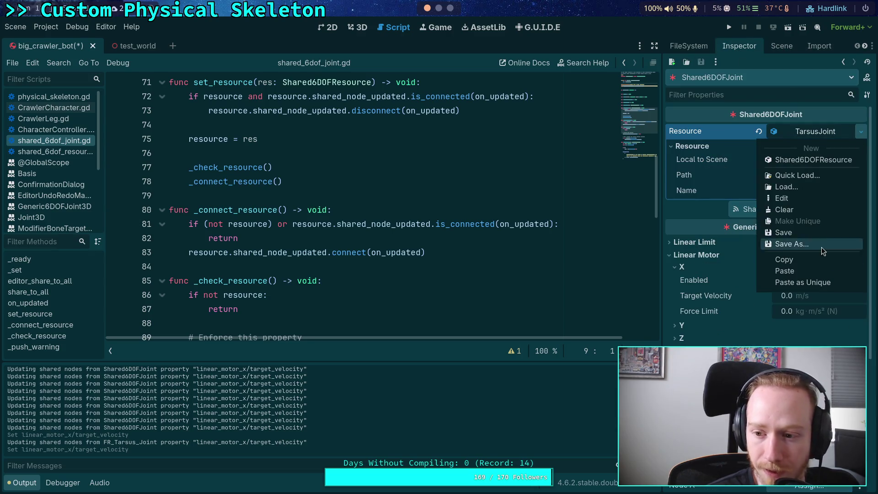
click(816, 274)
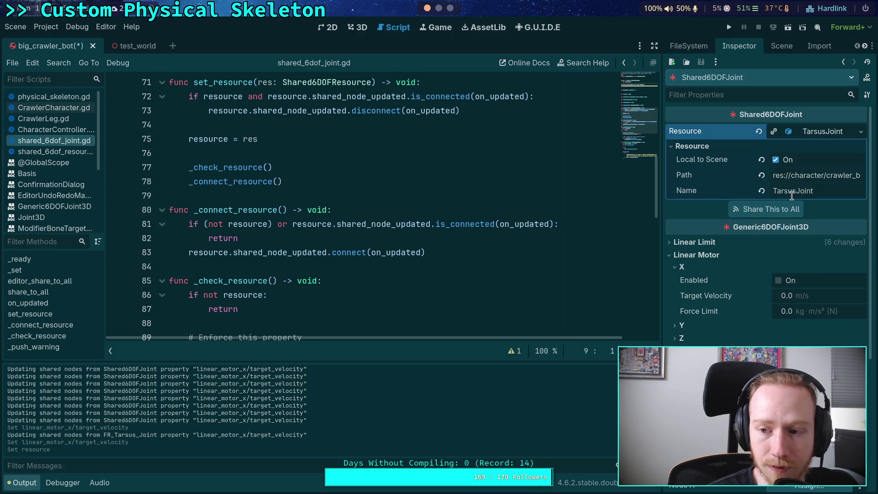
Step: Test a 123456 target velocity, confirm it on FR_Tarsus_Joint, then revert it to 0
click(821, 295)
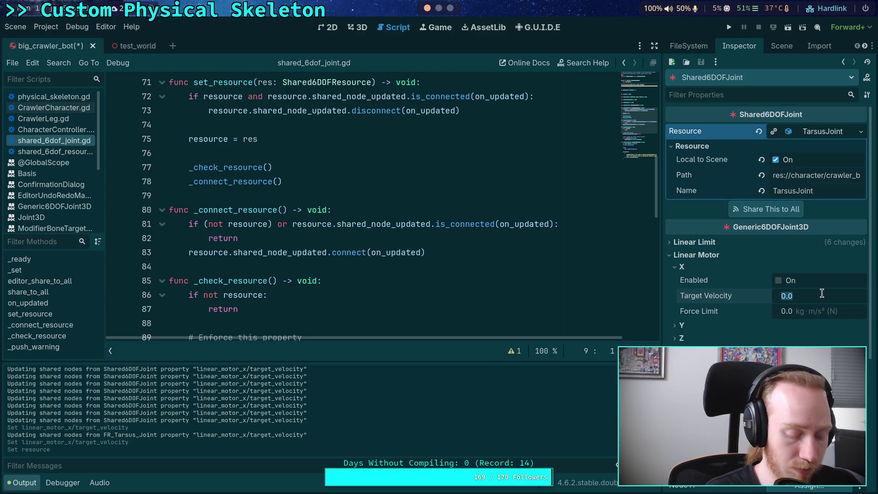
text(123456)
key(Return)
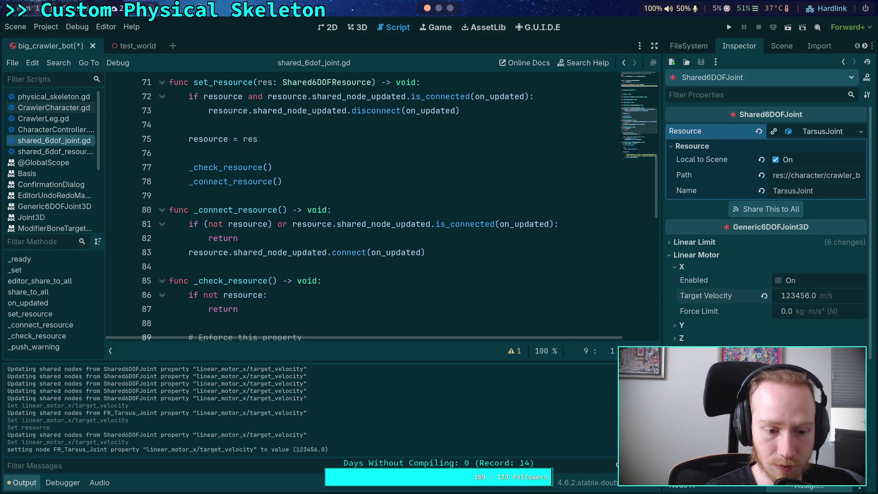
click(781, 45)
click(743, 273)
click(735, 47)
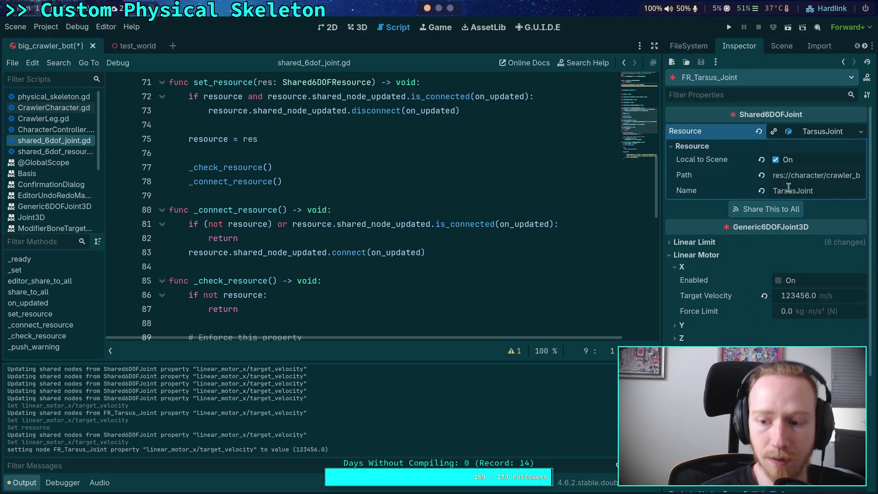
click(765, 297)
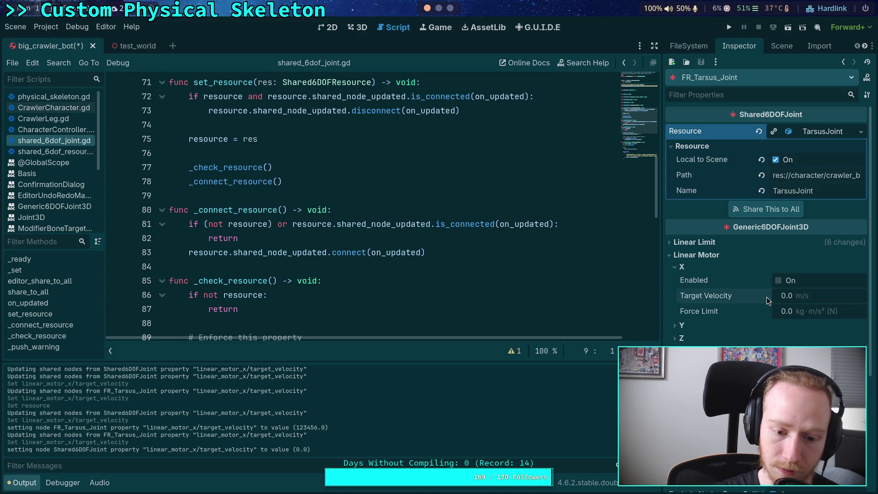
click(700, 255)
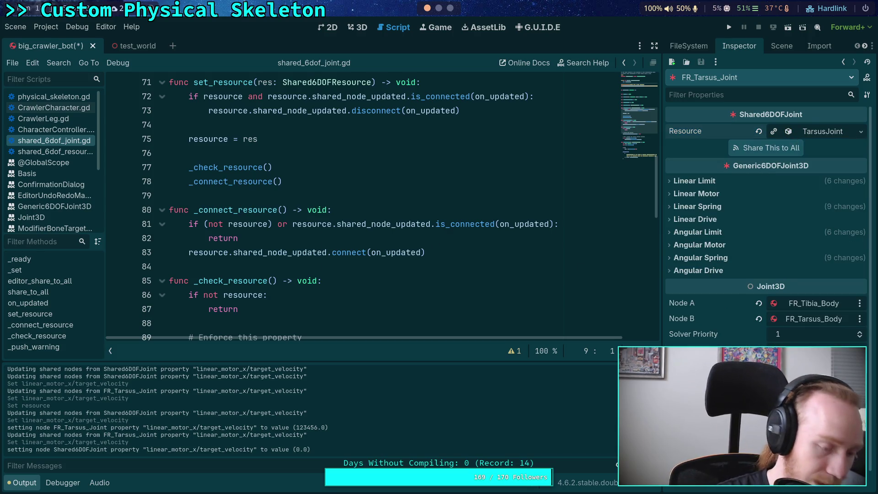
Step: Save the crawler scene and swap shared_6dof_joint.gd for shared_6dof_resource.gd in the script editor
key(ctrl+s)
right_click(51, 140)
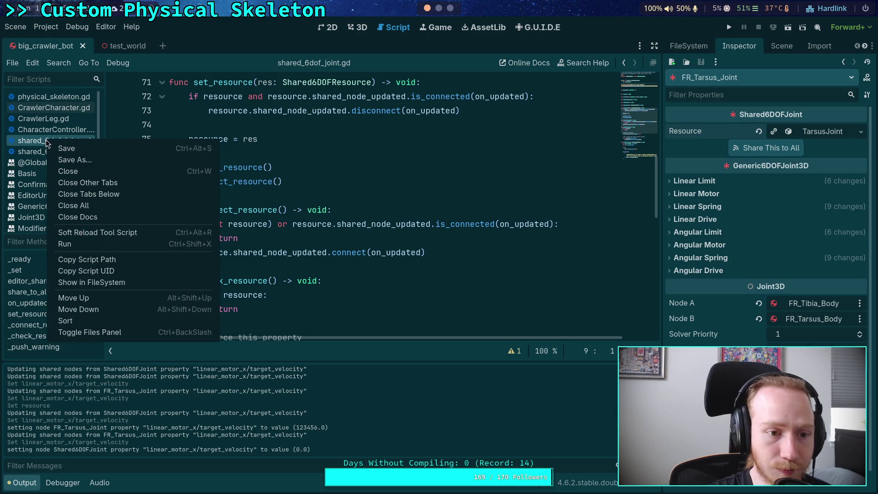
click(59, 171)
click(54, 140)
Step: Restore the deleted 'Updating shared nodes' print line and comment it out instead
scroll(199, 144, down, 6)
click(189, 139)
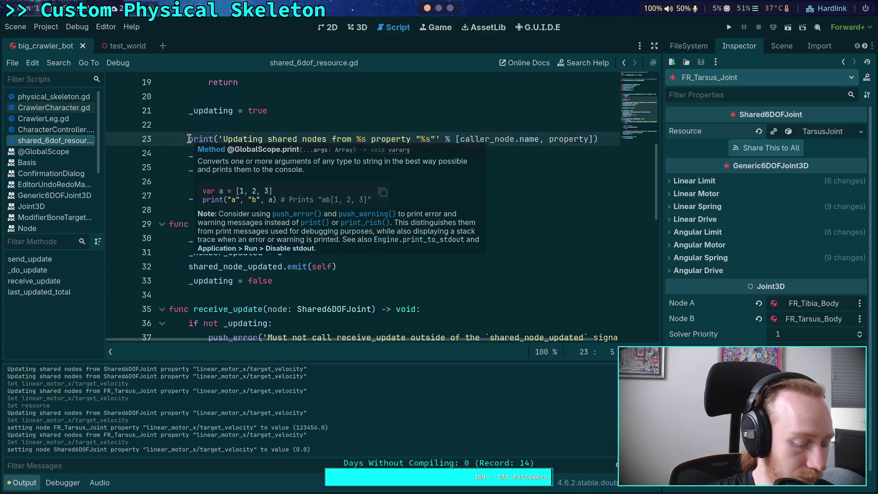
drag(572, 134, 603, 127)
key(Delete)
scroll(614, 230, down, 2)
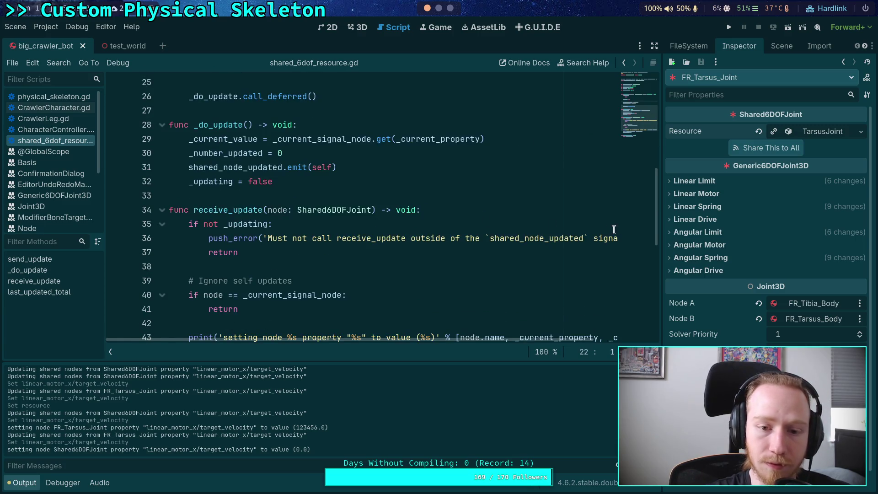
scroll(367, 243, down, 2)
drag(185, 252, 187, 261)
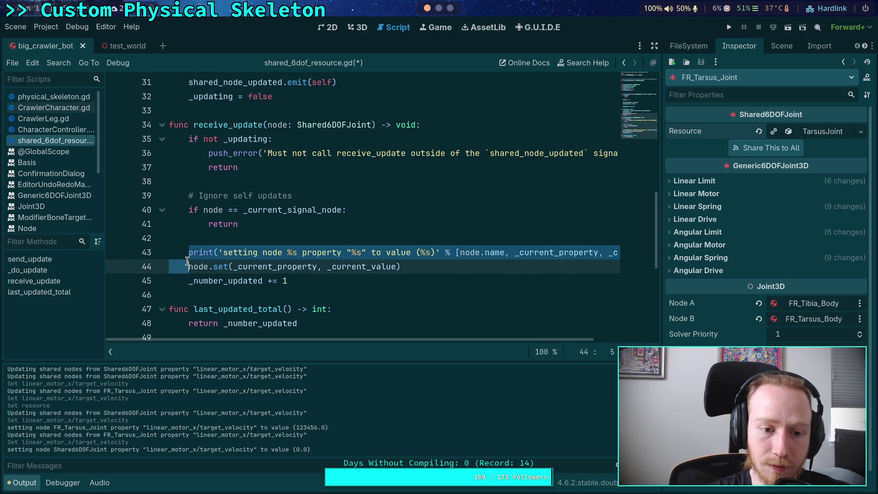
key(ctrl+z)
key(ctrl+z)
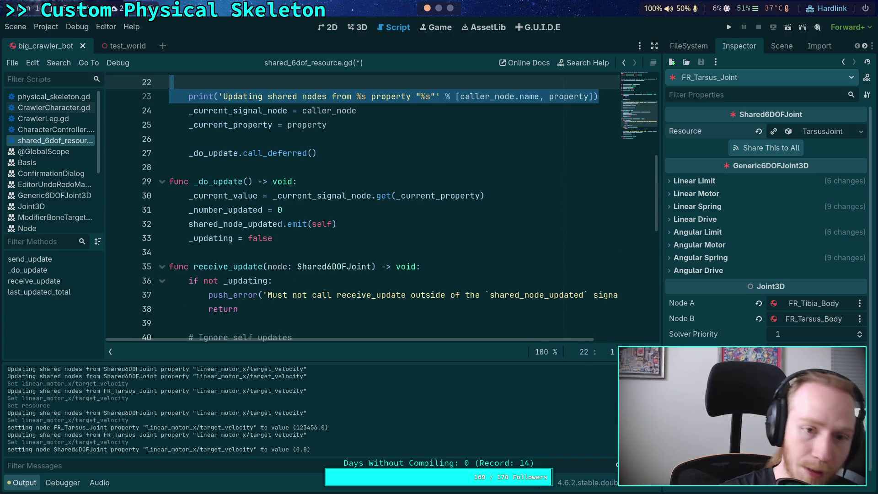
key(ctrl+z)
key(ctrl+z)
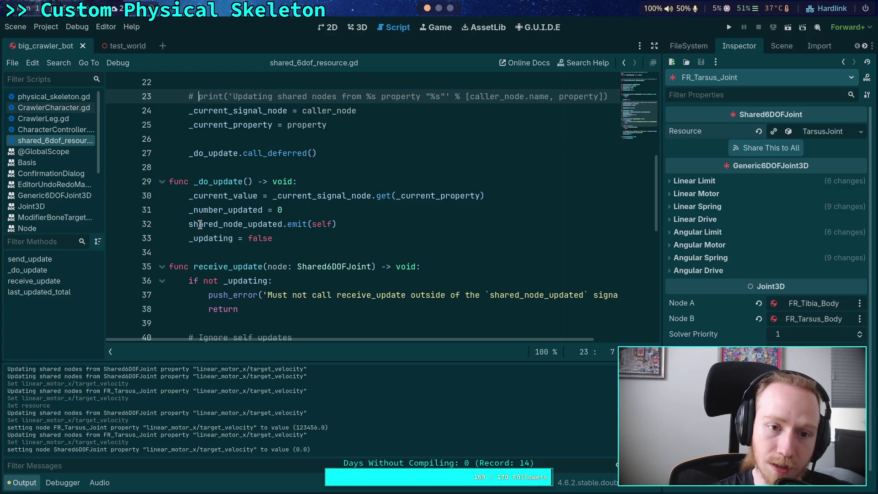
Step: Comment out the 'setting node' print line with Ctrl+K and save the script
scroll(188, 190, down, 5)
click(188, 183)
key(ctrl+k)
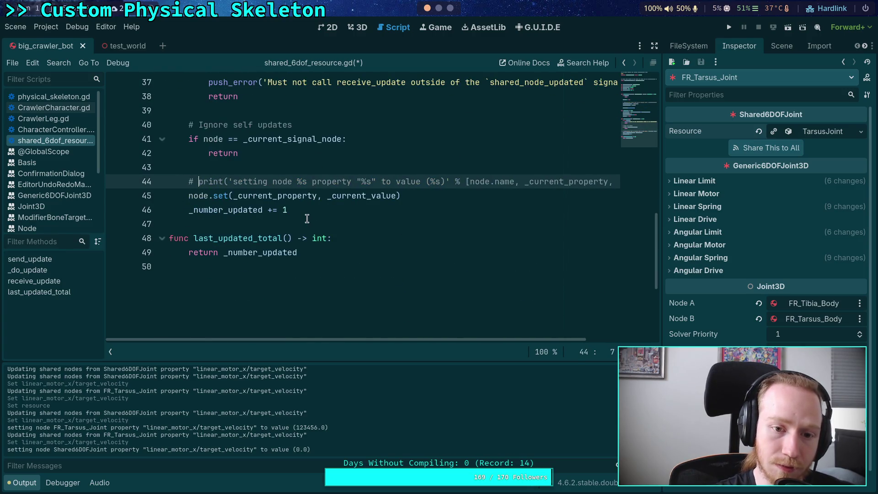
key(ctrl+s)
scroll(244, 193, up, 10)
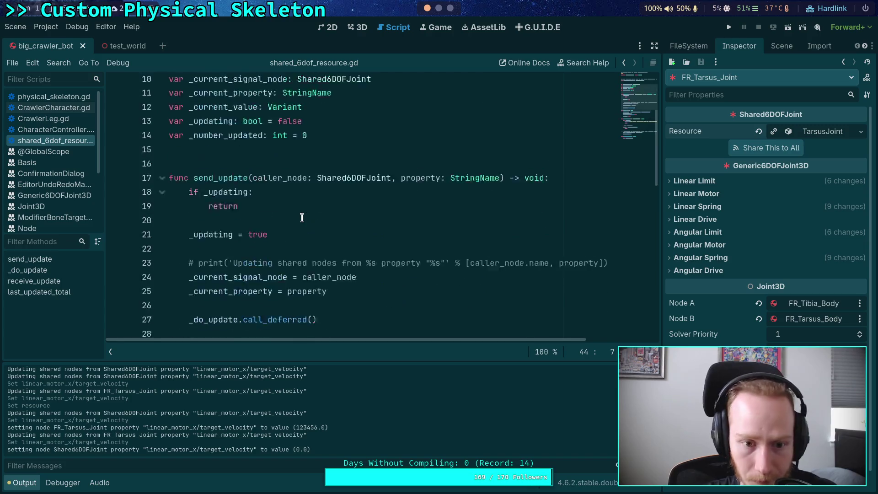
Step: Close shared_6dof_resource.gd and all open documentation pages
right_click(85, 143)
click(92, 174)
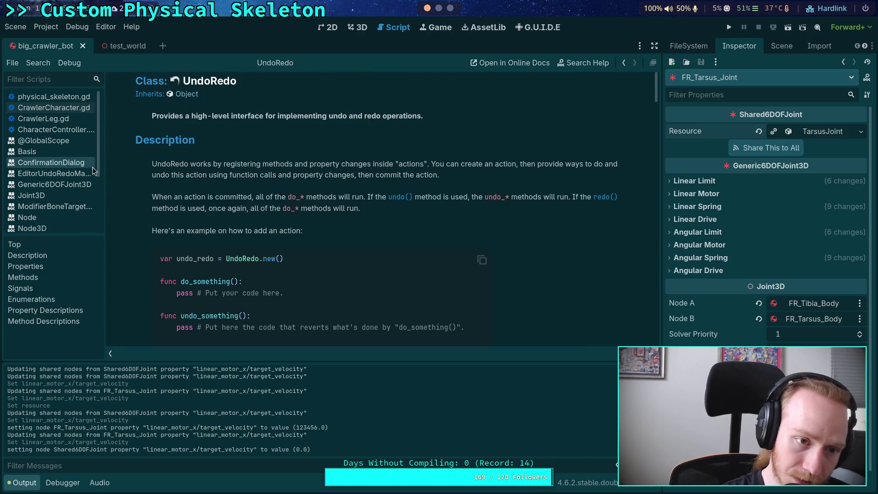
right_click(59, 144)
click(90, 200)
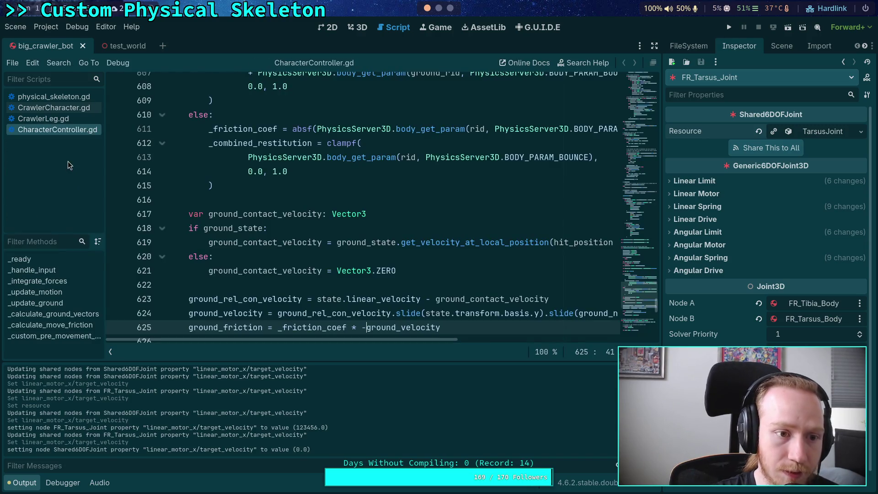
Step: Switch to CrawlerCharacter.gd and share the tarsus joint settings to all joints
right_click(67, 131)
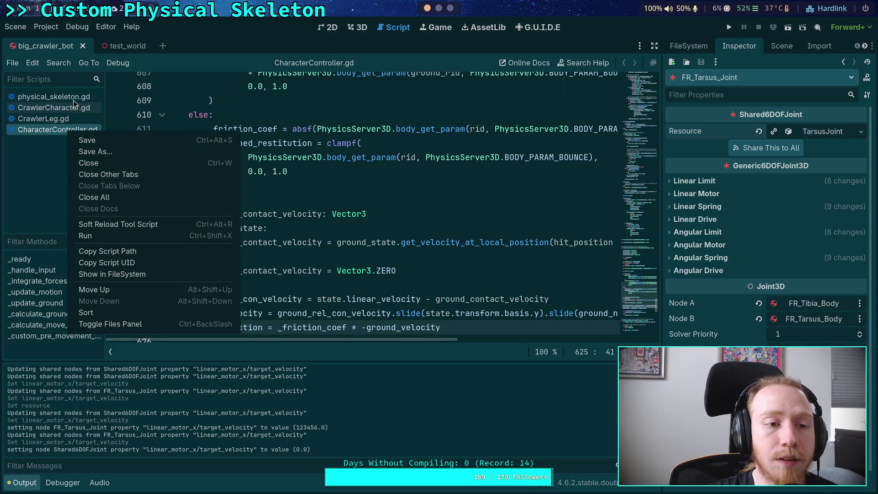
click(74, 105)
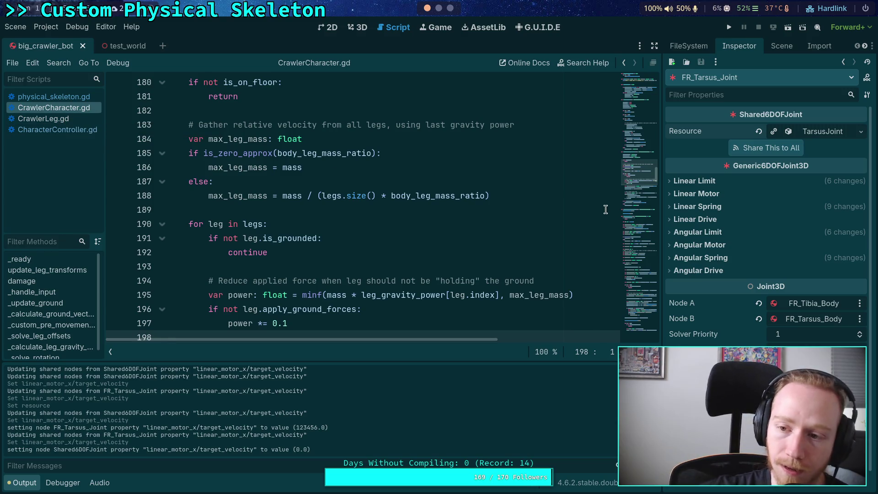
click(769, 148)
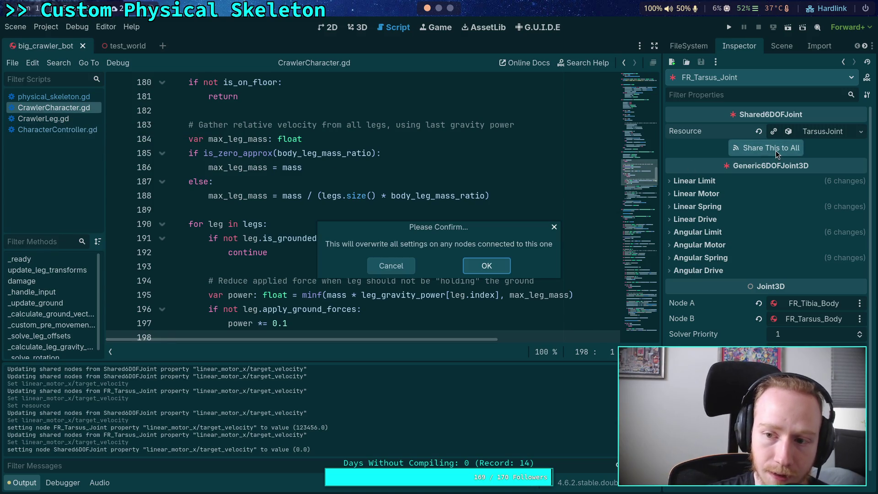
Step: Cancel overwriting the connected joints, then show the Scene tree and the 3D crawler view
click(407, 267)
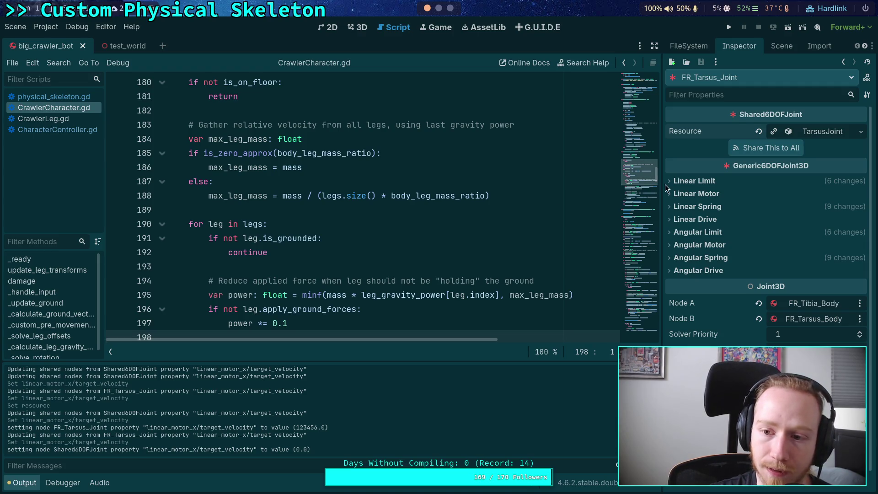
click(781, 45)
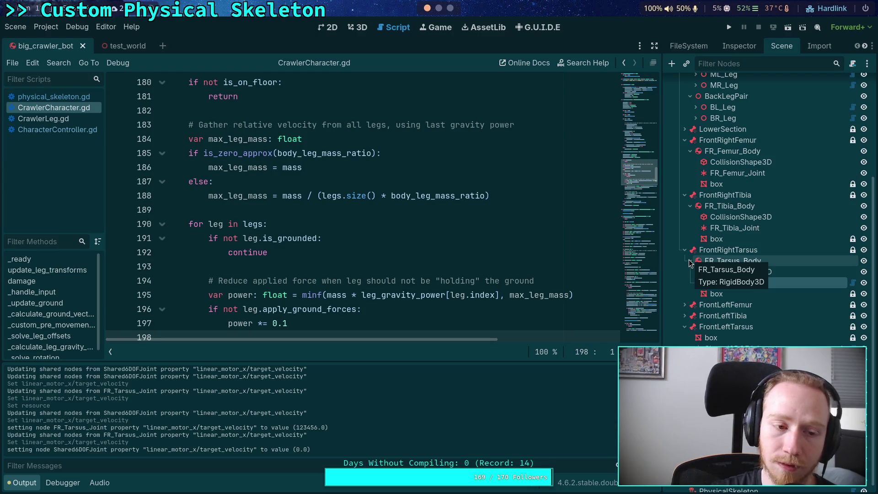
click(358, 27)
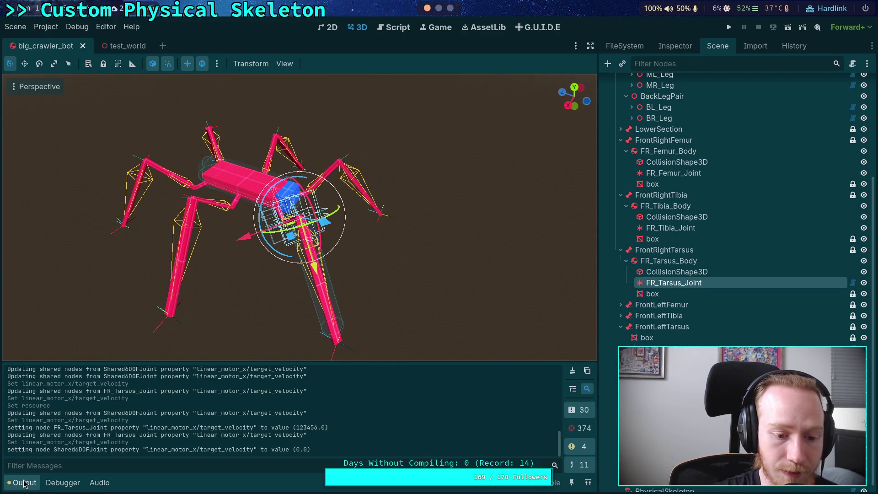
Step: Clear the Output log and hide the output panel
key(ctrl+alt+k)
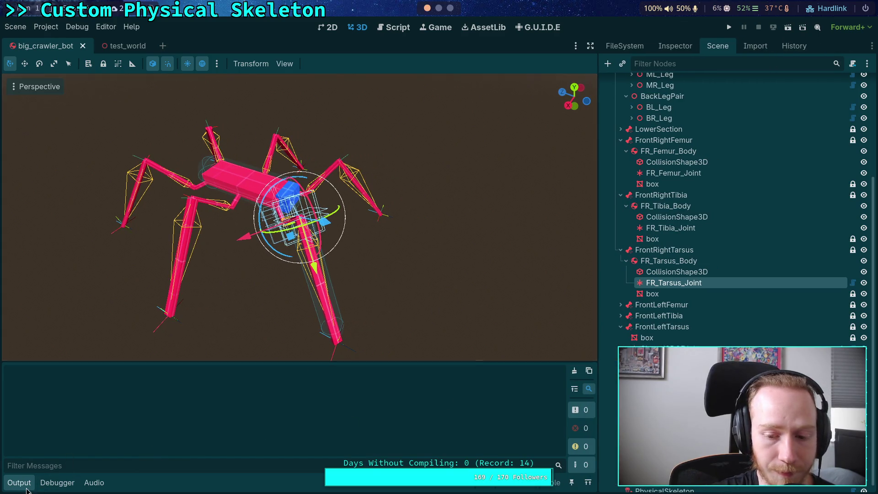
click(23, 485)
drag(423, 324, 411, 325)
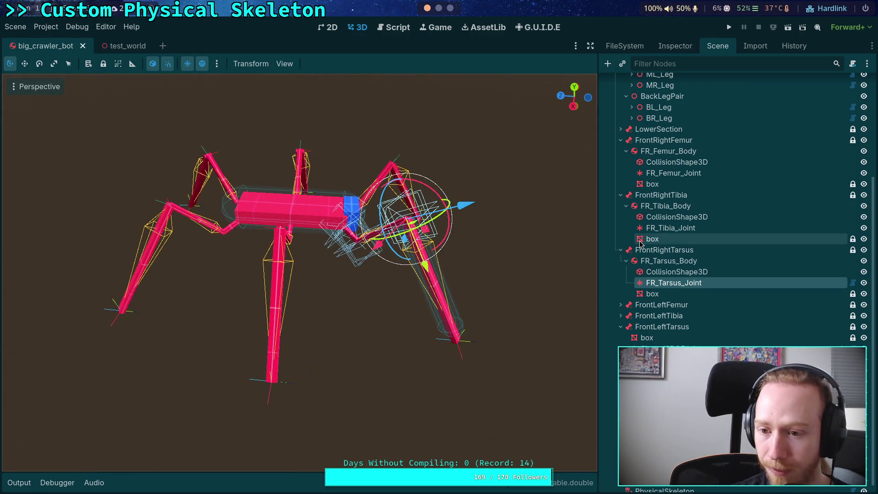
scroll(661, 215, up, 3)
Step: Copy the FR_Femur_Body node and expand FrontLeftFemur in the Scene tree
click(668, 203)
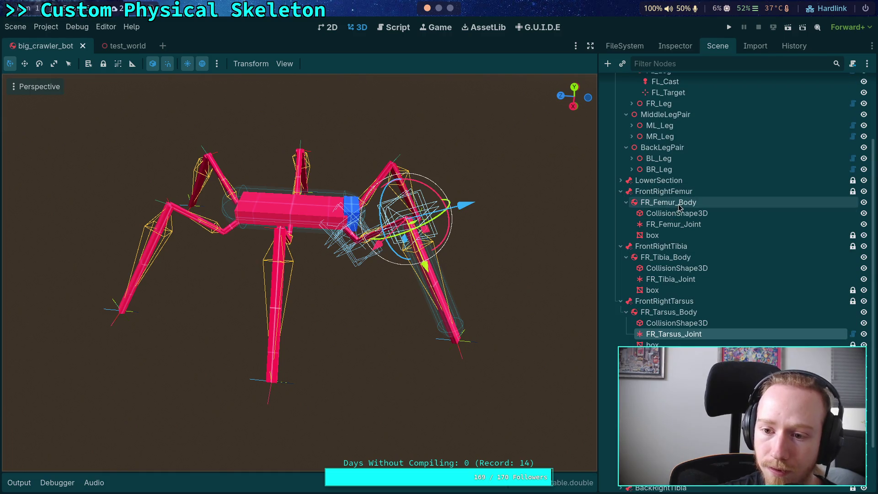
right_click(674, 203)
click(717, 278)
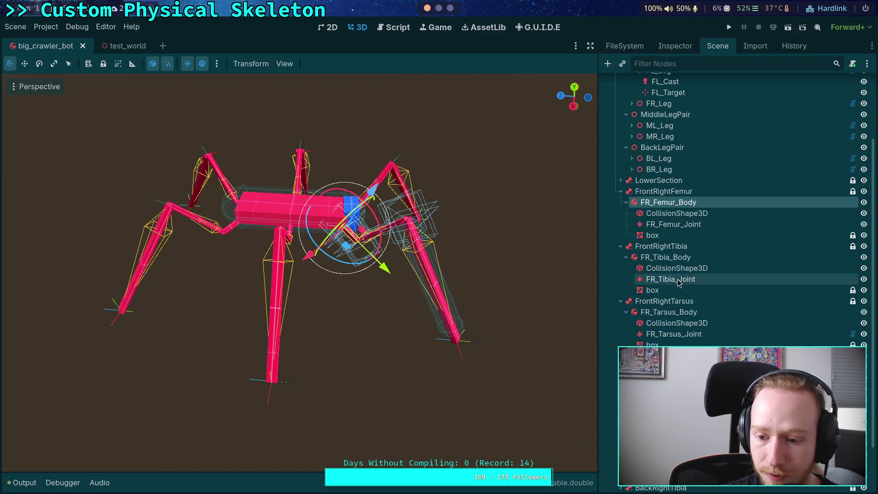
scroll(640, 293, down, 3)
click(621, 297)
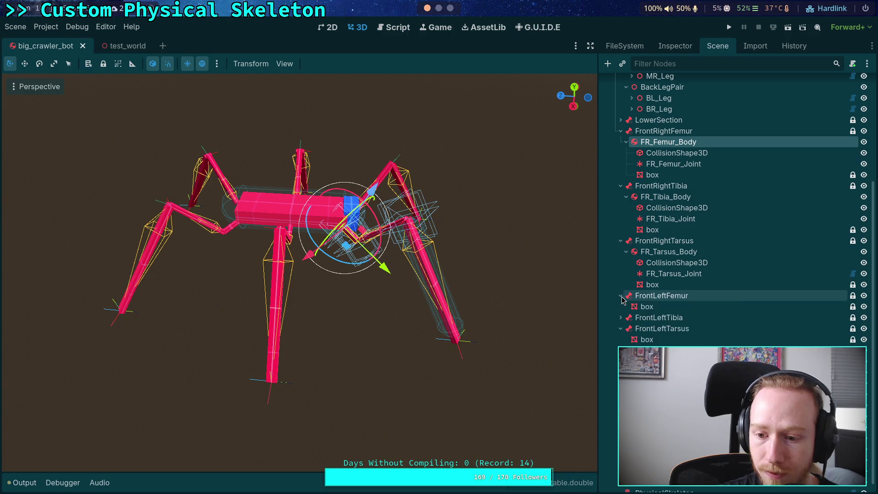
Step: Paste the femur body under FrontLeftFemur and rename it FL_Femur_Body
right_click(658, 295)
click(706, 284)
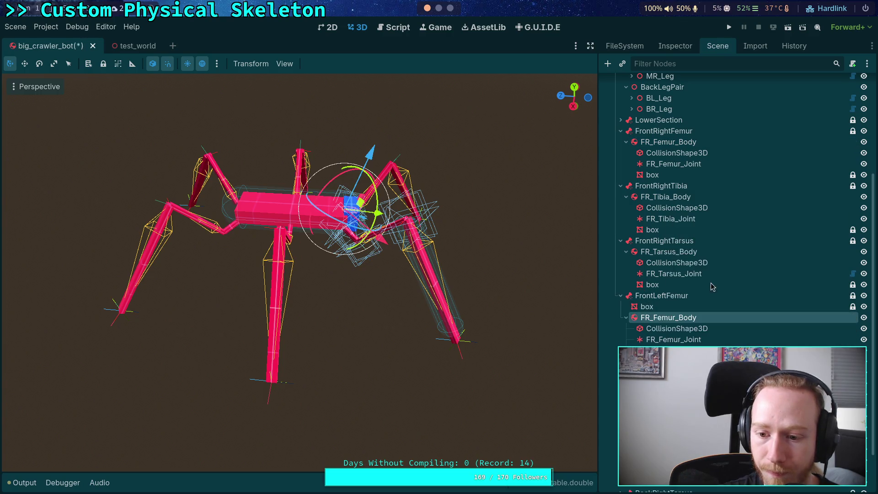
double_click(650, 319)
click(652, 318)
key(Delete)
text(L)
key(Return)
Step: Rename the pasted joint to FL_Femur_Joint and check its properties
double_click(649, 339)
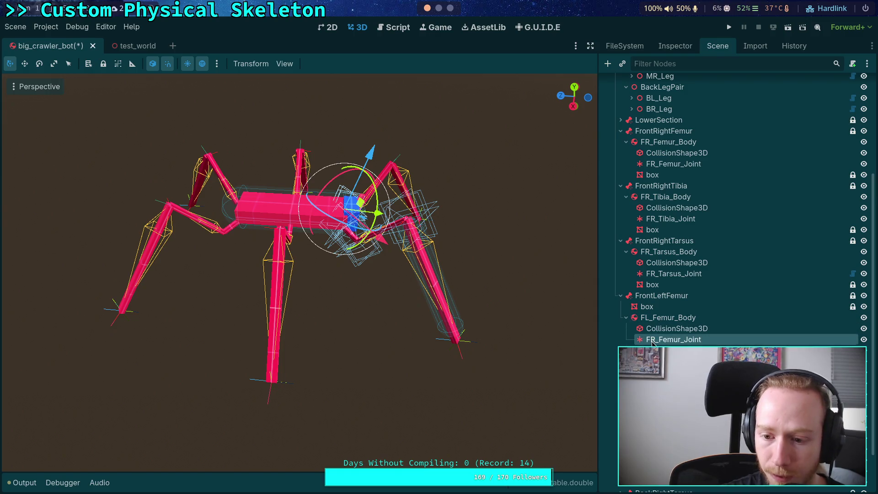
click(651, 340)
key(Delete)
text(L)
key(Return)
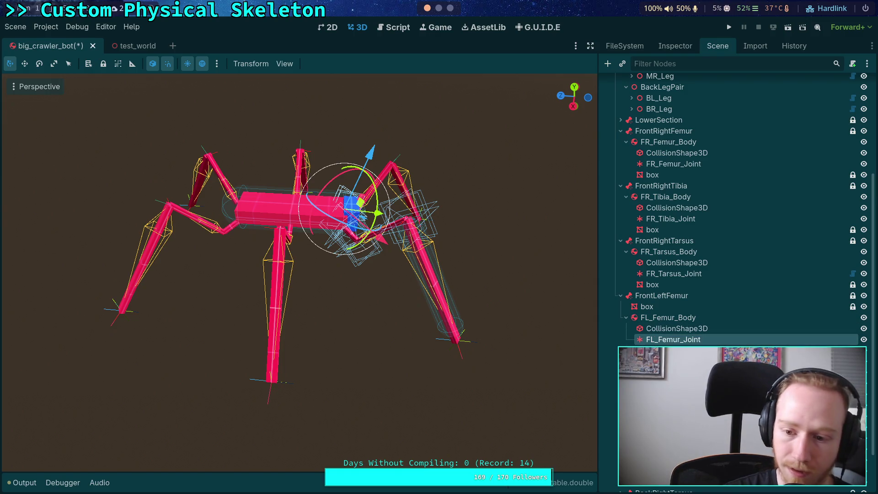
click(684, 51)
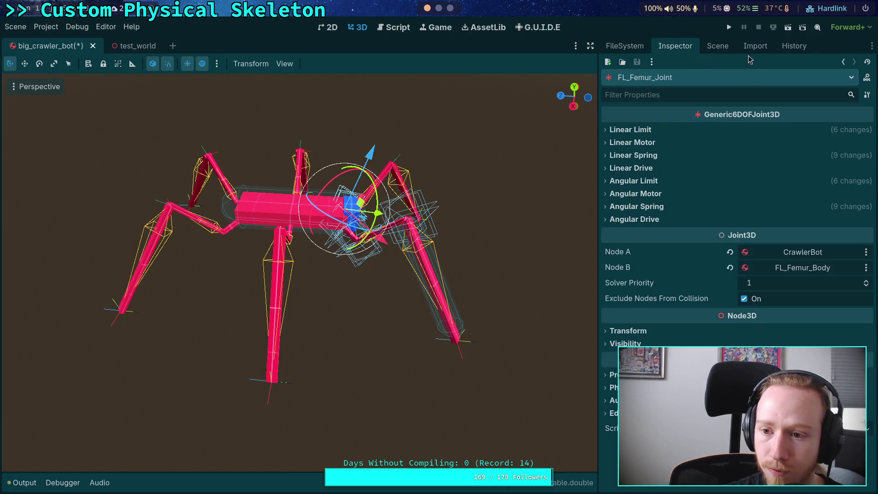
click(722, 45)
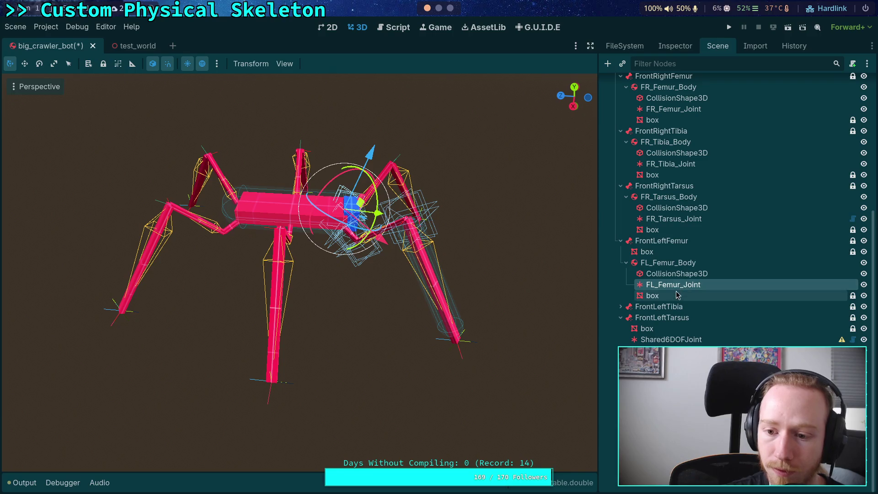
Step: Change FL_Femur_Joint, FR_Tibia_Joint and FR_Femur_Joint to Shared6DOFJoint type
right_click(667, 285)
click(731, 338)
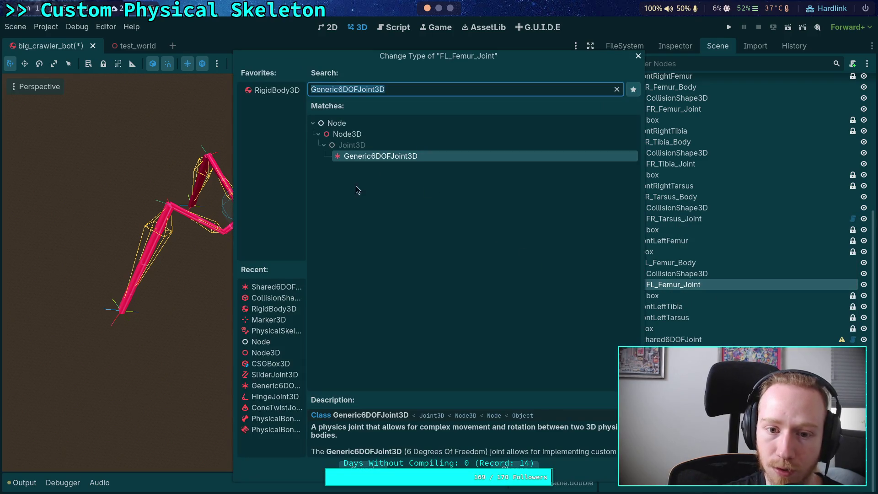
double_click(271, 289)
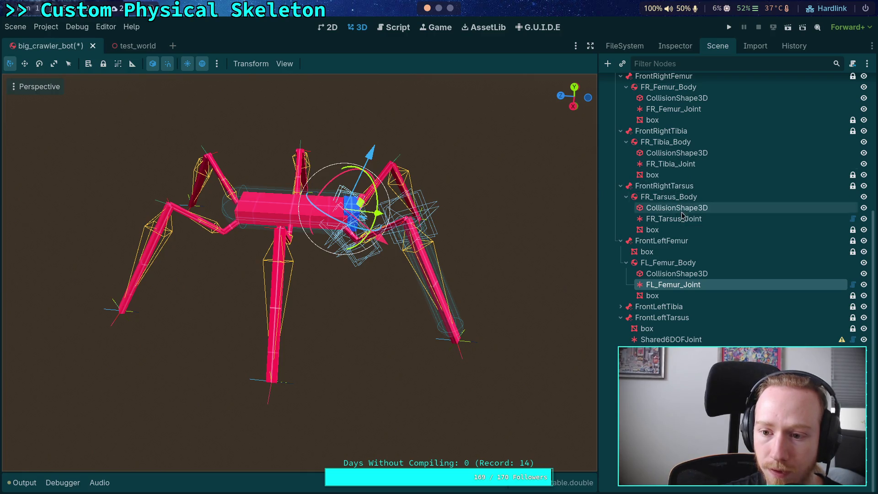
click(669, 165)
right_click(669, 168)
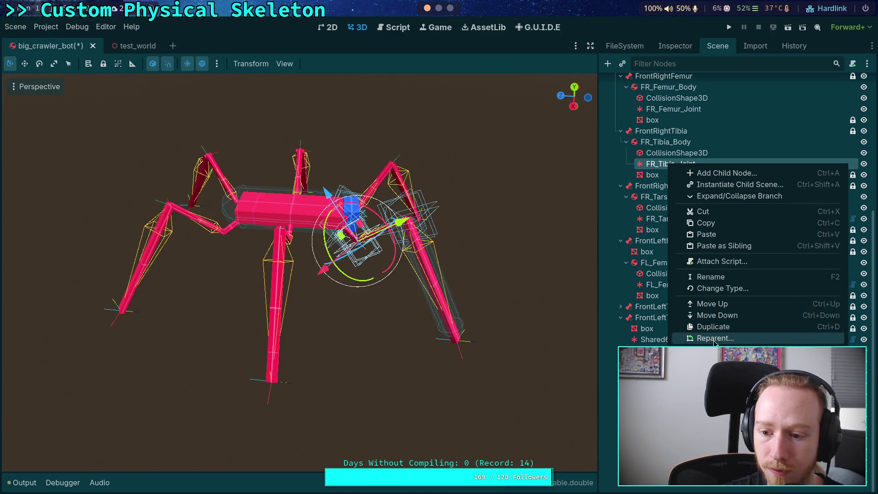
click(720, 289)
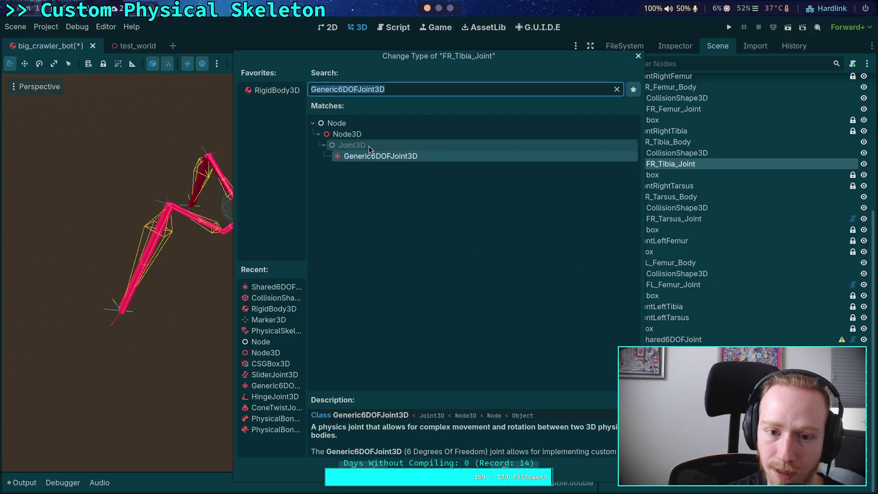
double_click(273, 292)
right_click(676, 109)
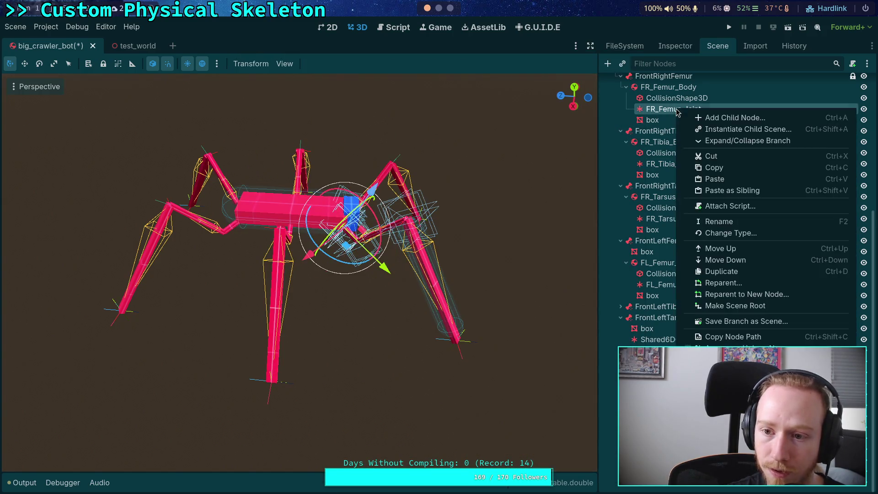
click(726, 234)
double_click(281, 287)
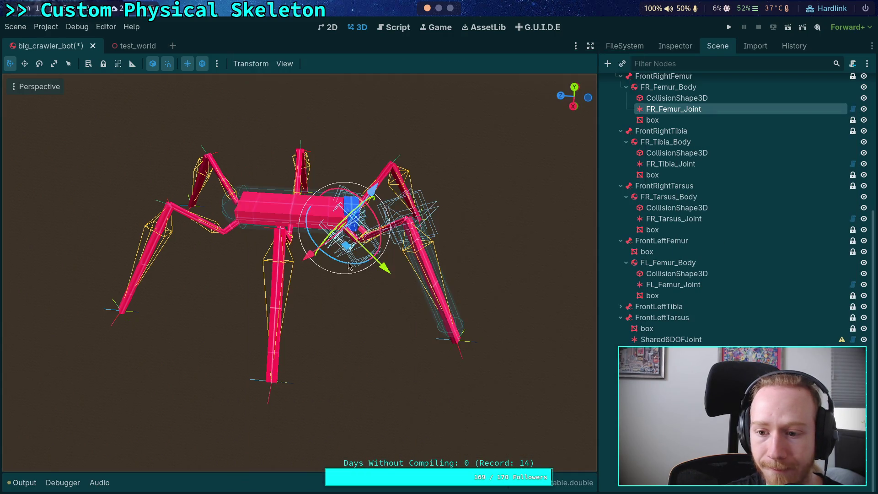
Step: Give FR_Femur_Joint a new Shared6DOFResource named FemurJoint and copy that resource
click(681, 48)
click(803, 131)
click(800, 153)
click(768, 147)
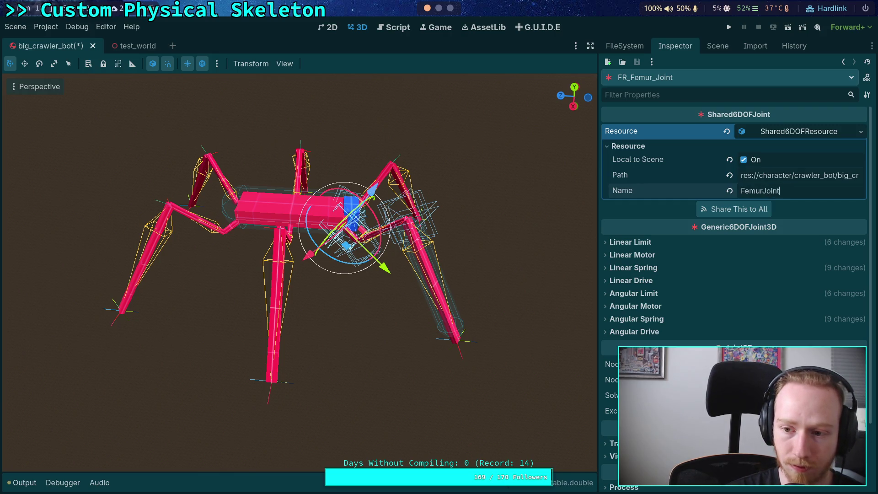
click(791, 133)
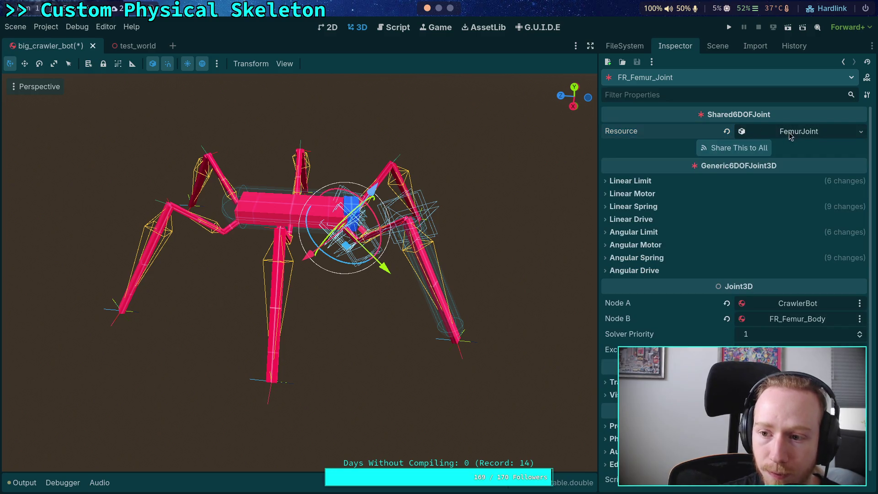
click(861, 131)
click(781, 261)
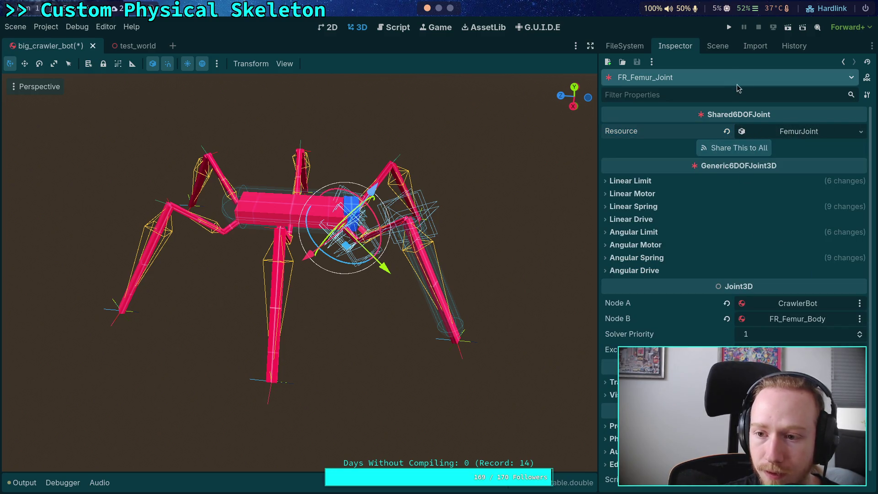
Step: Paste the FemurJoint resource into FL_Femur_Joint, then select FL_Femur_Body
click(717, 46)
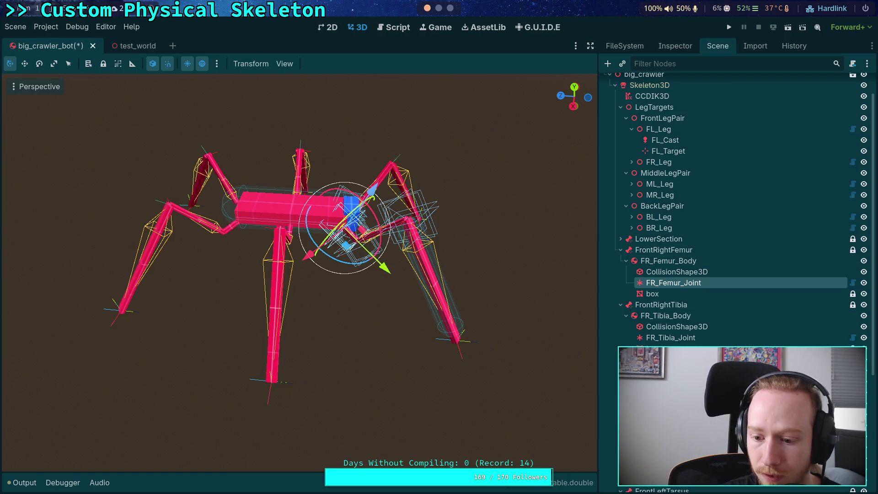
click(361, 204)
click(675, 45)
click(861, 132)
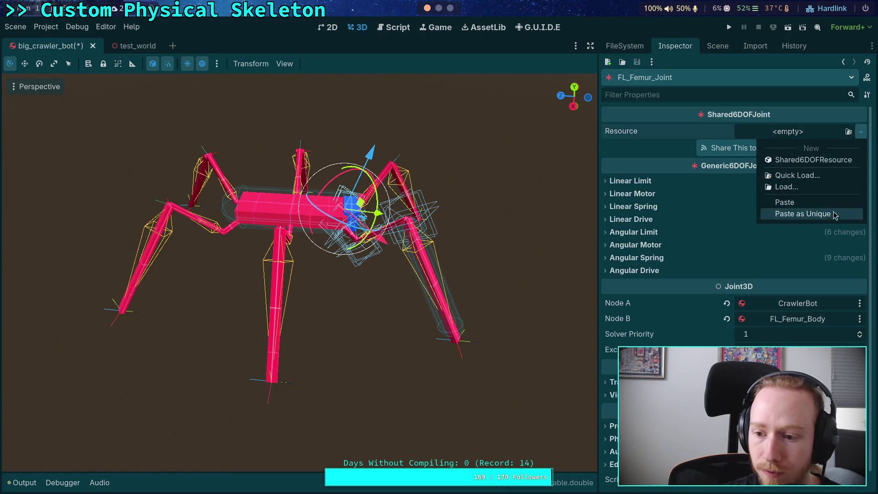
click(794, 203)
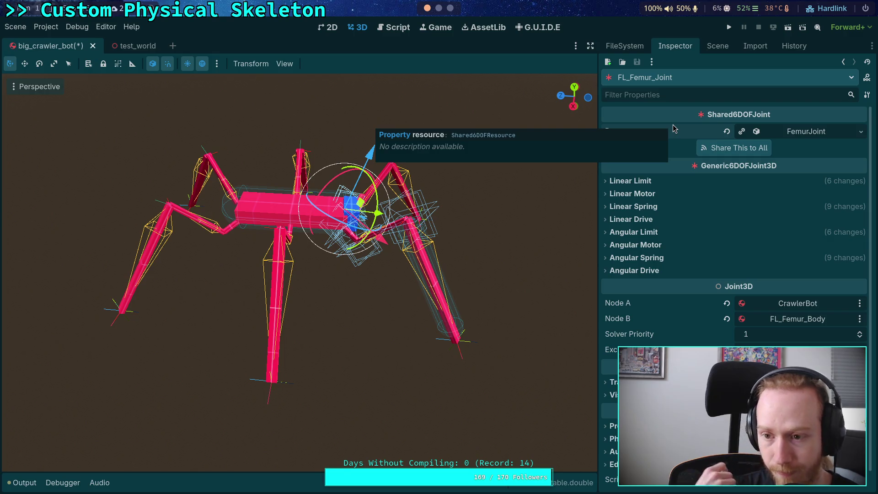
click(721, 47)
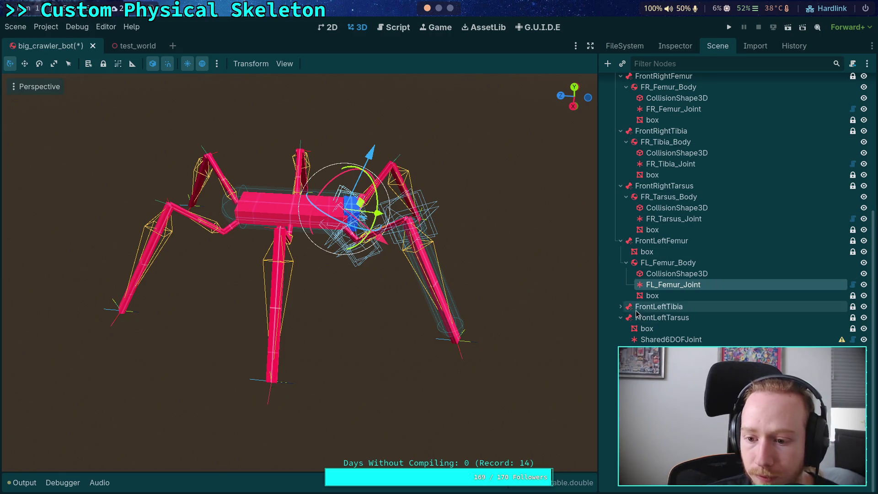
click(668, 263)
drag(413, 279, 335, 280)
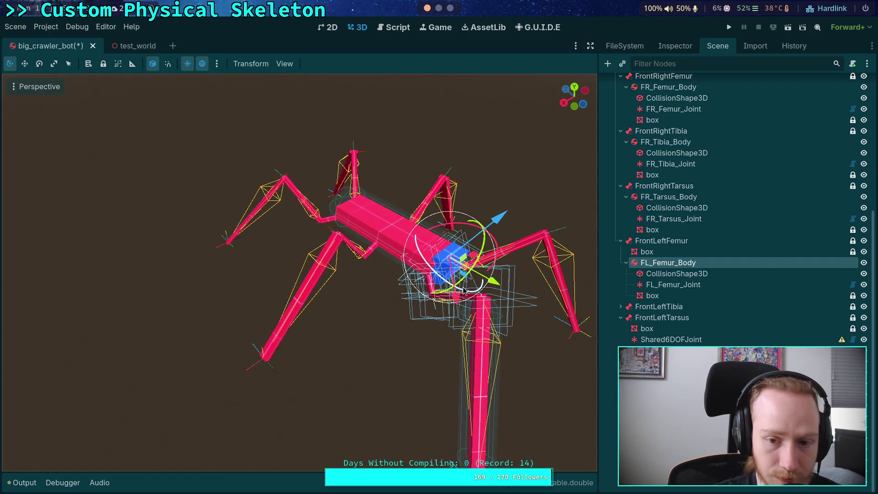
key(f)
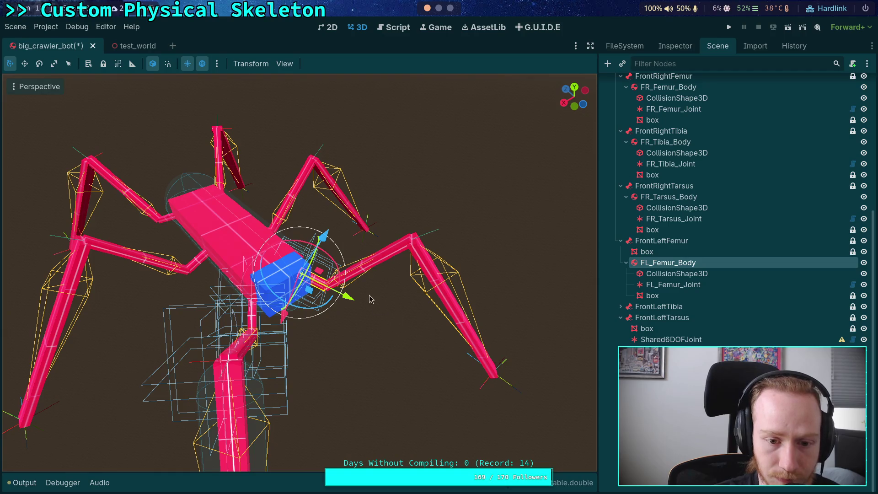
drag(390, 388, 340, 235)
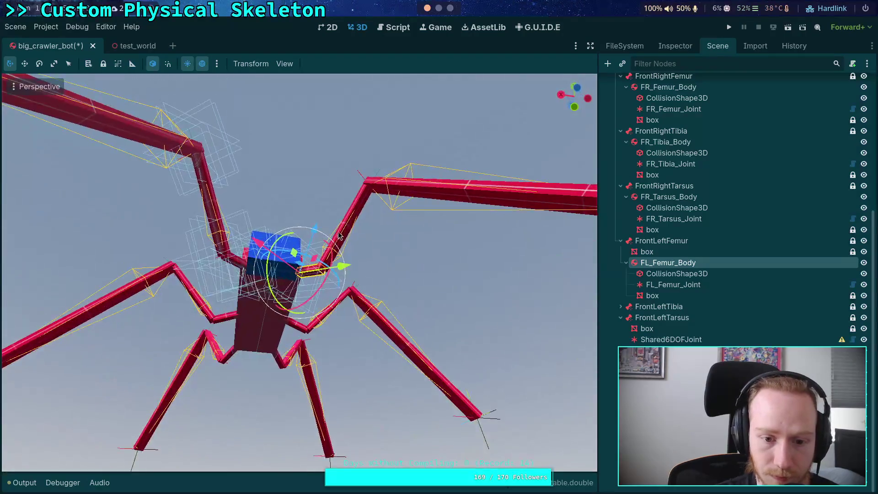
scroll(392, 275, up, 6)
scroll(475, 412, down, 5)
mouse_move(476, 411)
mouse_down()
mouse_move(456, 353)
mouse_move(373, 352)
mouse_move(265, 313)
mouse_move(288, 355)
mouse_move(434, 366)
mouse_move(476, 357)
mouse_up()
scroll(274, 329, down, 4)
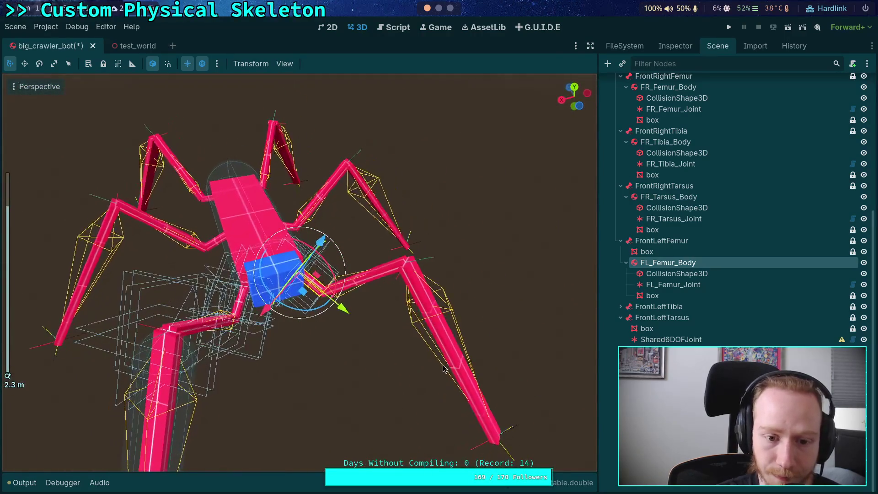
scroll(686, 142, up, 3)
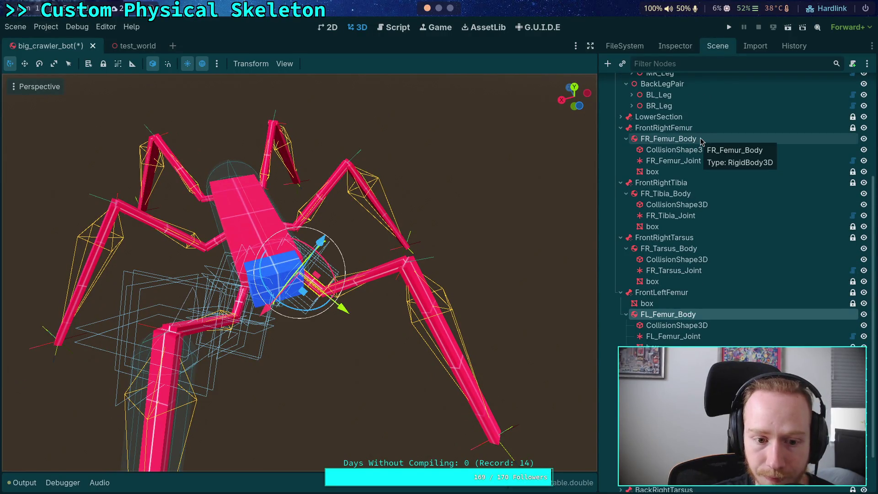
click(701, 140)
click(664, 314)
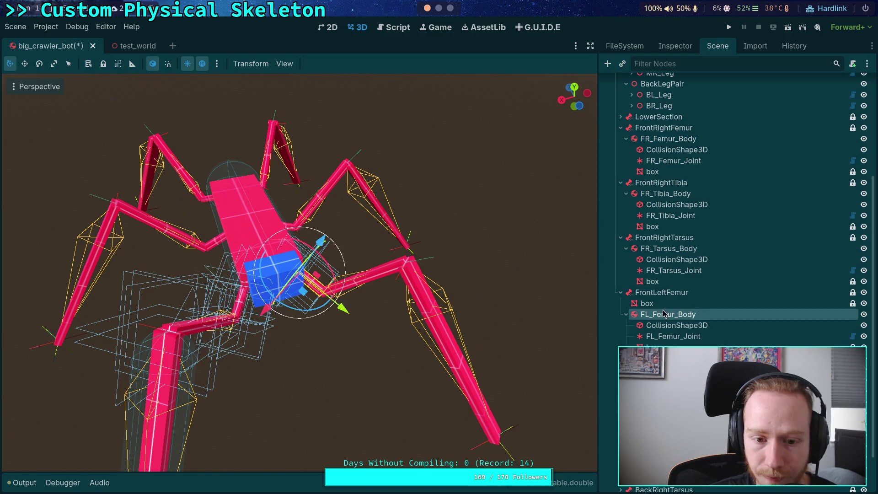
click(670, 46)
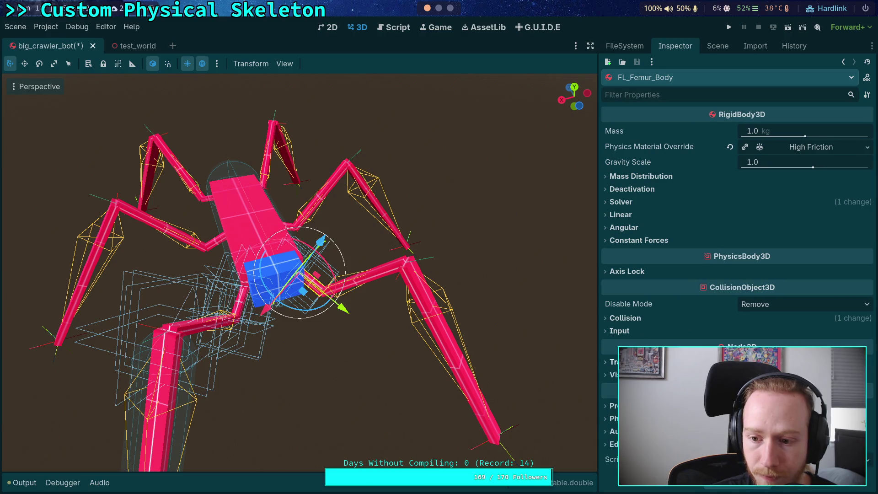
click(717, 46)
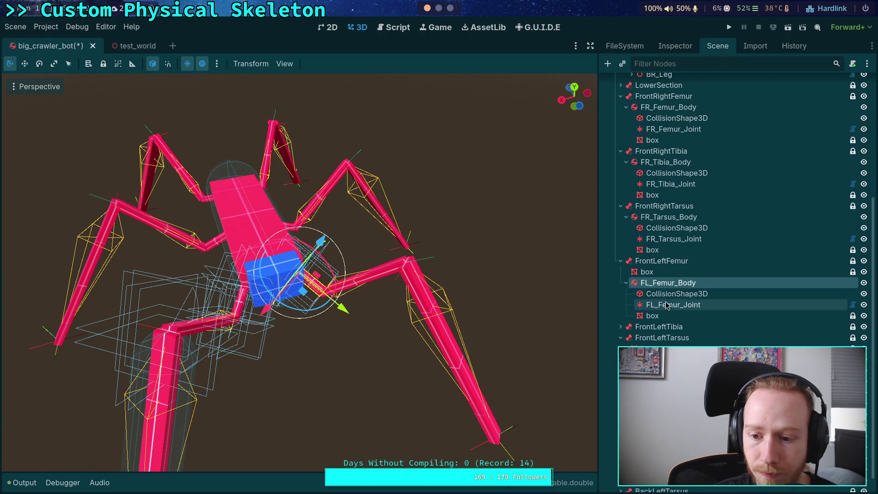
Step: Delete the box meshes under FrontLeftFemur, FrontLeftTibia and FrontLeftTarsus
click(662, 273)
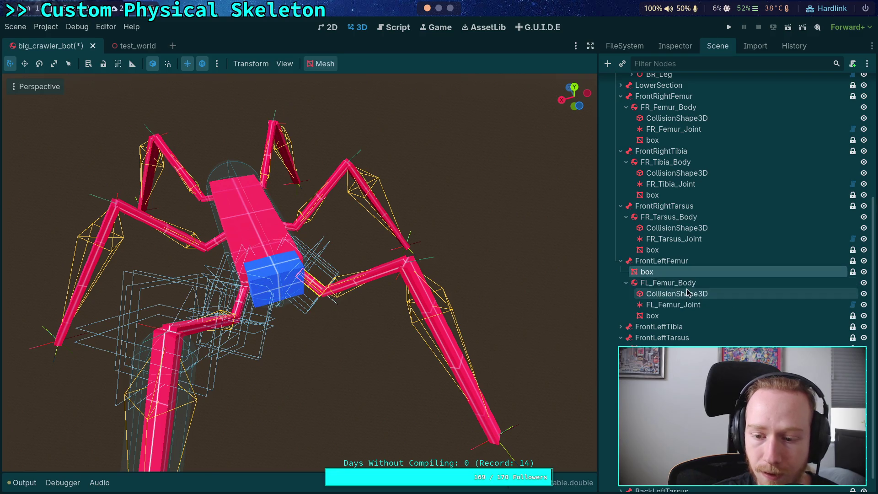
key(Delete)
click(472, 264)
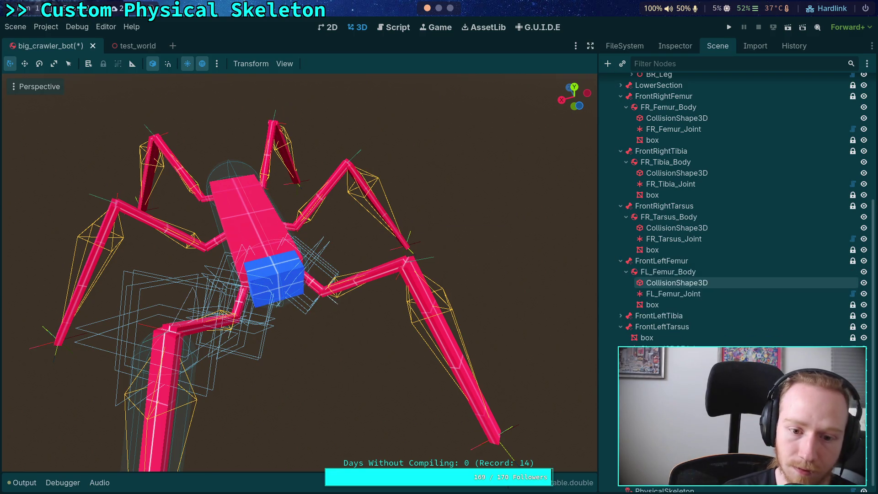
click(621, 316)
click(653, 327)
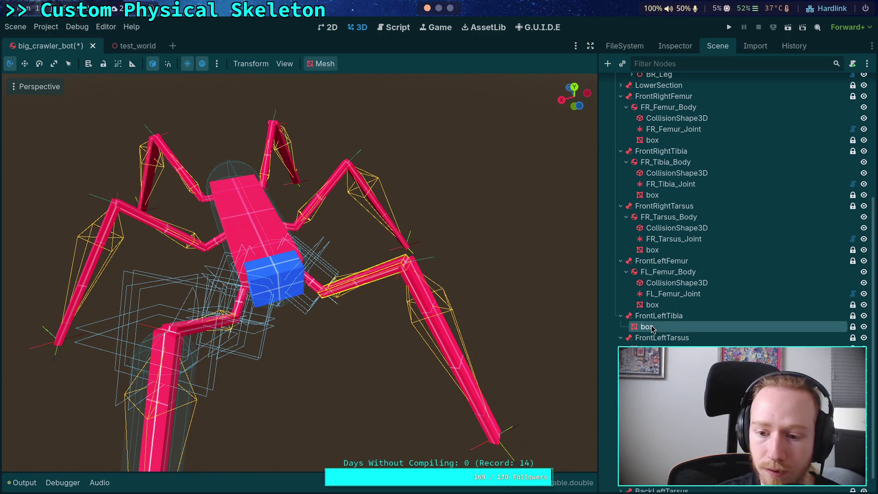
key(Delete)
key(Return)
click(650, 338)
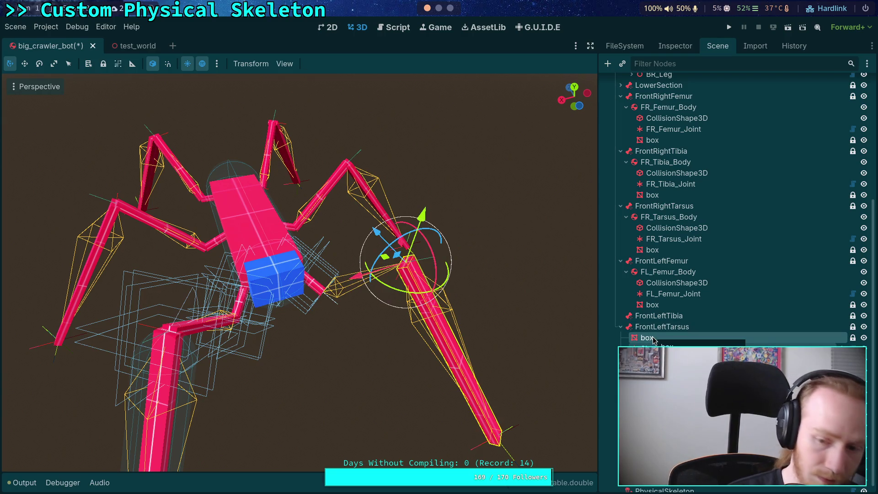
key(Delete)
key(Return)
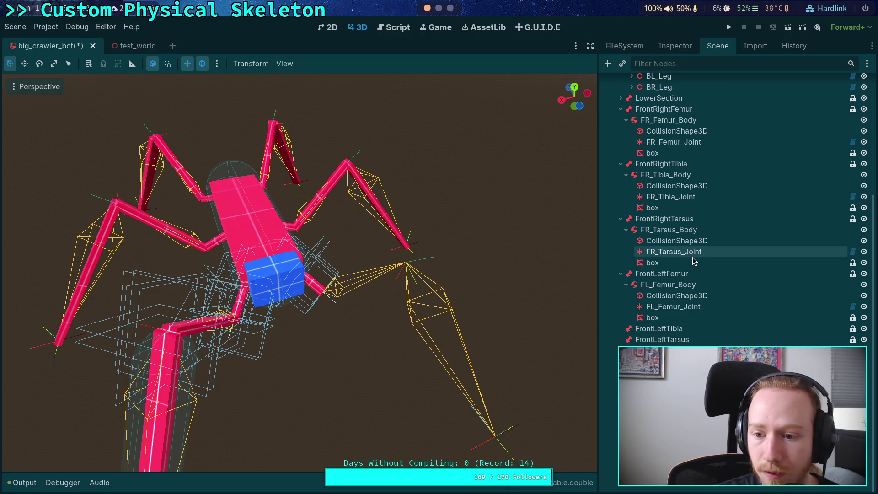
Step: Collapse the front-right tibia, tarsus and LegTargets branches in the Scene tree
scroll(693, 258, up, 3)
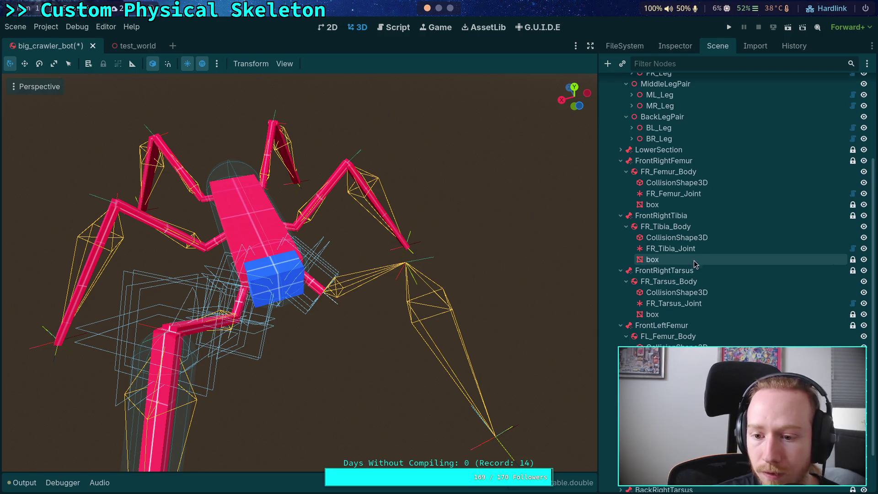
click(621, 271)
click(621, 215)
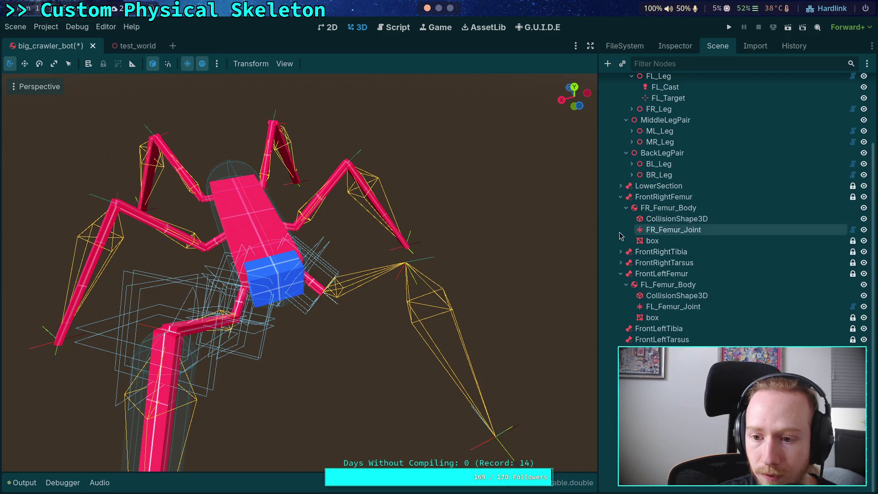
scroll(668, 211, up, 5)
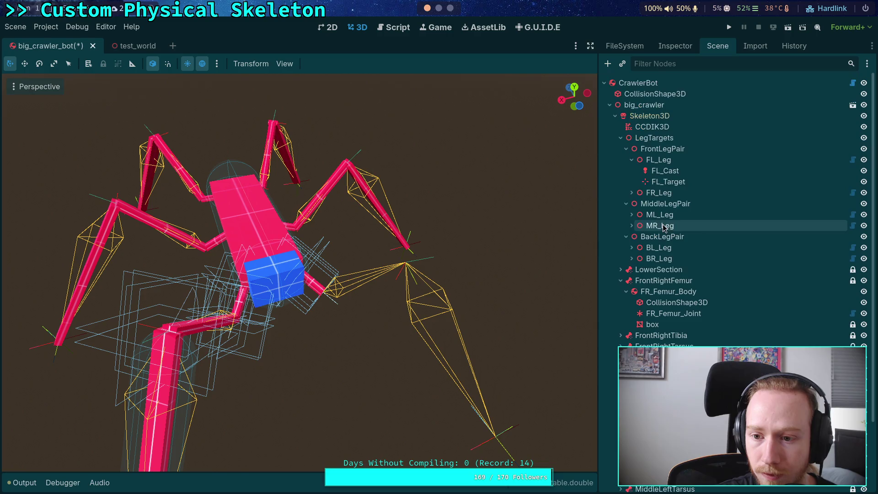
click(621, 137)
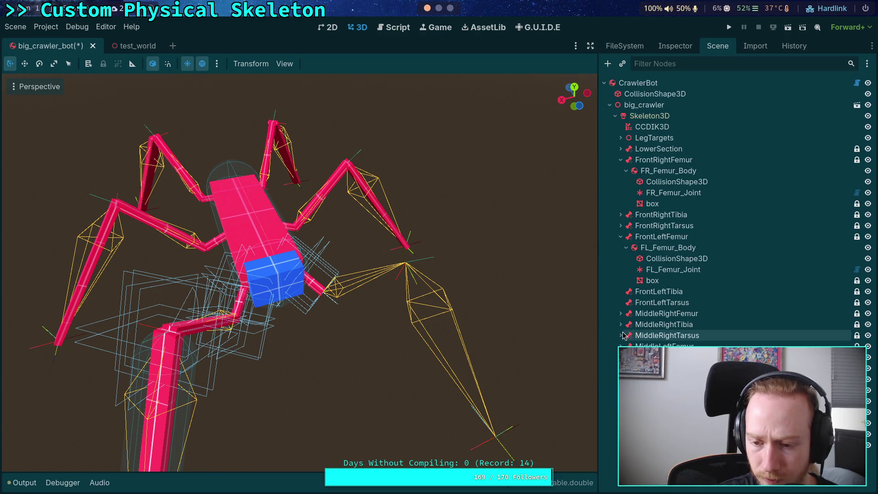
Step: Delete the box node under MiddleRightFemur and three more leftover box nodes below it
click(621, 313)
click(647, 324)
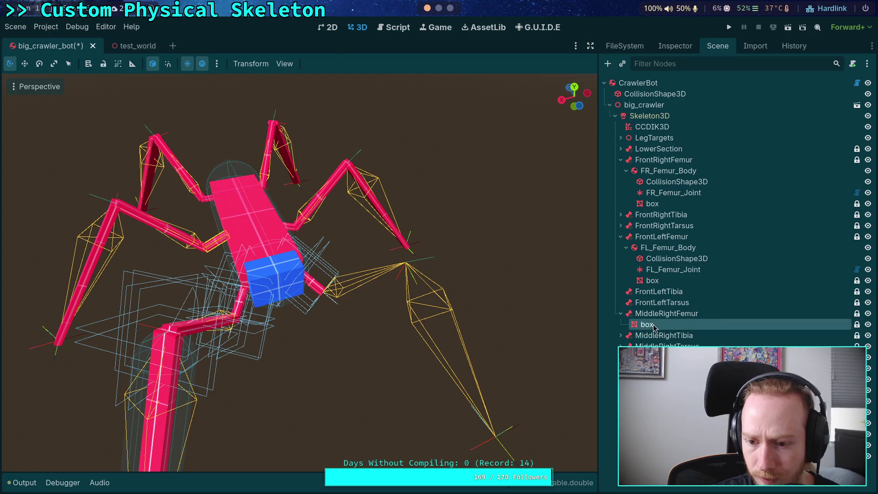
key(Delete)
click(465, 265)
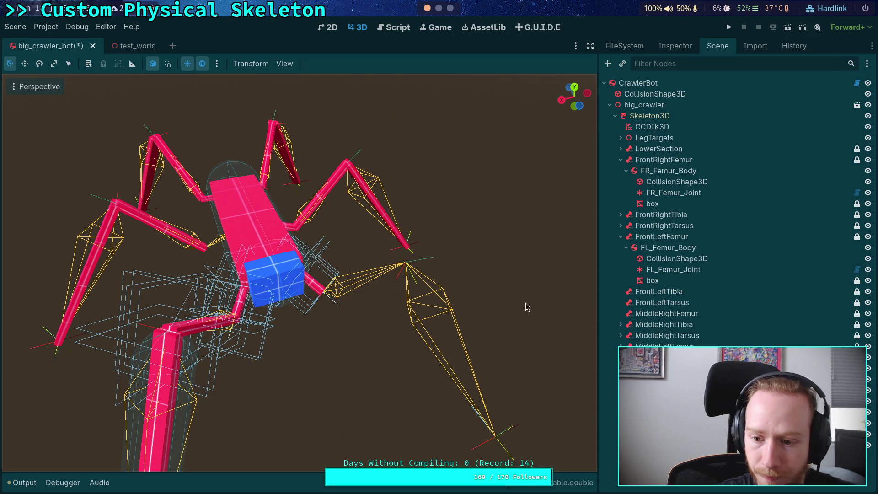
click(652, 357)
key(Delete)
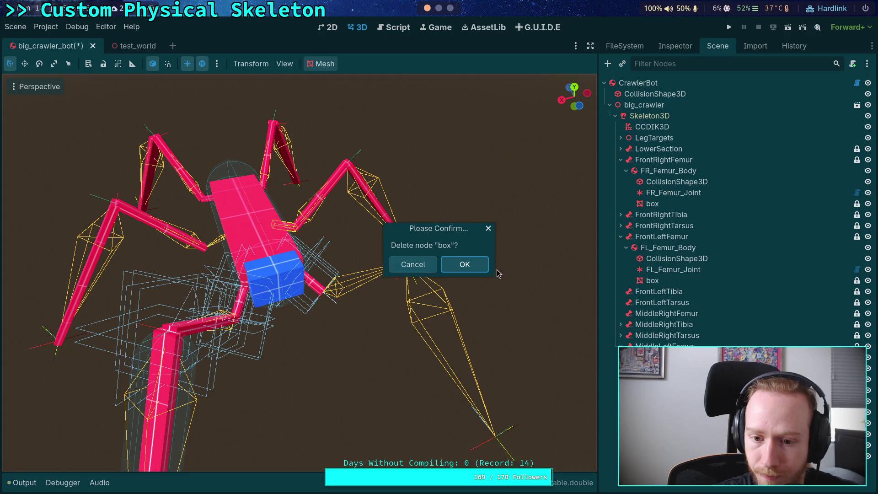
click(462, 263)
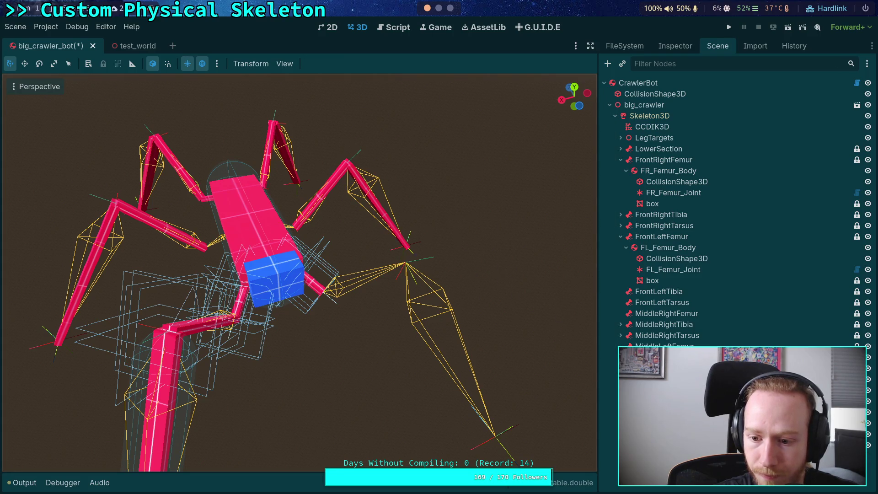
click(652, 369)
key(Delete)
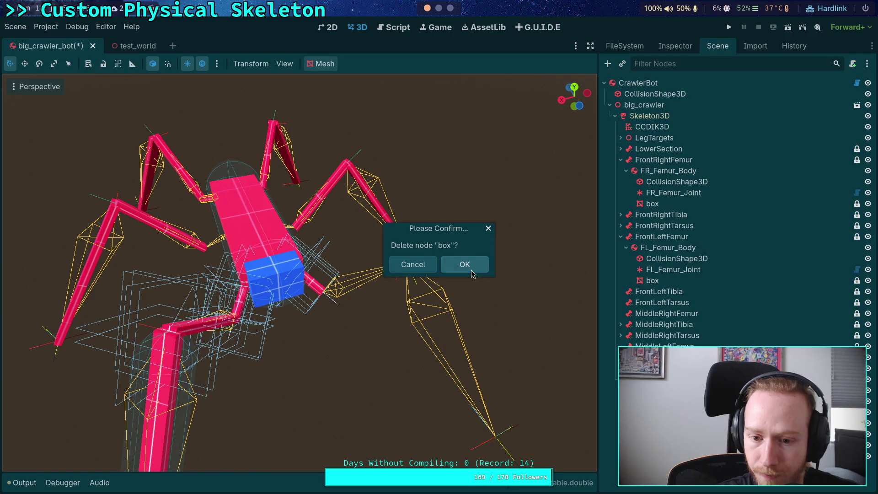
click(465, 263)
click(652, 379)
key(Delete)
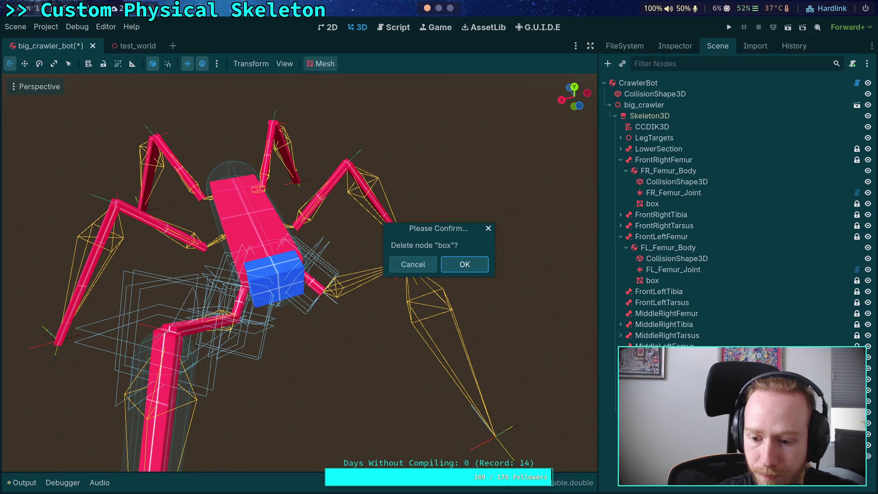
click(463, 263)
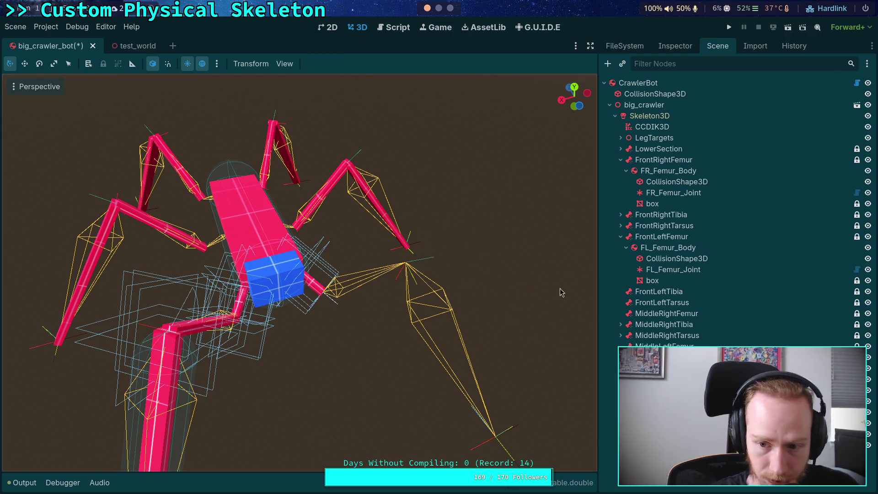
Step: Copy FL_Femur_Body with its children and paste it under MiddleRightFemur
click(663, 249)
right_click(660, 255)
click(687, 275)
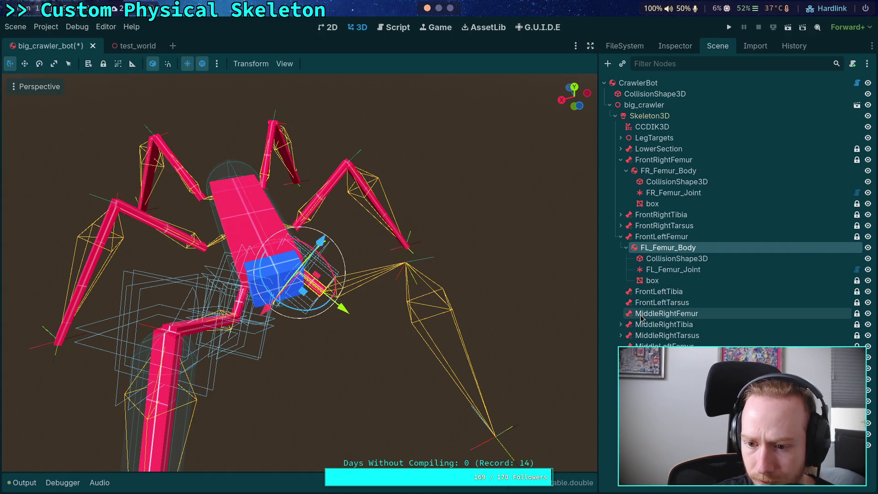
click(641, 318)
right_click(641, 317)
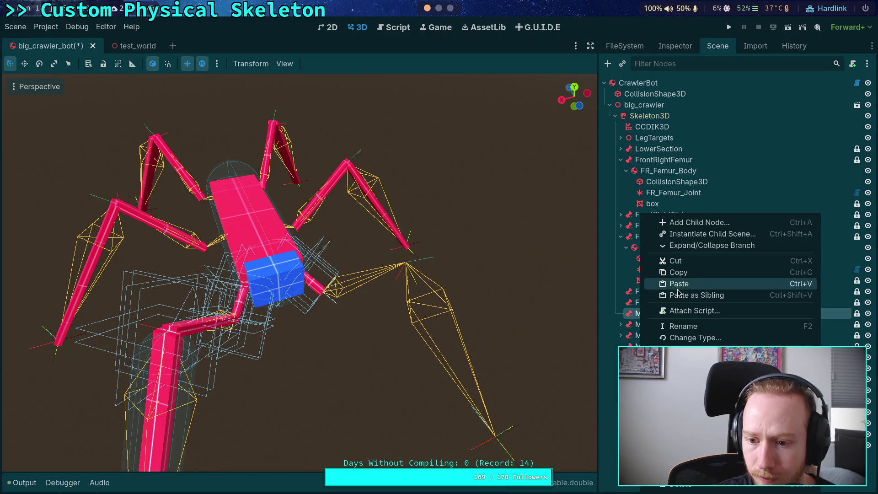
click(679, 286)
Step: Rename the pasted body to ML_Femur_Body and its joint to ML_Femur_Joint
double_click(644, 323)
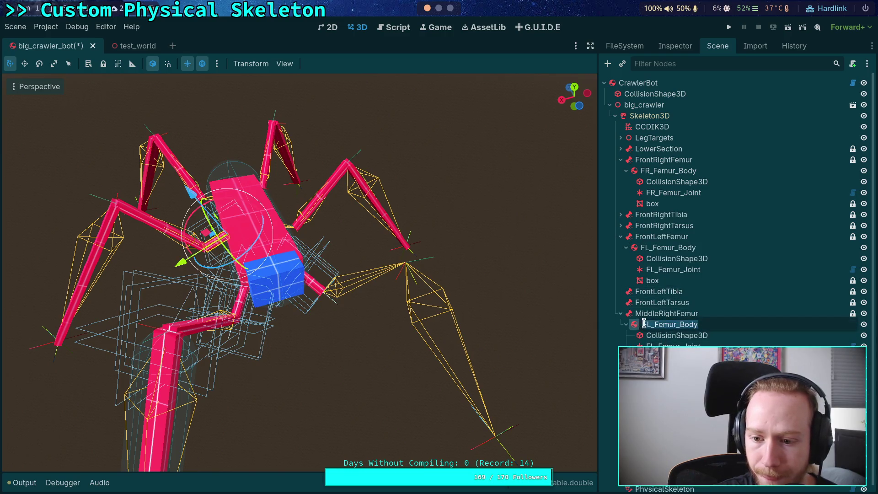
click(644, 323)
key(Delete)
text(M)
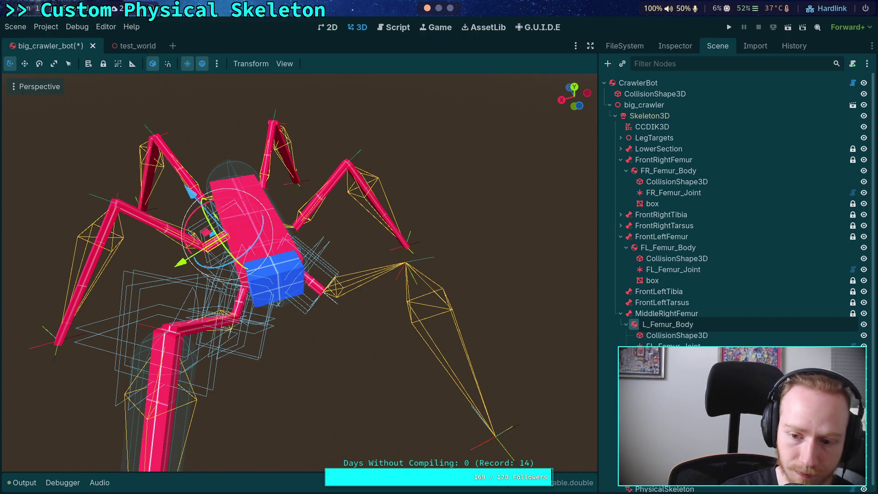
text(M)
key(Return)
key(Down)
key(Down)
key(F2)
key(Home)
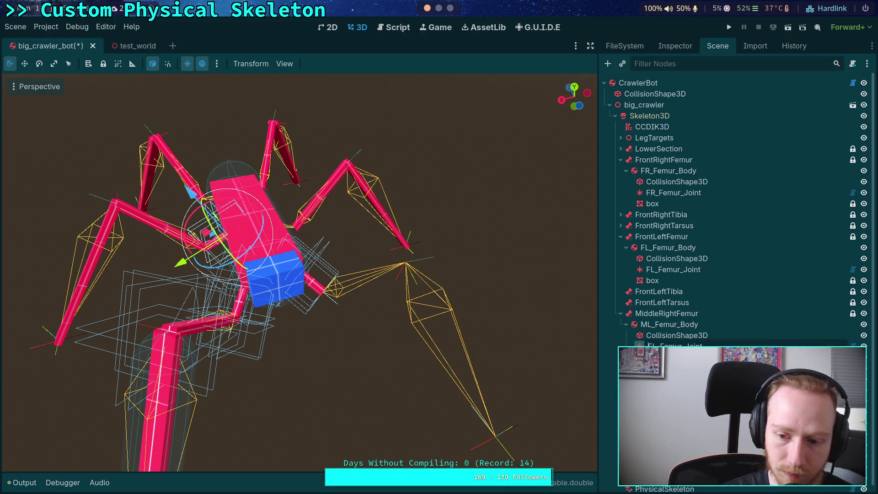
key(Delete)
text(M)
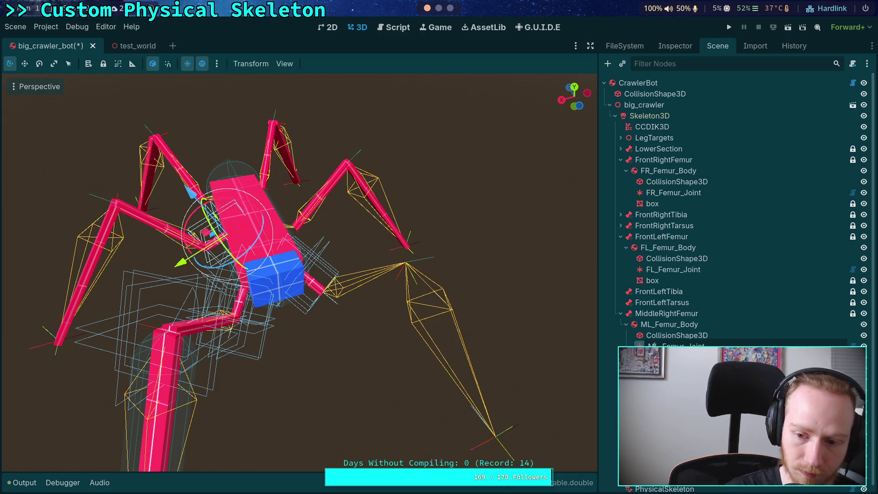
key(Return)
click(675, 46)
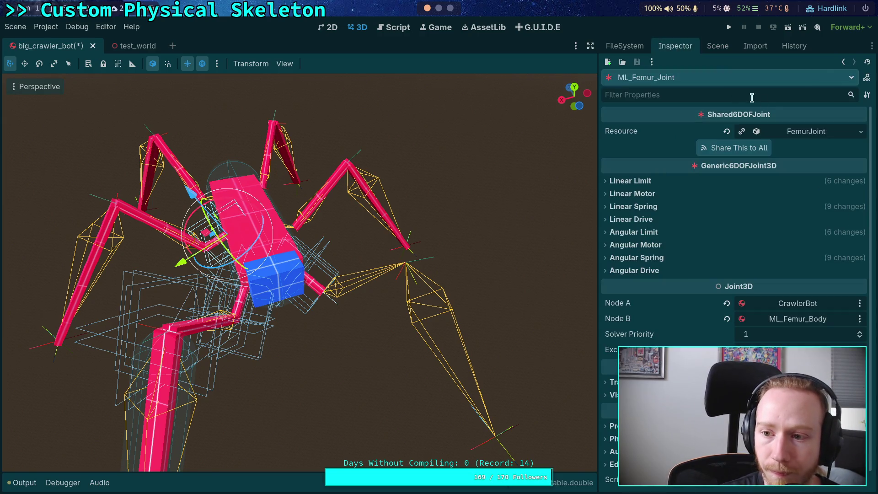
click(831, 133)
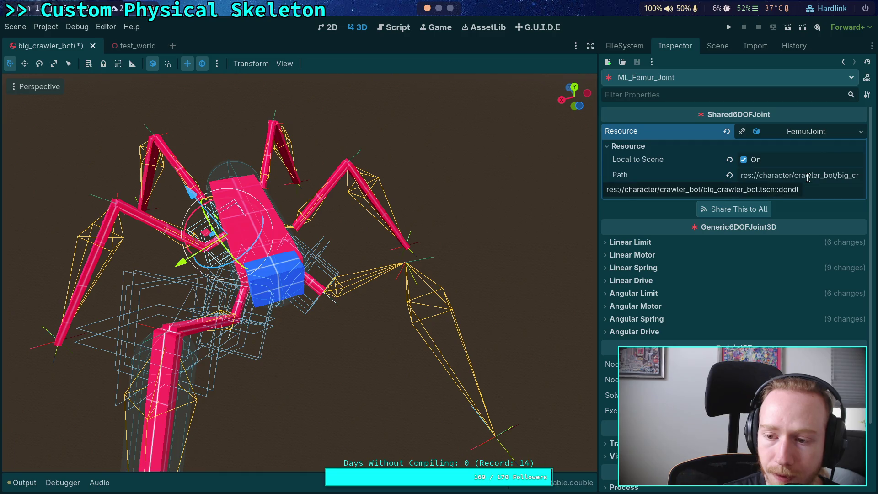
click(718, 46)
click(681, 262)
click(675, 46)
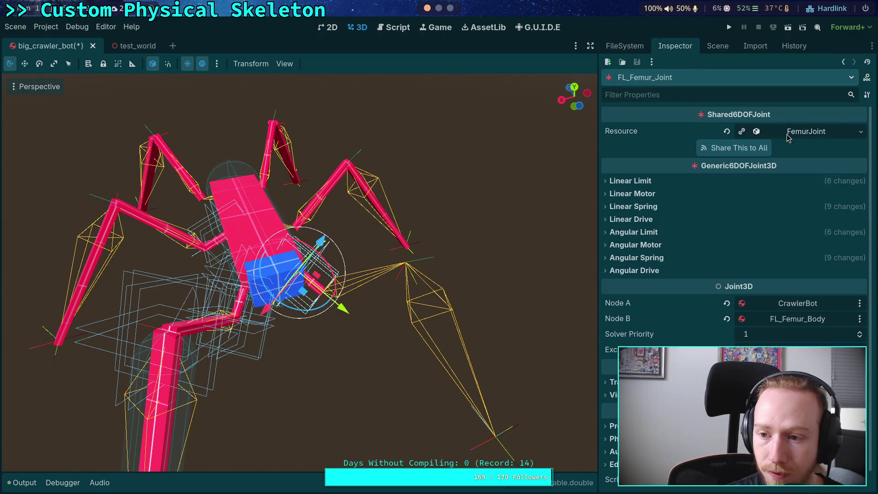
click(789, 133)
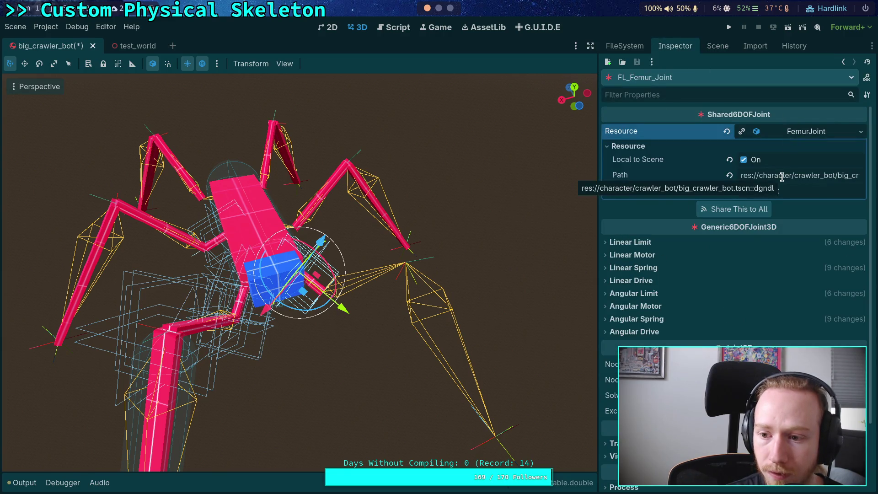
click(789, 133)
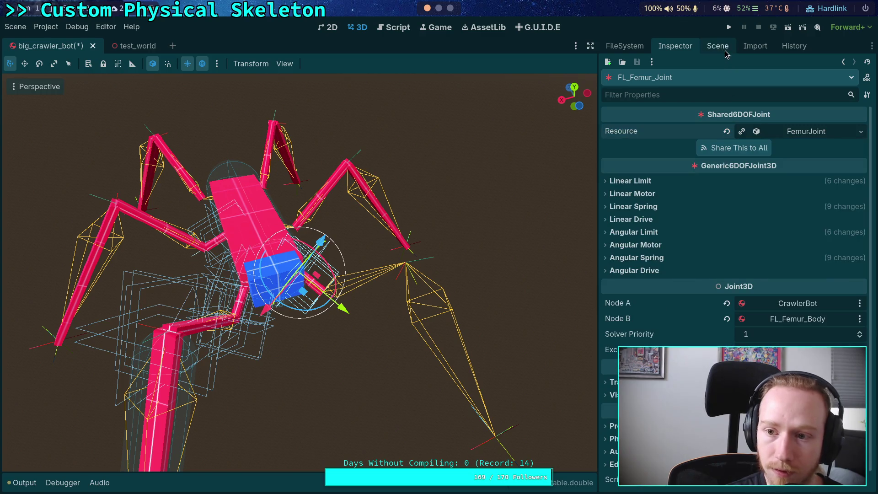
click(718, 46)
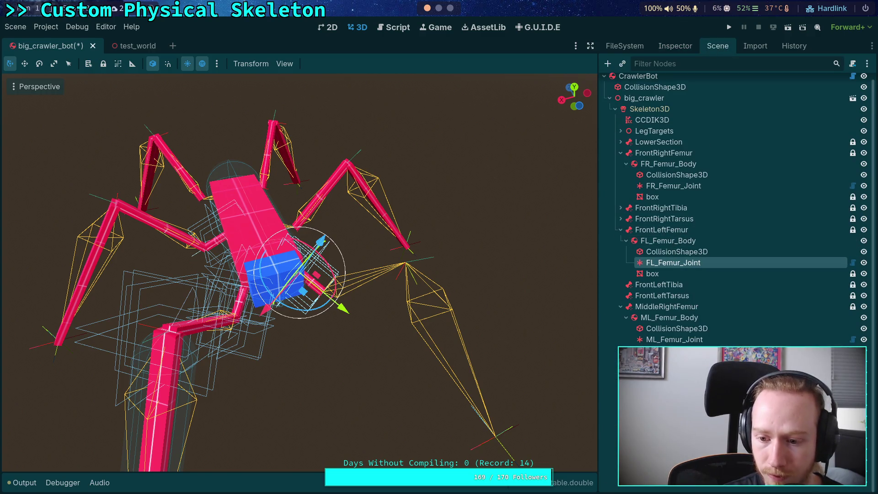
Step: Paste another femur body copy and rename ML_Femur_Body to MR_Femur_Body
right_click(642, 262)
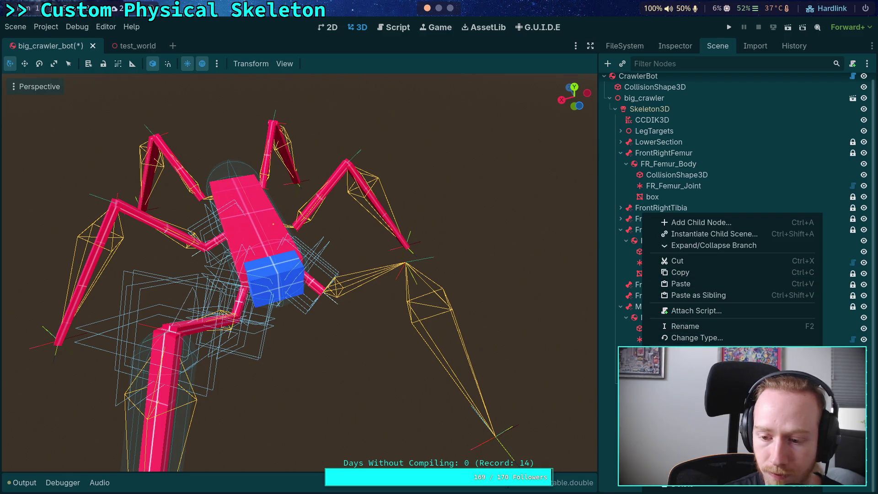
click(681, 283)
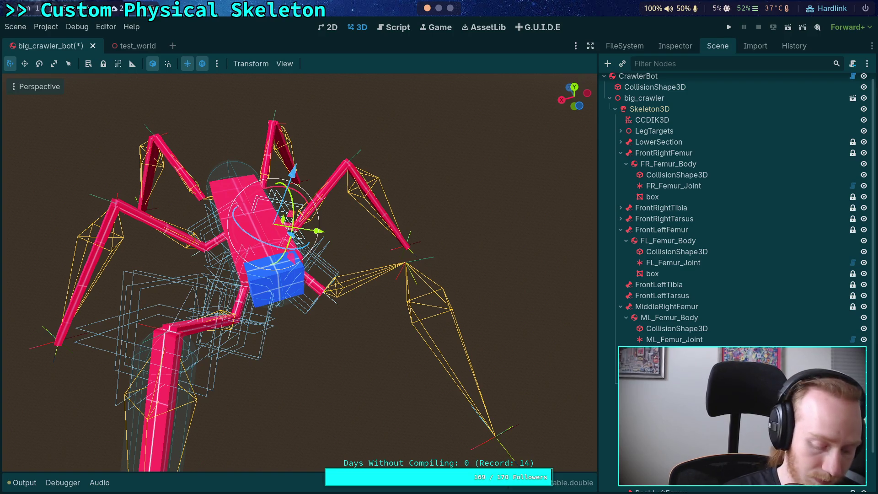
click(670, 318)
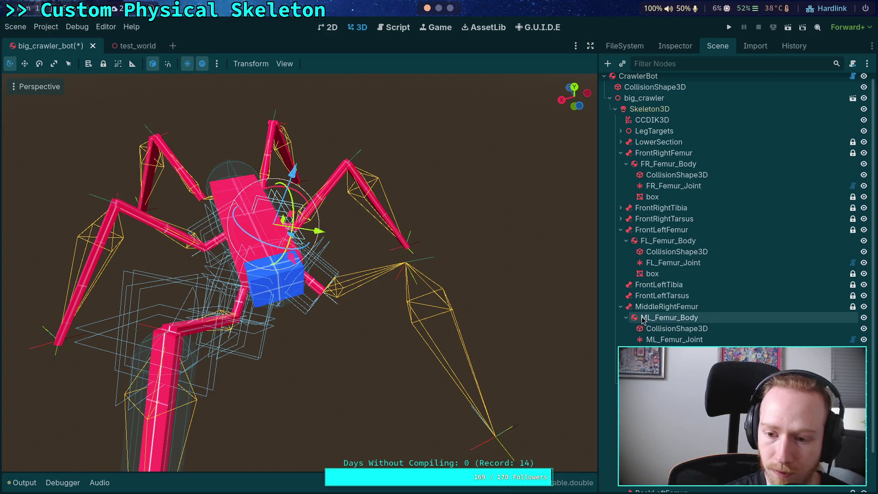
key(F2)
key(Home)
key(Right)
key(Delete)
text(R)
key(Return)
Step: Rename the body's joint from ML_Femur_Joint to MR_Femur_Joint
key(Down)
key(Down)
key(F2)
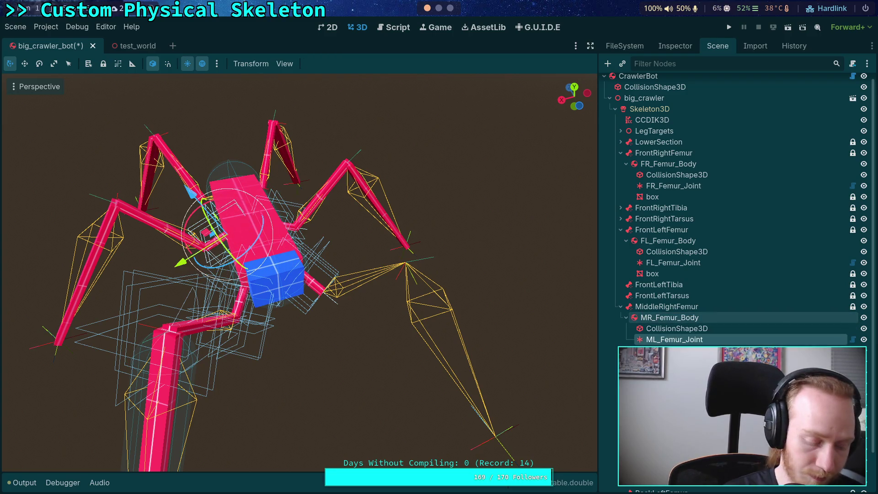
key(End)
key(Delete)
text(R)
key(Return)
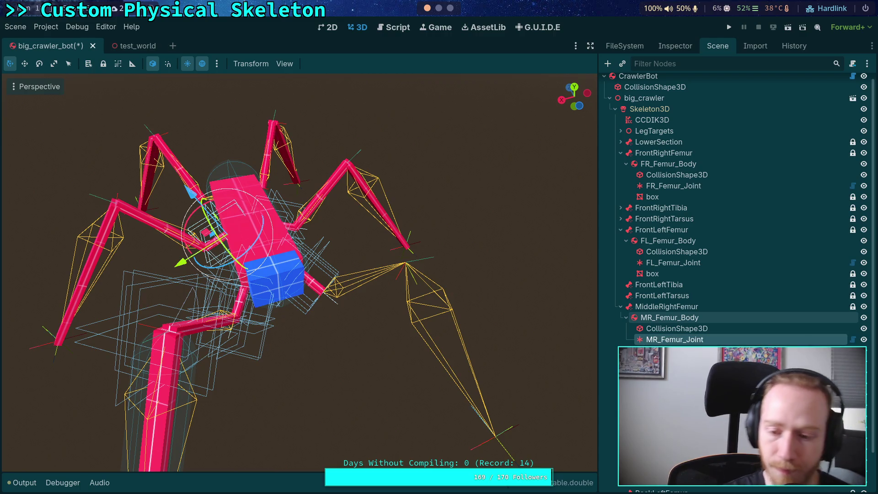
scroll(651, 339, down, 2)
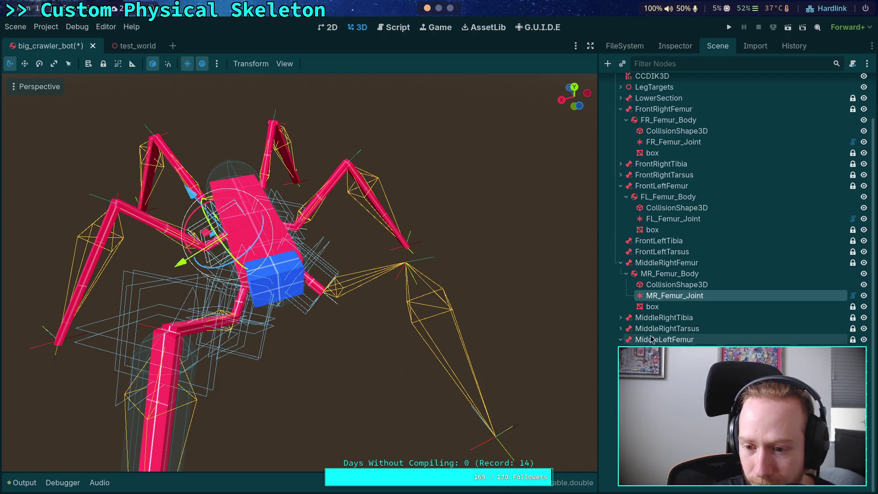
Step: Copy MR_Femur_Body with its children and paste it back into the scene tree
right_click(660, 273)
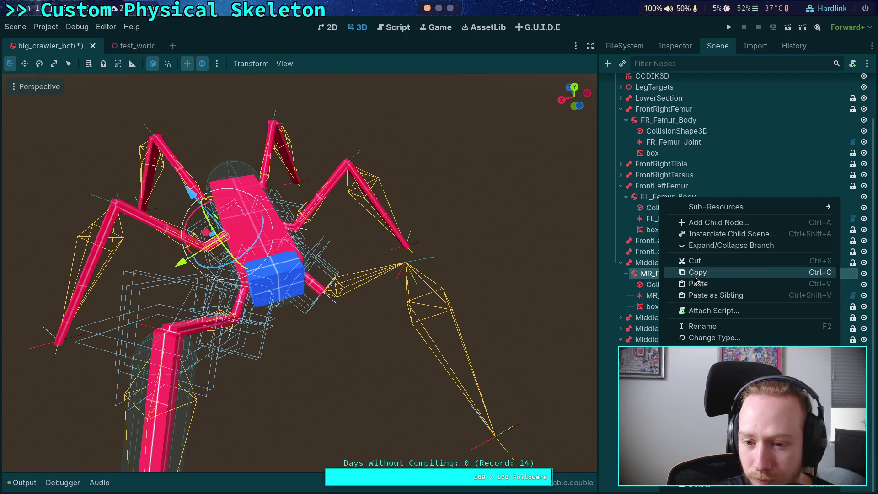
click(696, 274)
right_click(657, 274)
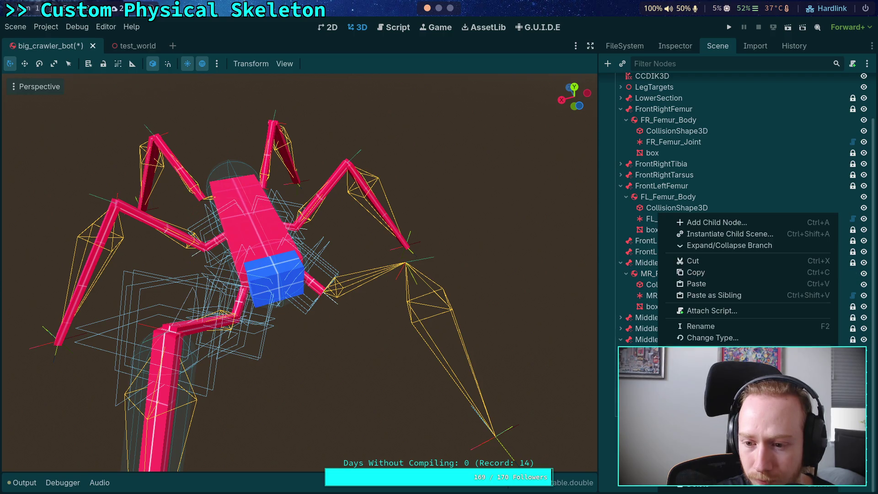
click(690, 283)
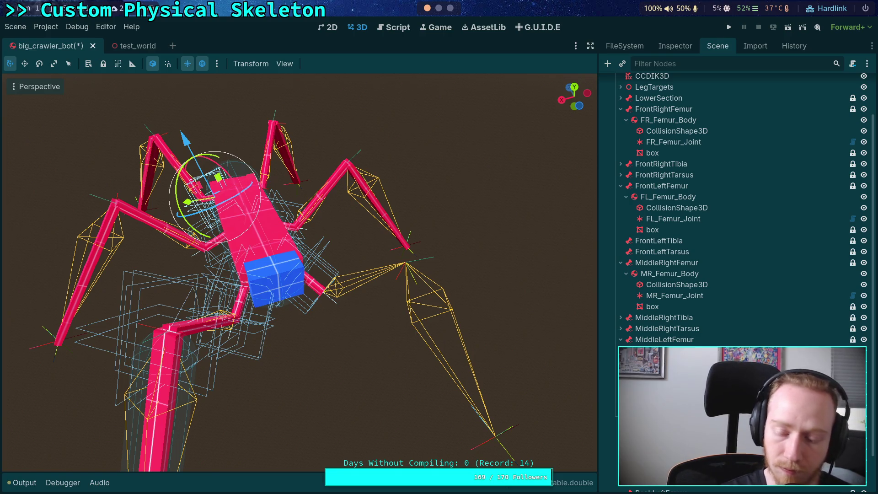
scroll(732, 206, down, 2)
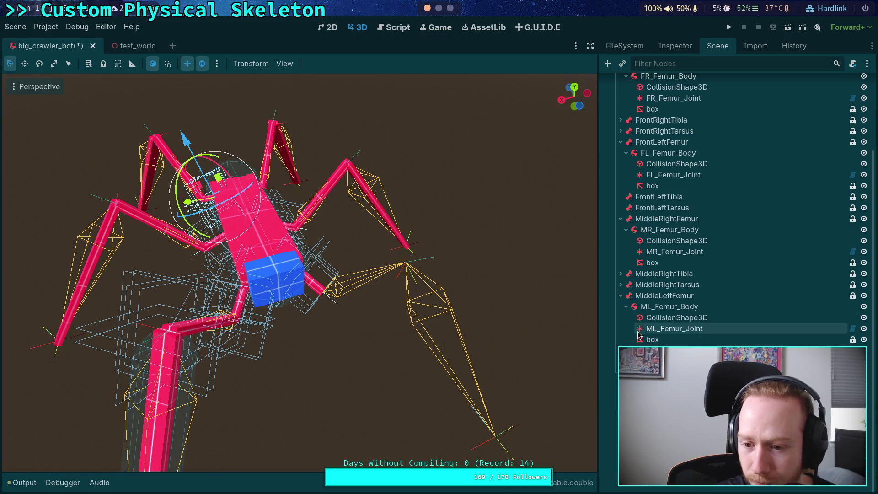
Step: Copy ML_Femur_Body with its children, then return the Scene tree to the top
right_click(652, 306)
click(672, 273)
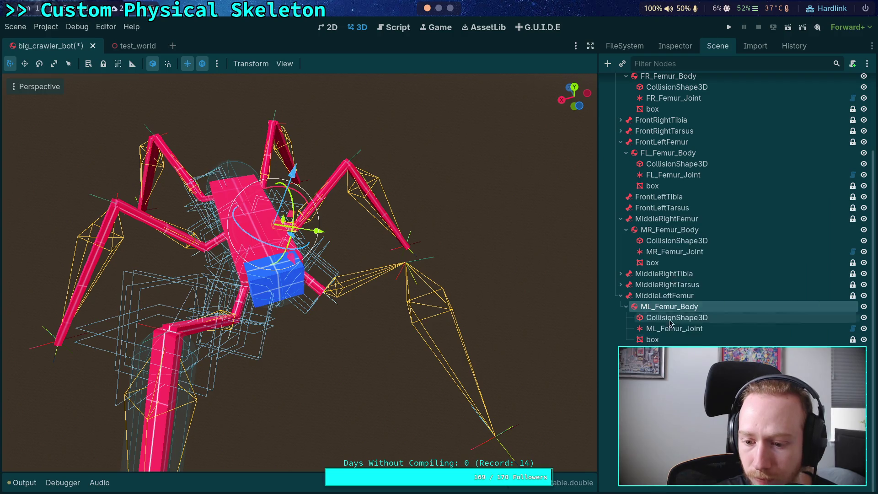
click(725, 486)
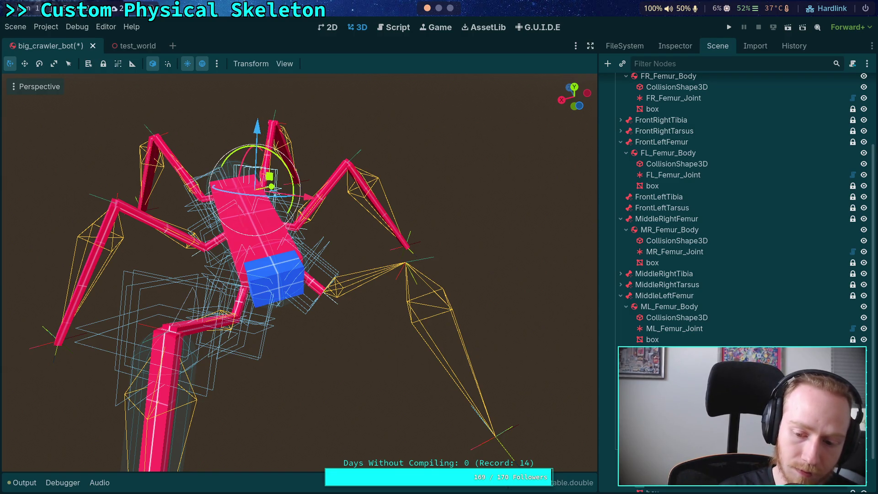
scroll(737, 208, down, 2)
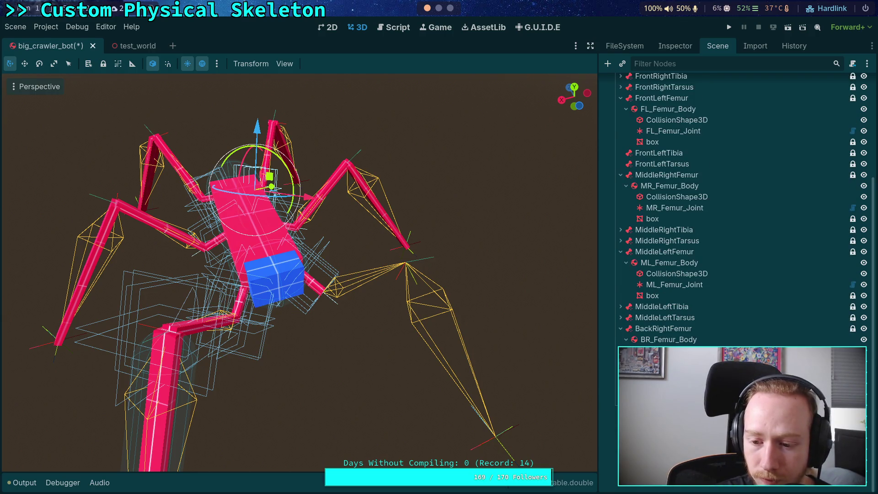
scroll(736, 208, up, 2)
scroll(618, 314, up, 4)
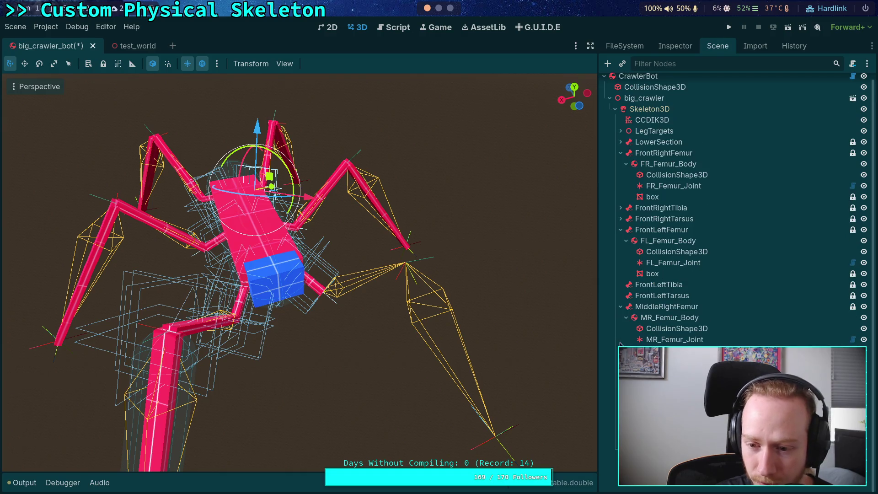
Step: Collapse the MiddleRightFemur and FrontLeftFemur branches and clear the selection
click(620, 314)
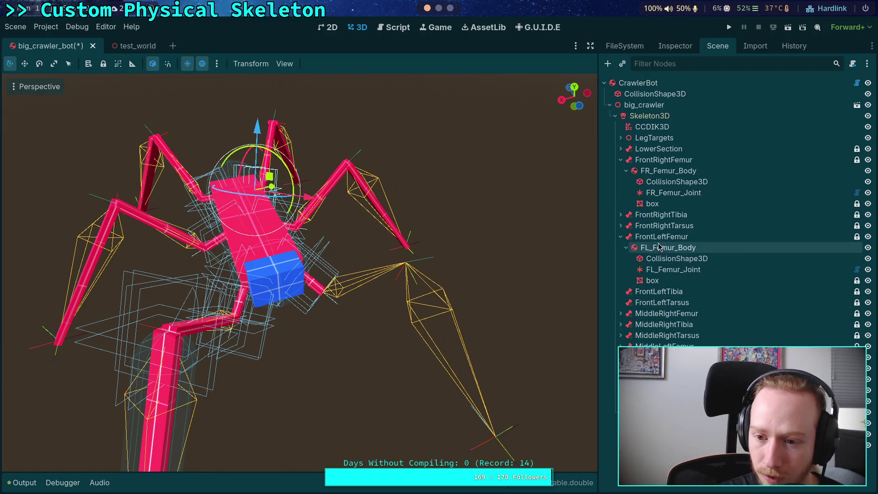
click(618, 237)
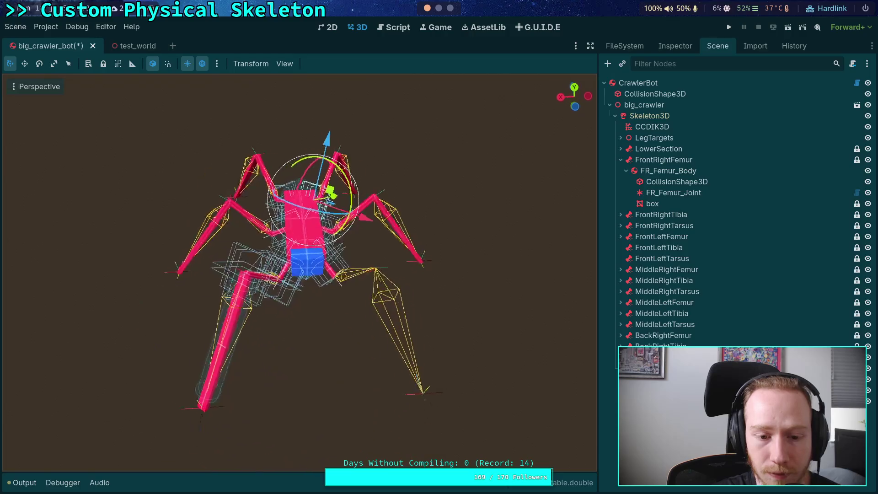
click(464, 329)
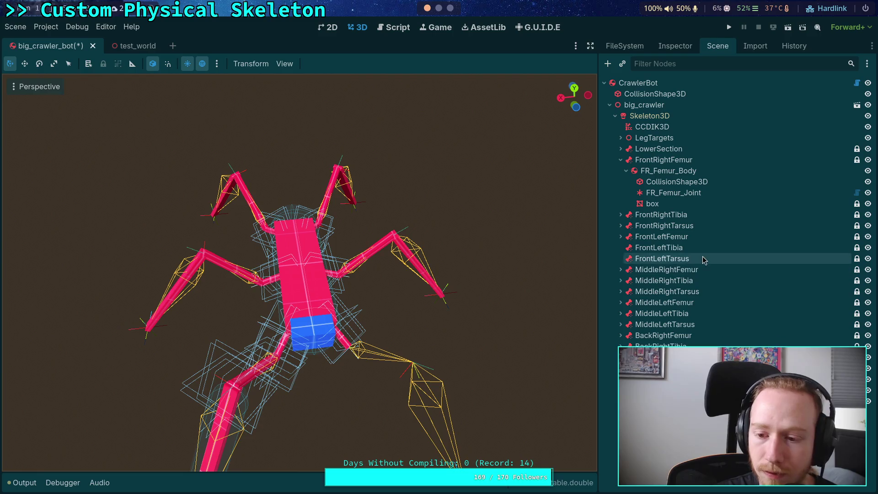
click(621, 270)
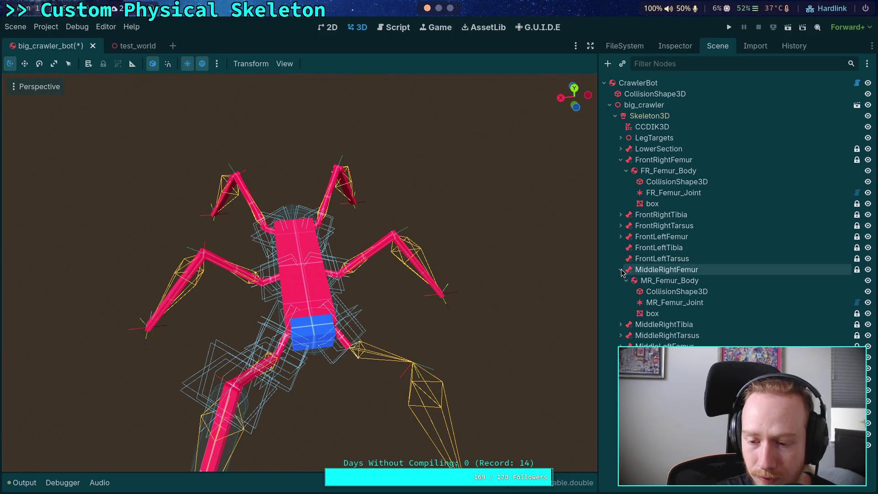
click(619, 270)
Step: Delete the box meshes under MiddleRightTibia and MiddleRightTarsus
click(621, 280)
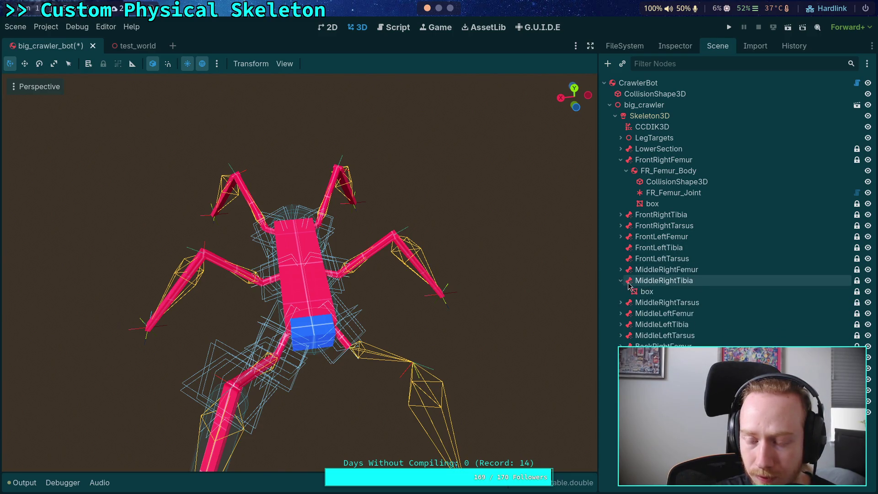
click(646, 292)
key(Delete)
key(Return)
click(620, 291)
click(650, 302)
key(Delete)
key(Return)
Step: Delete the remaining box meshes, including those under MiddleLeftTibia and MiddleLeftTarsus, six nodes in all
click(651, 304)
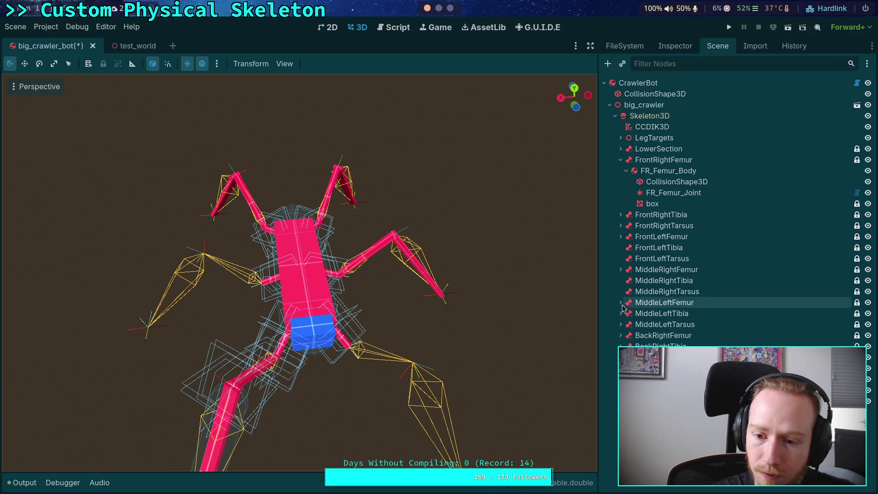
click(621, 303)
click(621, 303)
click(621, 313)
click(621, 335)
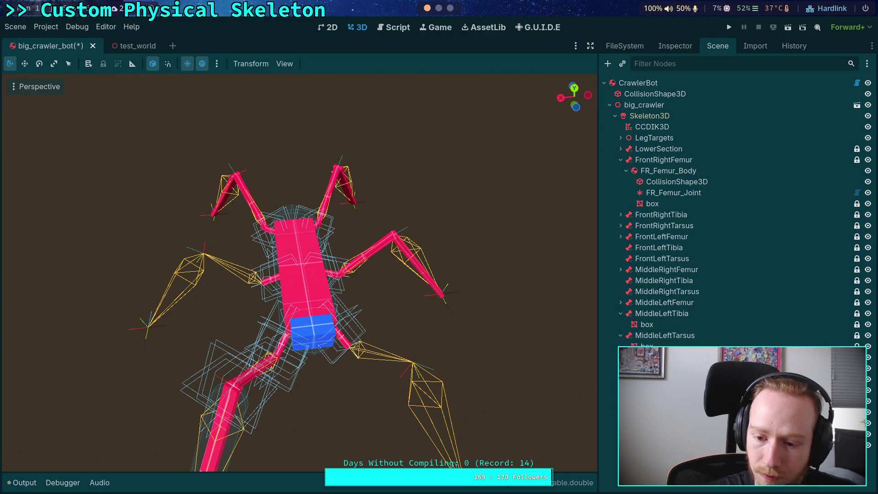
click(647, 346)
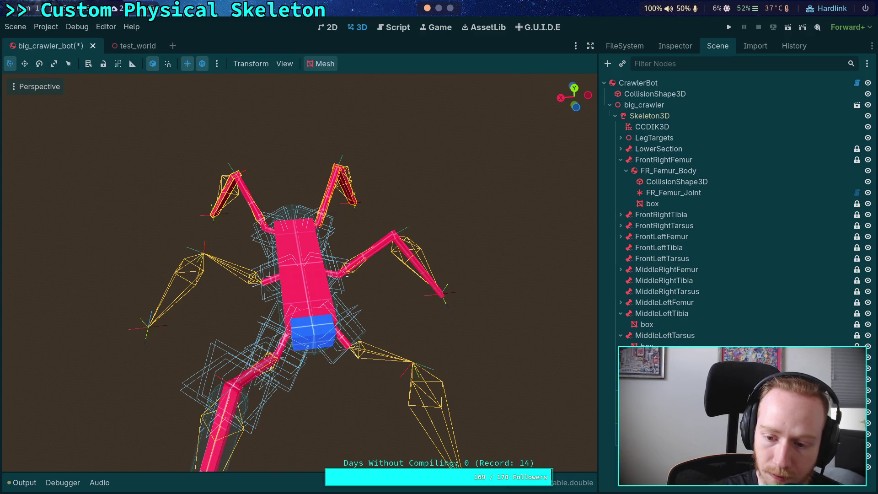
click(647, 346)
ctrl+click(647, 324)
key(Delete)
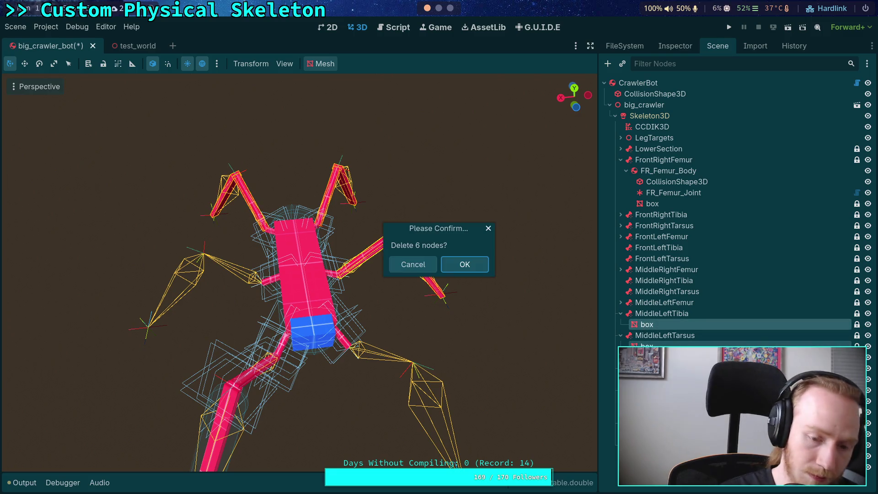
click(464, 263)
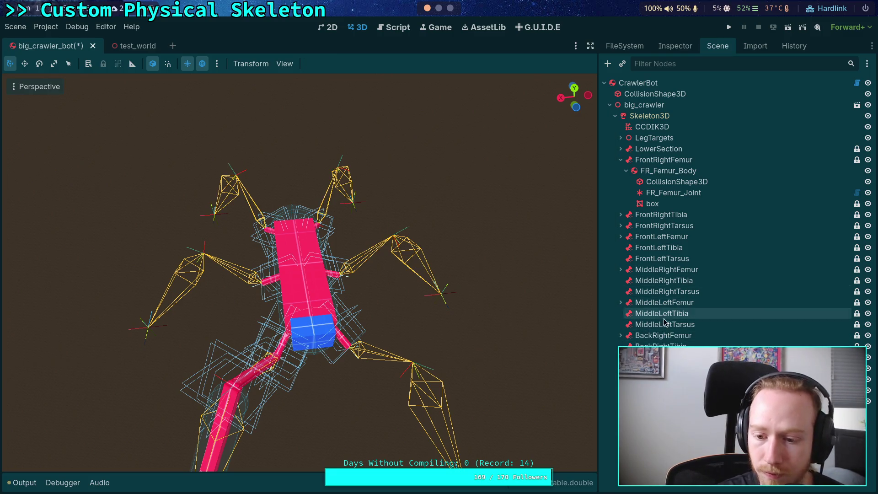
click(662, 228)
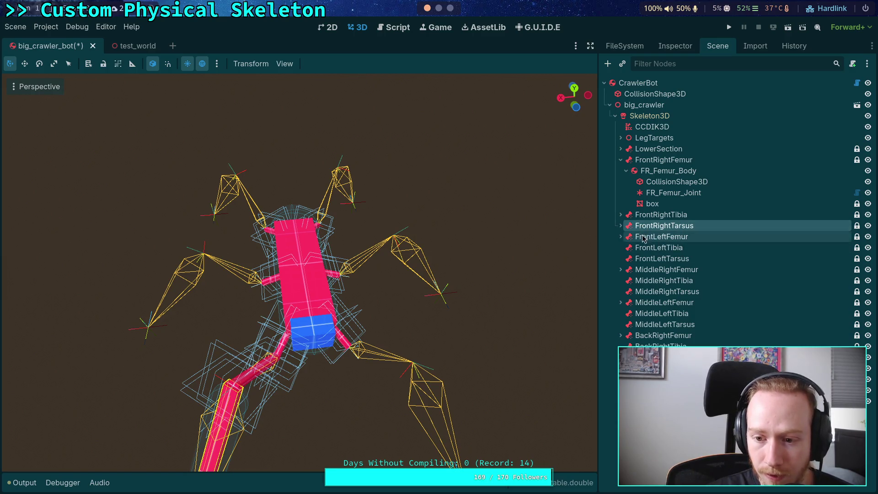
Step: Copy FR_Tarsus_Body and paste it under FrontLeftTarsus
click(622, 225)
right_click(659, 236)
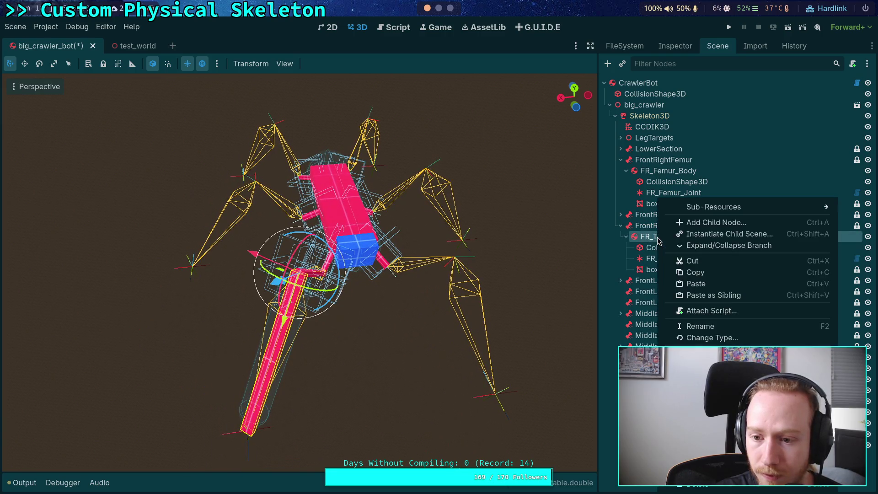
click(694, 273)
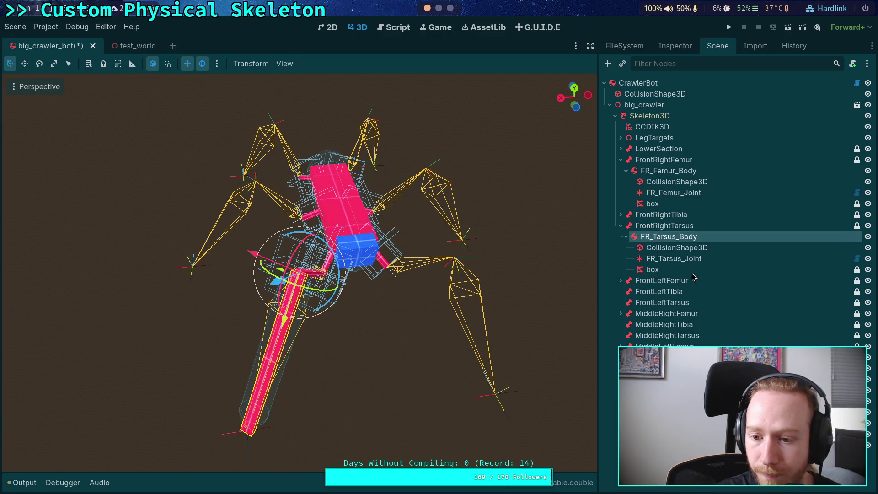
click(659, 307)
right_click(653, 306)
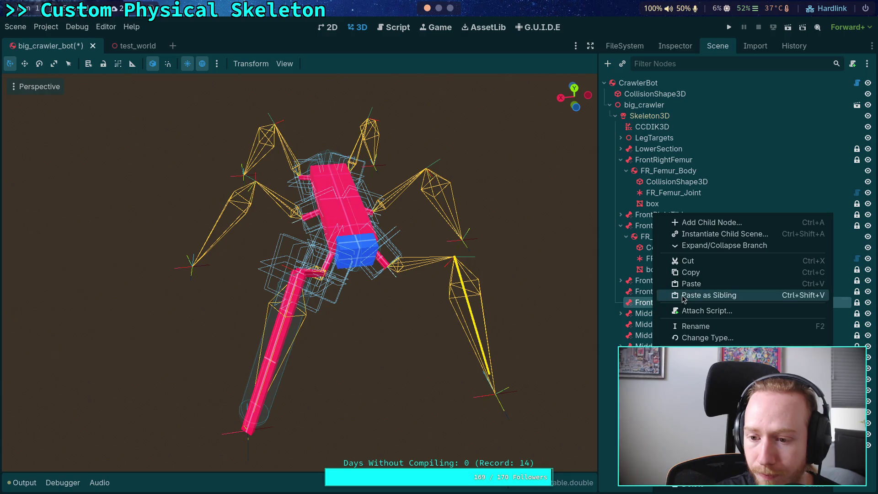
click(688, 283)
Step: Rename the pasted tarsus body to FL_Tarsus_Body
double_click(652, 315)
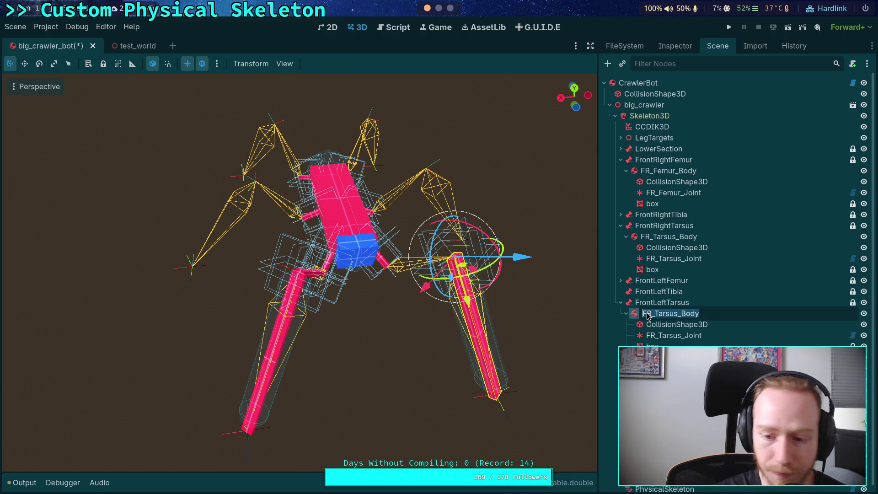
key(Home)
key(Delete)
key(Delete)
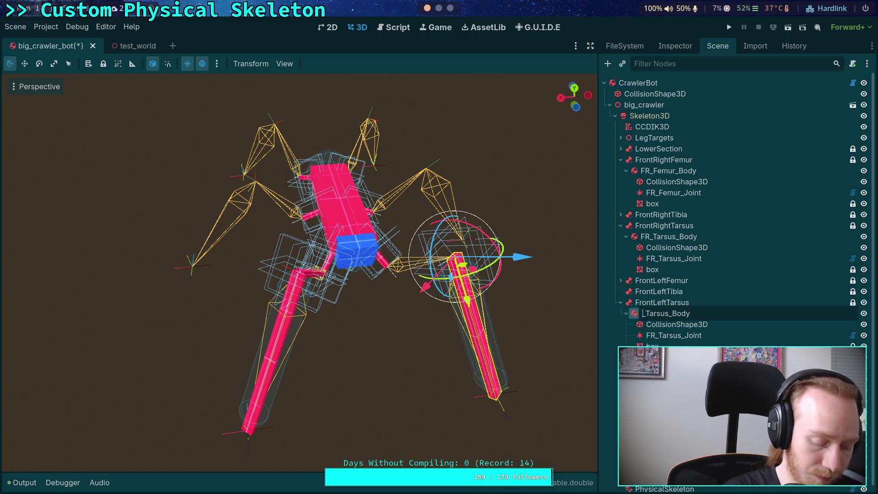
text(FL)
key(Return)
Step: Rename its joint from FR_Tarsus_Joint to FL_Tarsus_Joint
key(Down)
key(Down)
key(F2)
key(Home)
key(Right)
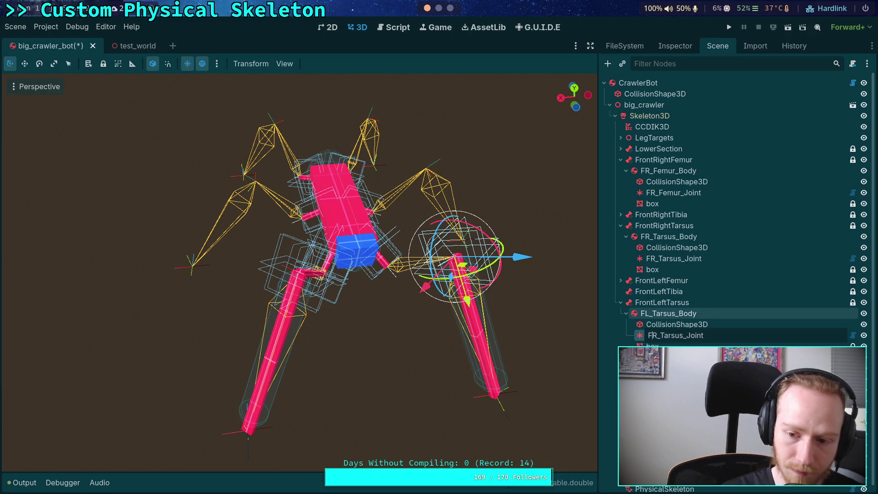
key(Delete)
text(L)
key(Return)
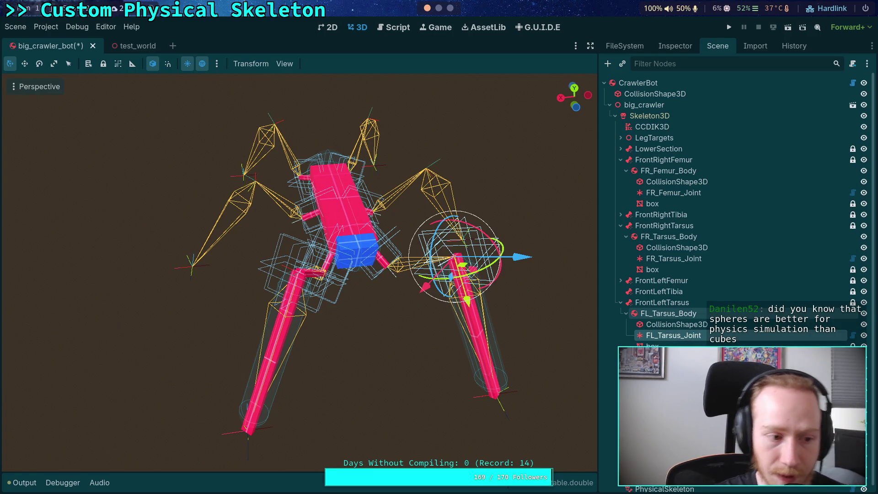
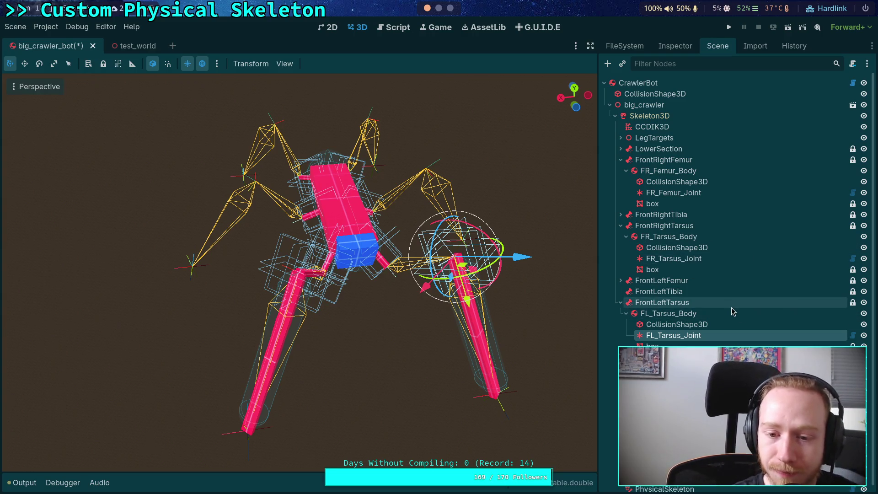
Step: Copy FL_Tarsus_Body and paste it onto another leg's tarsus bone
scroll(731, 307, down, 1)
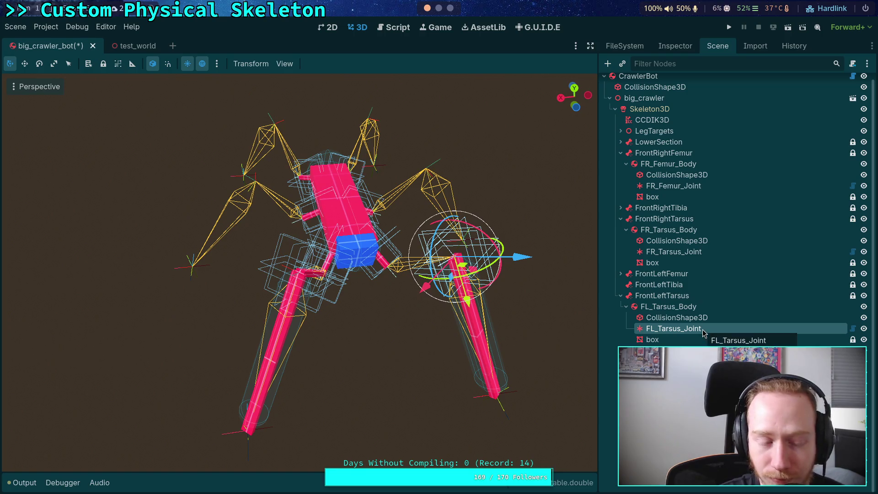
click(680, 309)
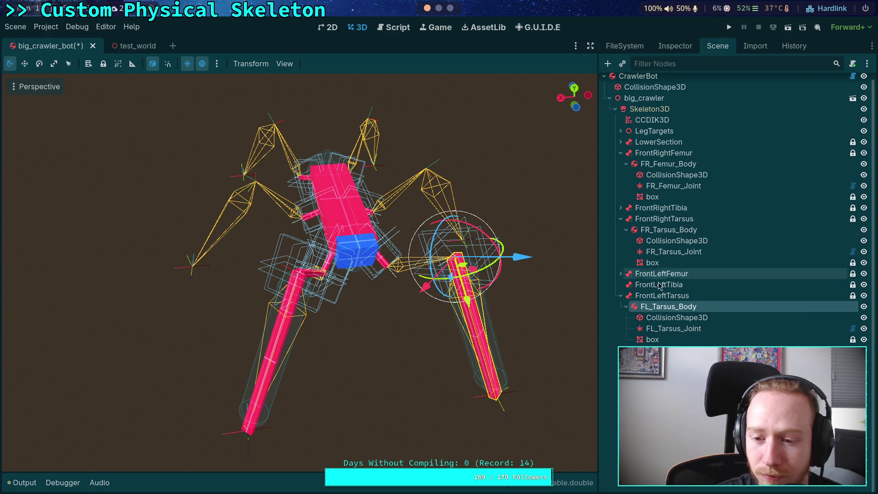
right_click(654, 306)
click(693, 277)
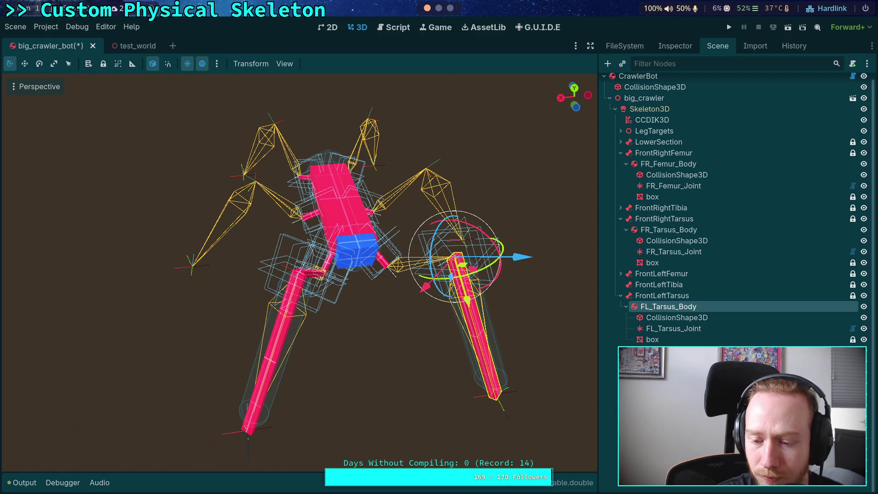
right_click(644, 212)
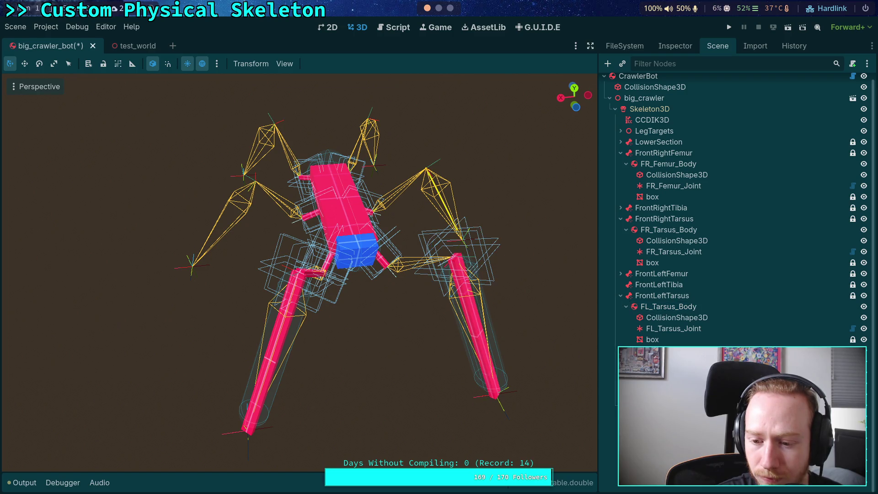
click(684, 283)
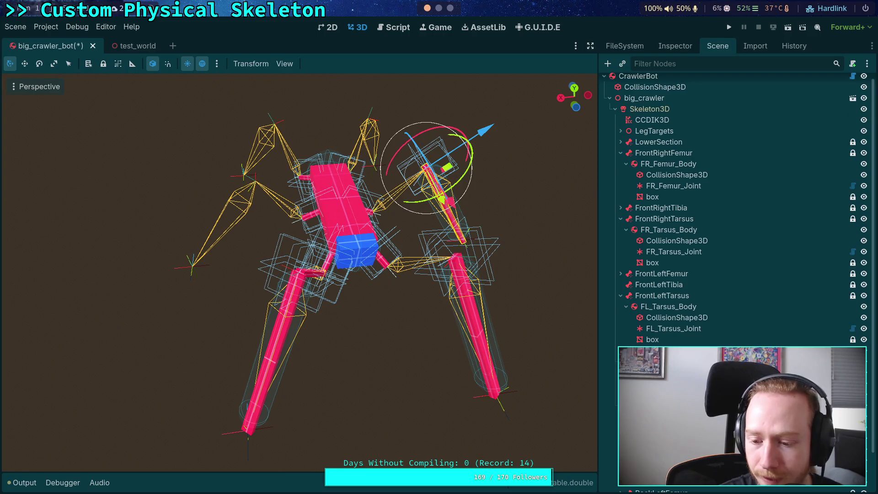
Step: Paste a copy of FR_Tarsus_Body under MiddleRightTarsus and rename it MR_Tarsus_Body
scroll(736, 206, down, 2)
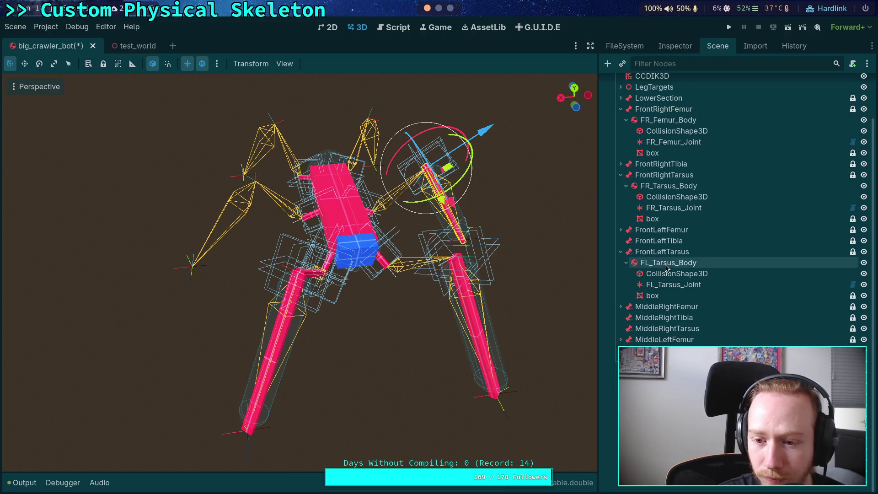
click(662, 186)
right_click(668, 186)
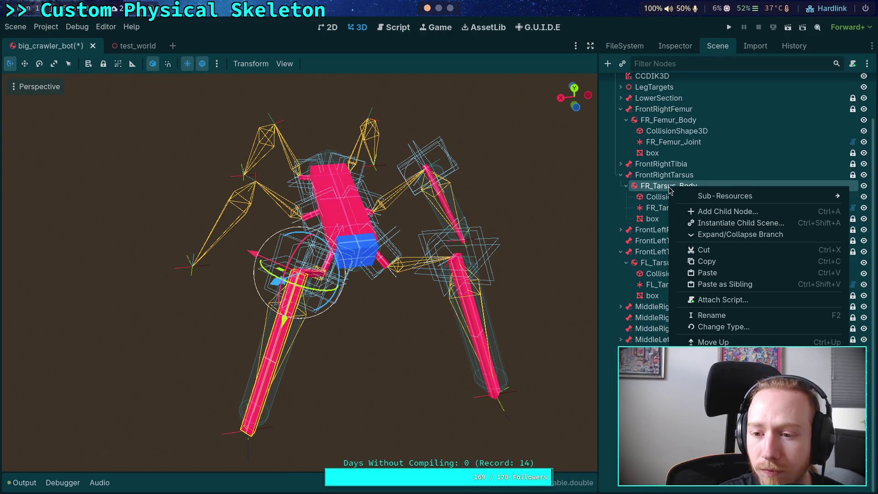
click(727, 269)
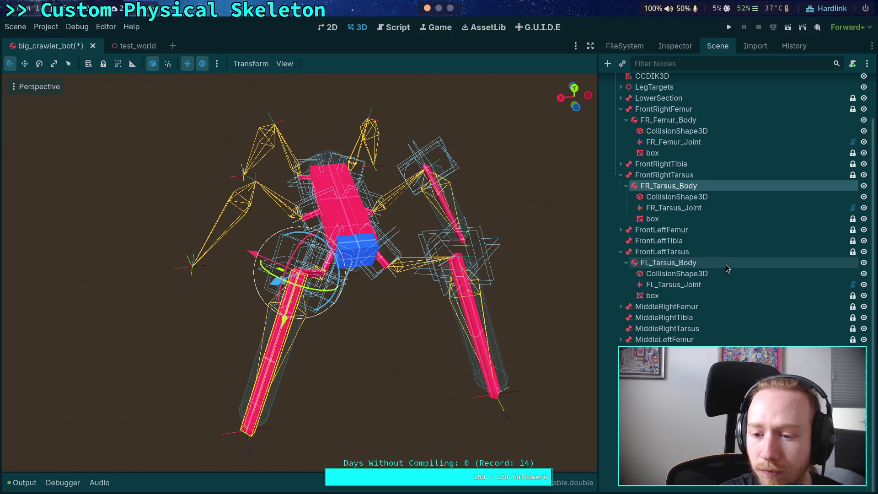
click(688, 331)
key(ctrl+v)
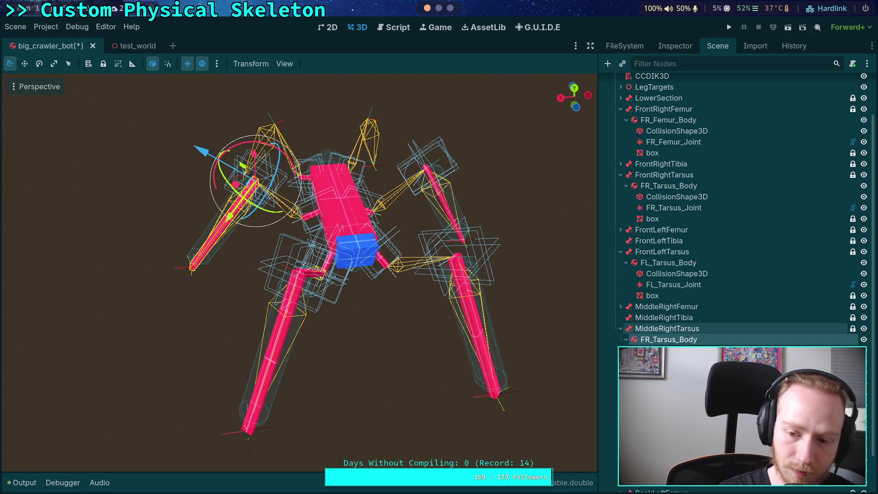
key(F2)
key(Home)
key(Delete)
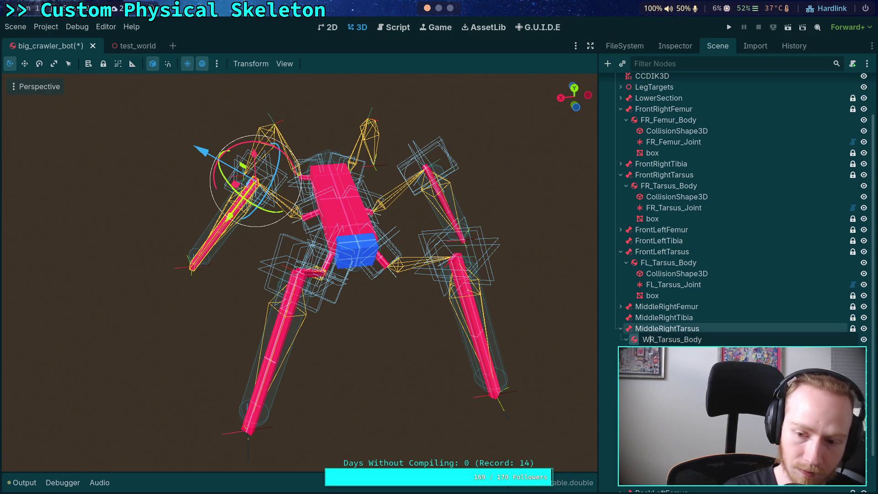
text(M)
key(Return)
Step: Copy MR_Tarsus_Body and paste it under the MiddleLeftTarsus bone
click(255, 181)
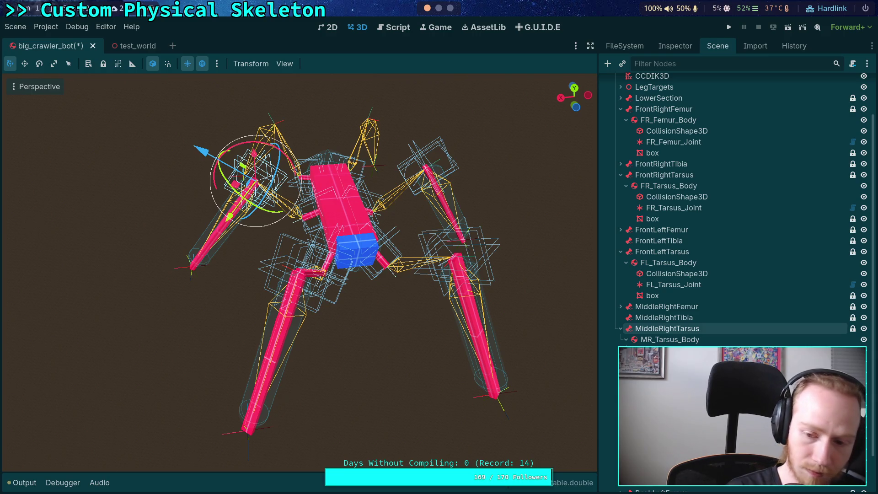
scroll(700, 330, down, 2)
click(686, 319)
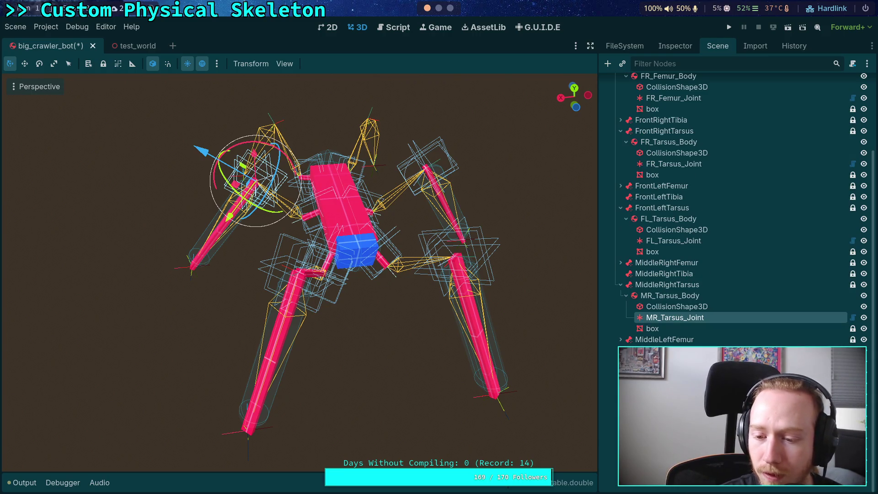
right_click(668, 296)
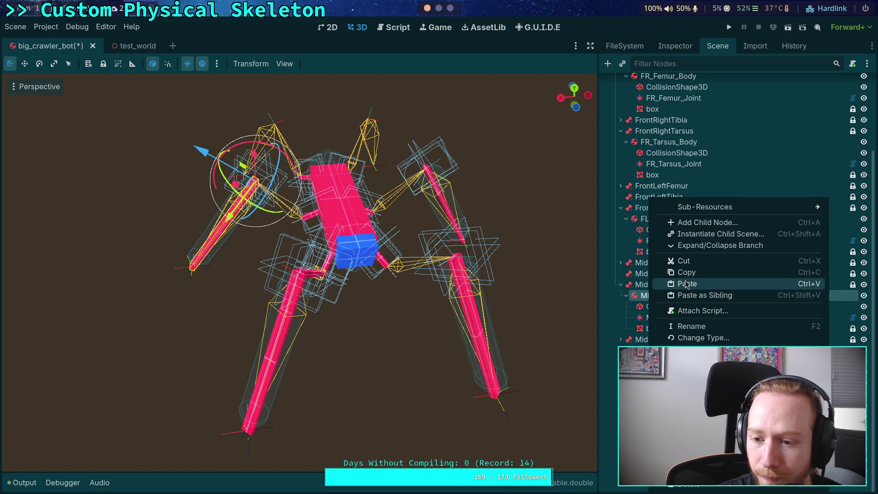
click(664, 270)
right_click(653, 215)
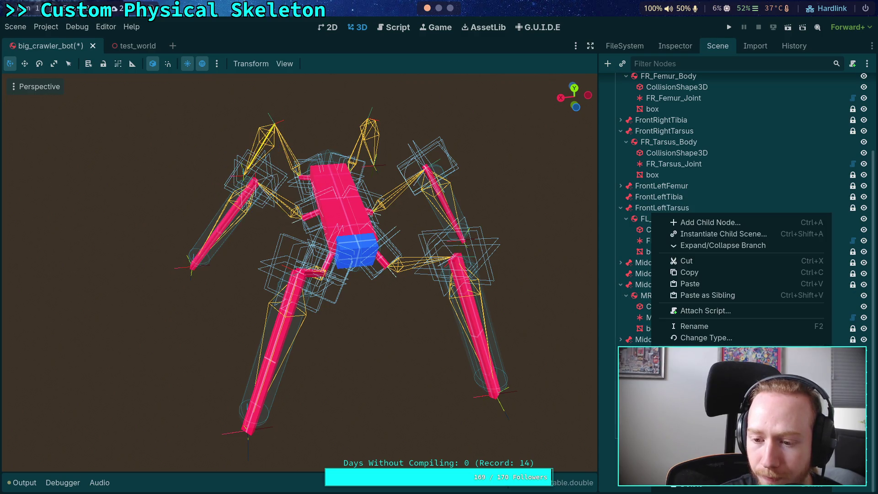
click(691, 284)
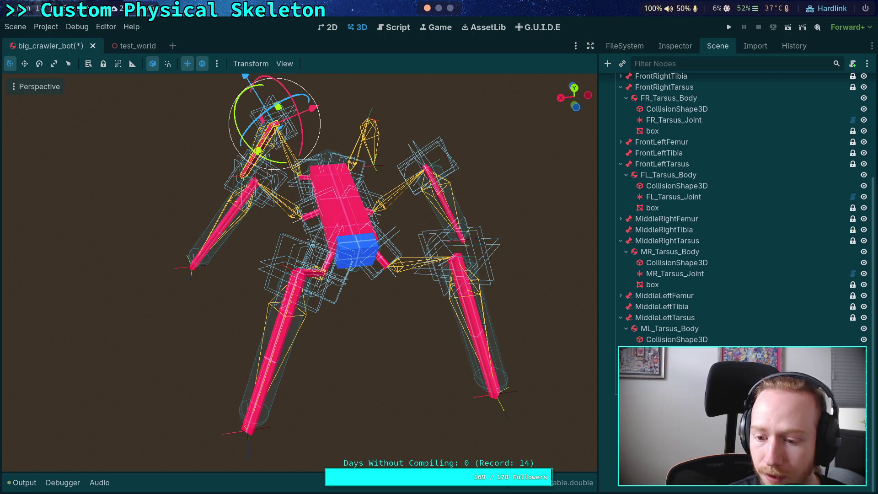
Step: Check the new ML_Tarsus_Body alongside the other legs' tarsus bodies in the scene tree
right_click(670, 329)
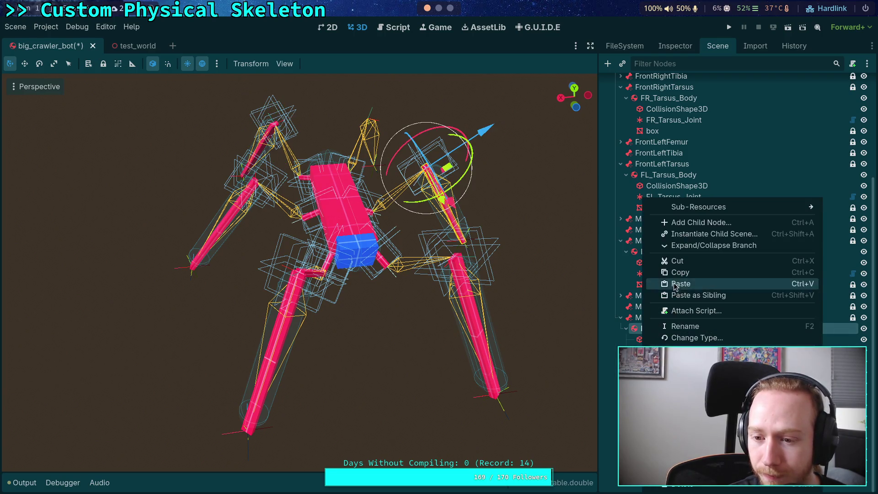
key(Escape)
key(Escape)
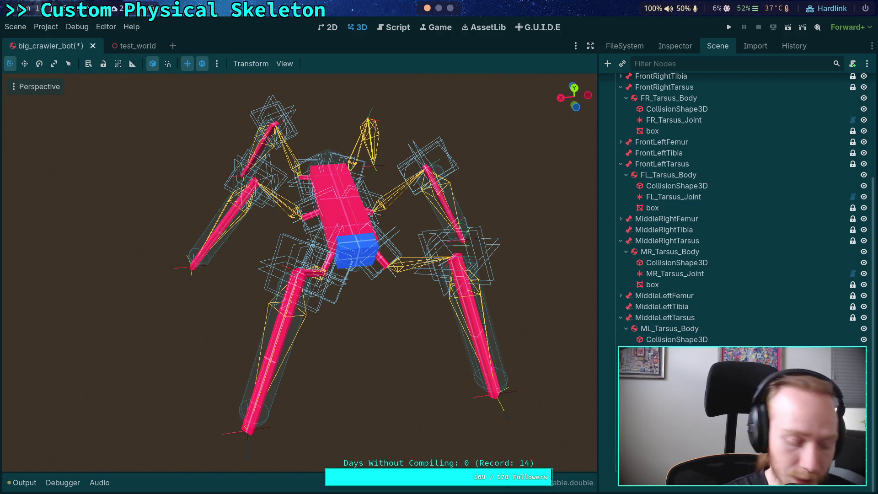
click(370, 138)
scroll(741, 206, down, 2)
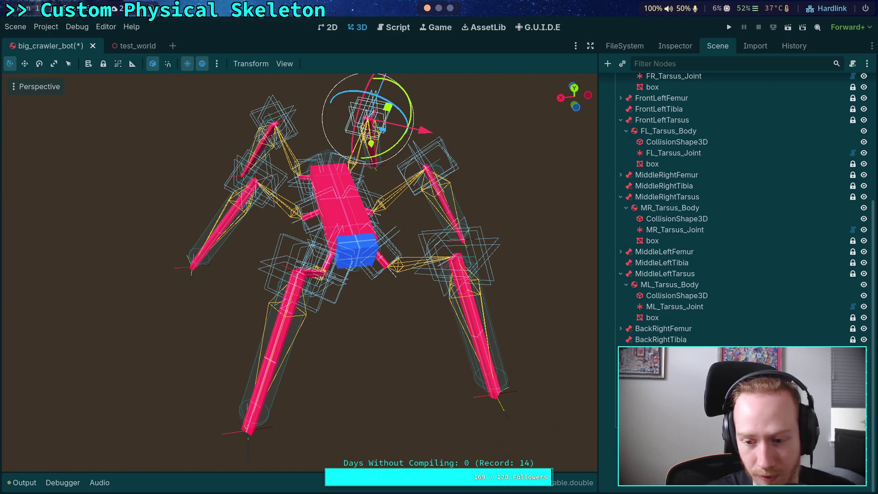
scroll(736, 208, up, 4)
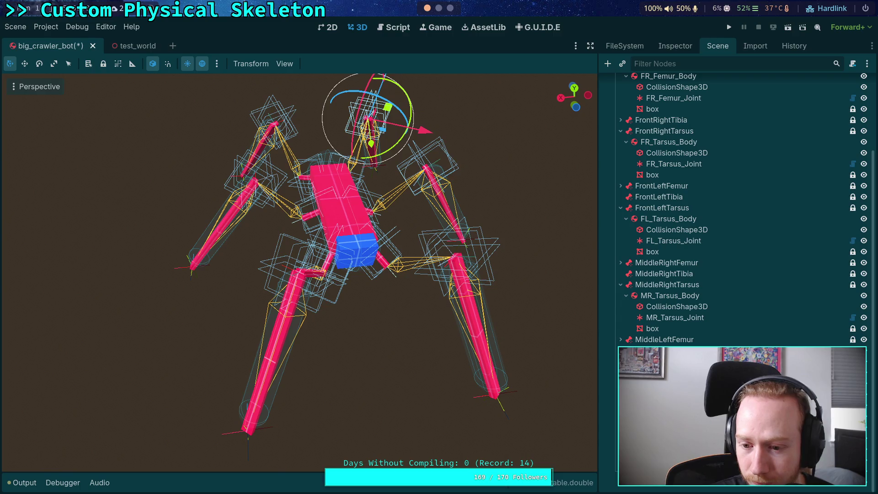
scroll(737, 208, up, 4)
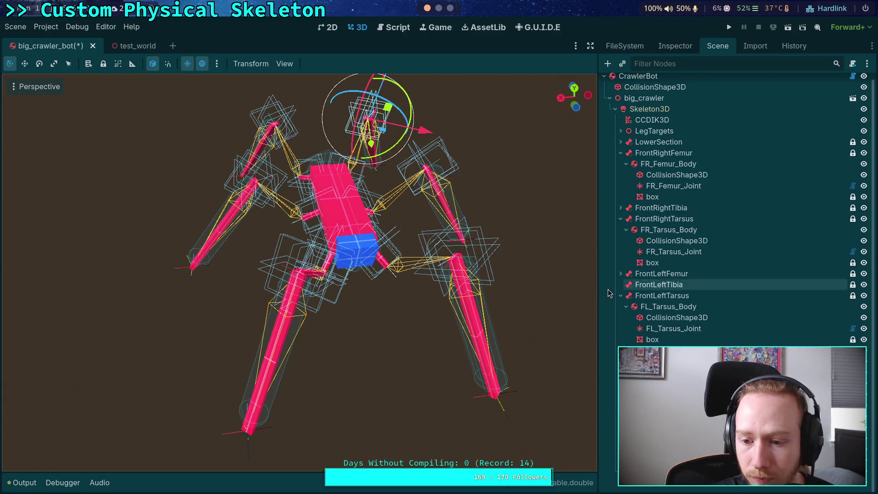
Step: Collapse the front leg branches and centre the crawler in a top orthographic view
click(621, 295)
click(621, 225)
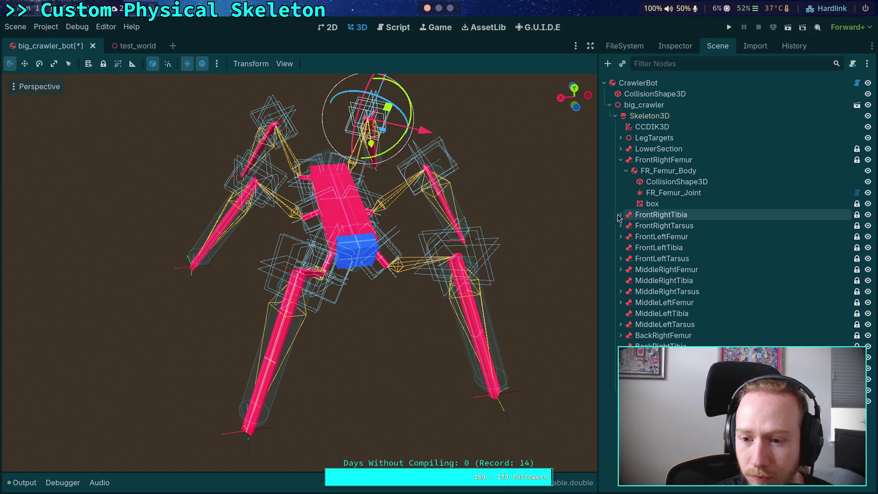
click(620, 215)
click(619, 160)
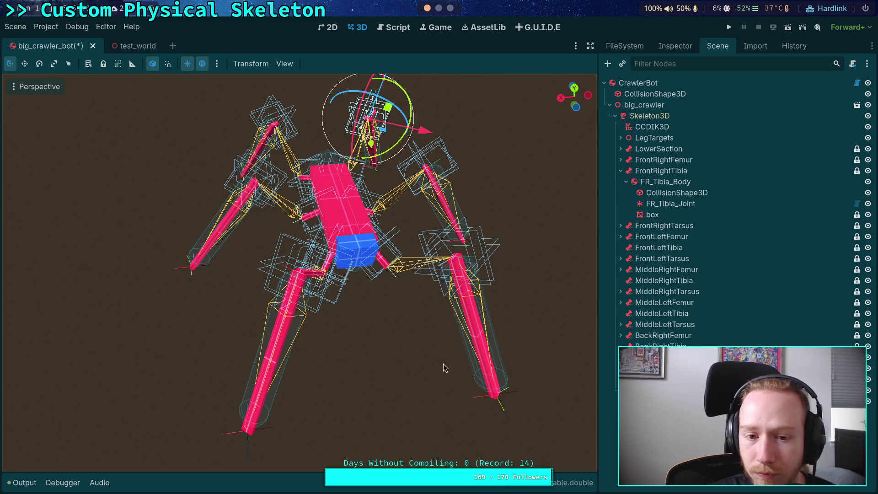
click(396, 386)
mouse_move(432, 322)
mouse_down()
mouse_move(419, 305)
mouse_move(511, 370)
mouse_move(505, 405)
mouse_move(448, 421)
mouse_up()
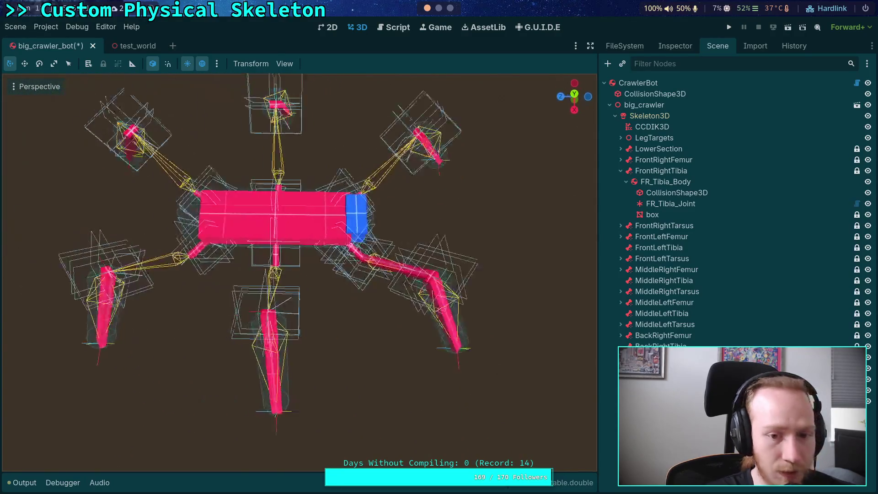
click(574, 94)
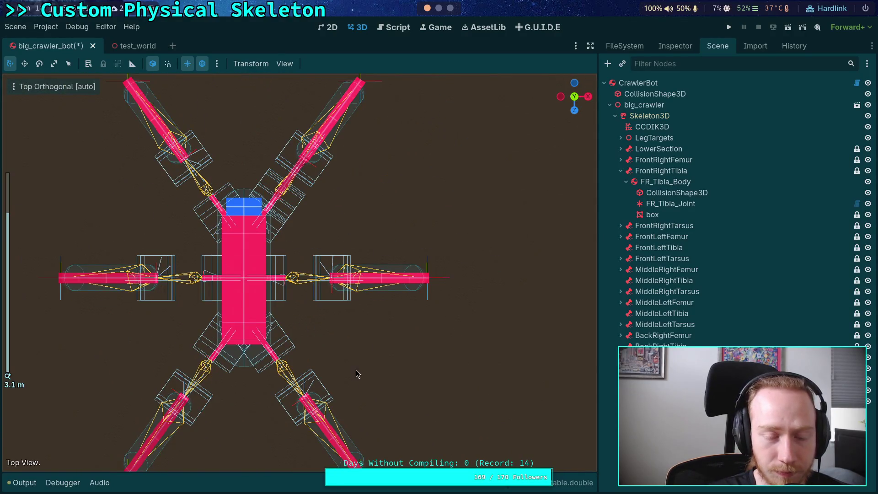
drag(364, 373, 388, 323)
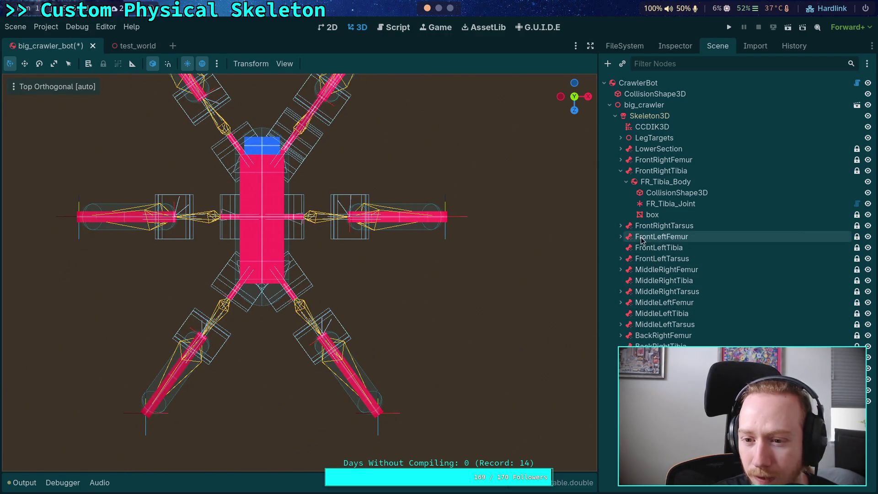
Step: Paste a copy of FR_Tibia_Body under FrontLeftTibia, renamed FL_Tibia_Body
click(654, 182)
right_click(654, 183)
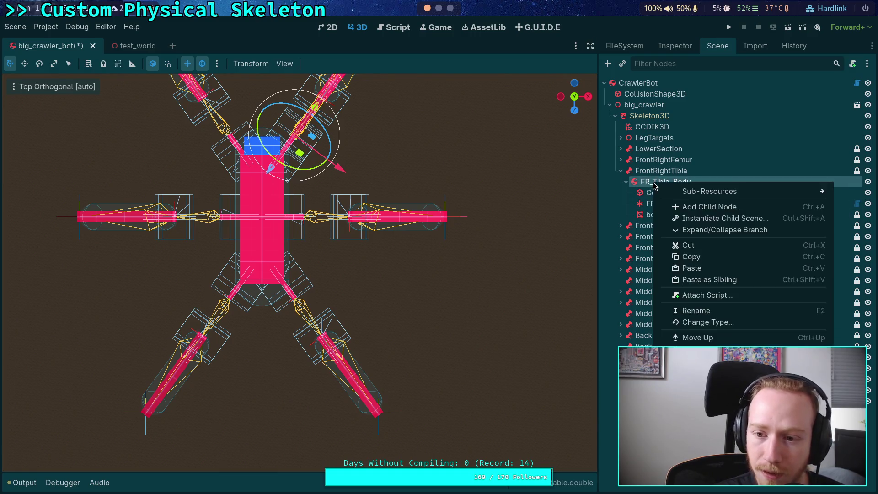
click(677, 256)
click(674, 248)
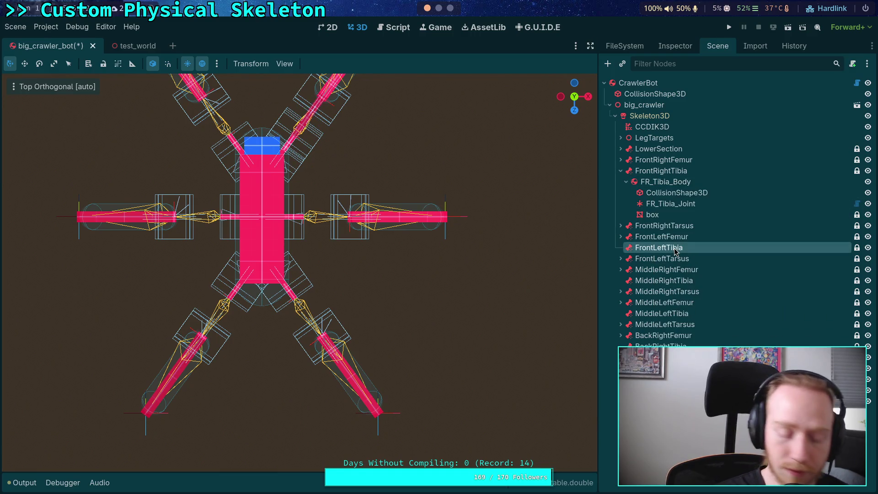
key(ctrl+v)
key(F2)
key(Home)
key(Delete)
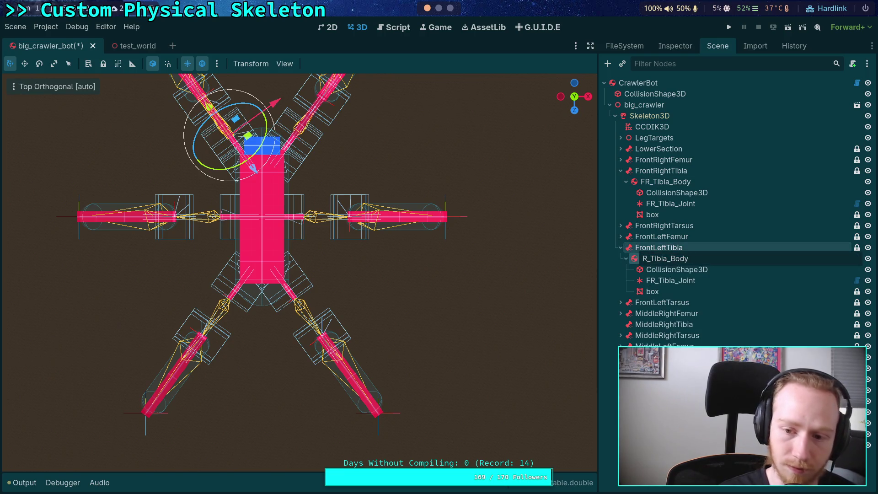
key(Delete)
text(FL)
key(Return)
Step: Rename the copied tibia joint under it to FL_Tibia_Joint
key(Down)
key(Down)
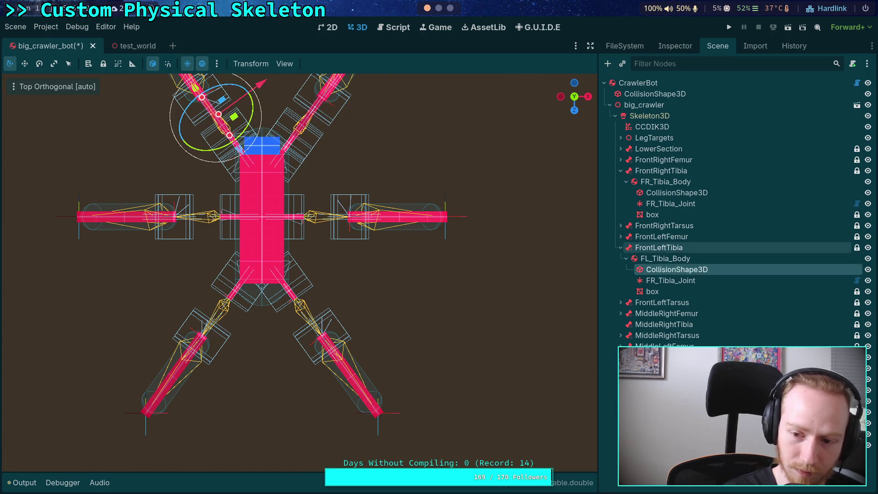
key(F2)
key(Home)
key(Delete)
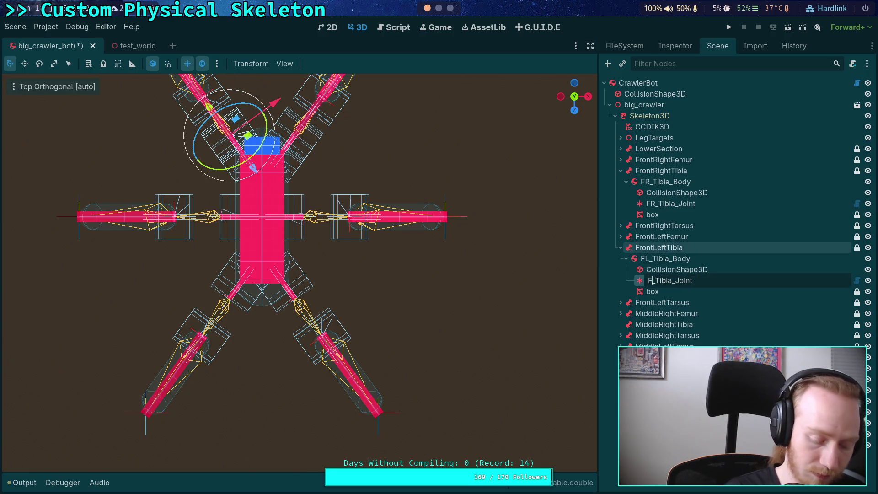
text(L)
key(Return)
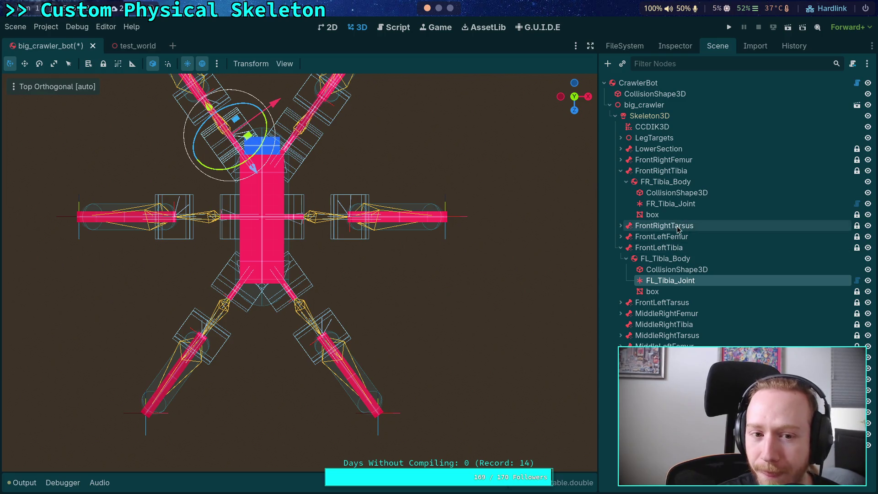
Step: Paste another copy of FR_Tibia_Body under MiddleRightTibia, renamed MR_Tibia_Body
click(650, 182)
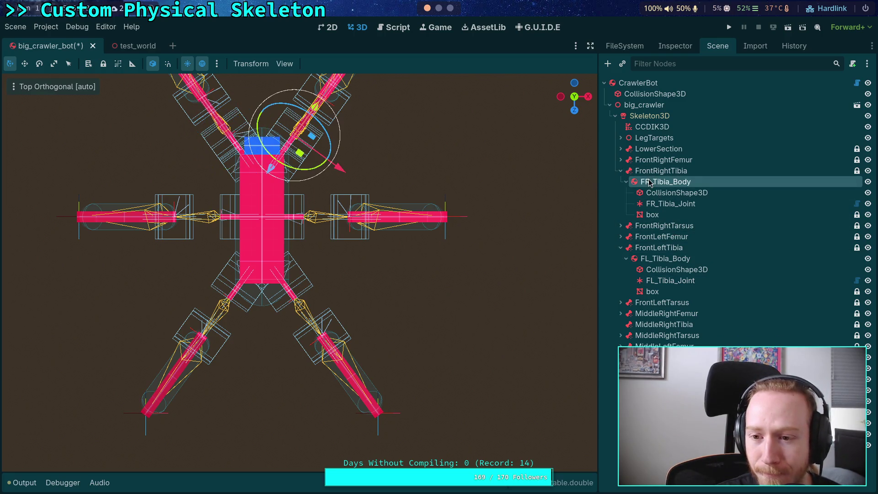
right_click(656, 181)
click(696, 255)
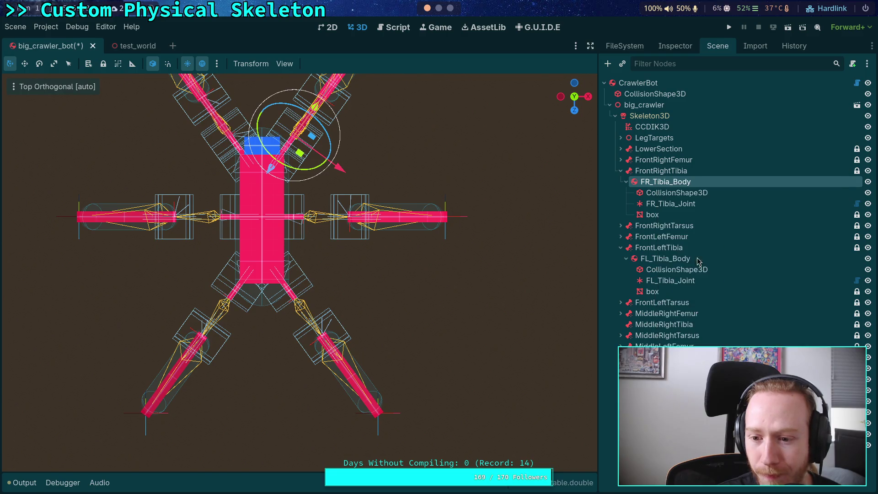
right_click(660, 328)
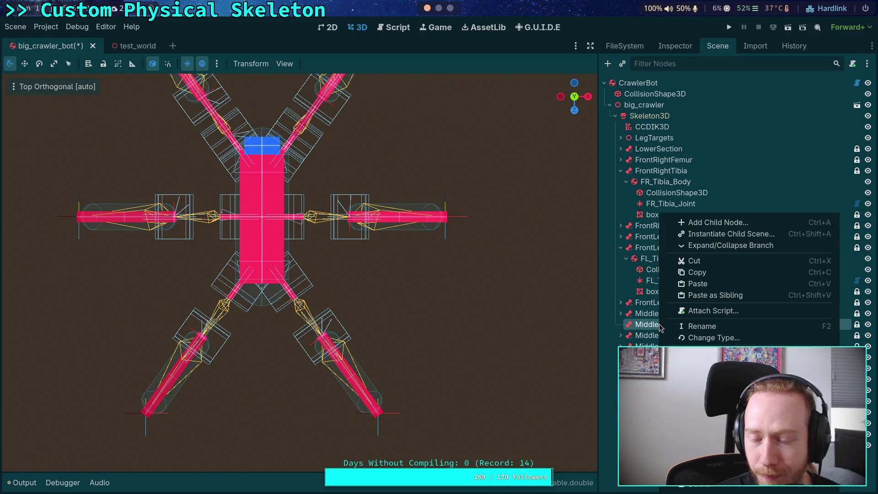
click(702, 285)
key(F2)
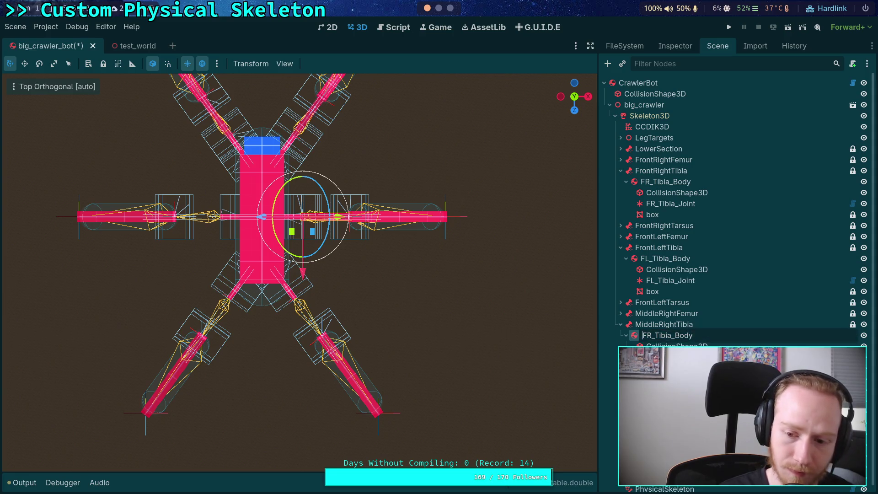
key(Home)
key(Delete)
text(M)
key(Return)
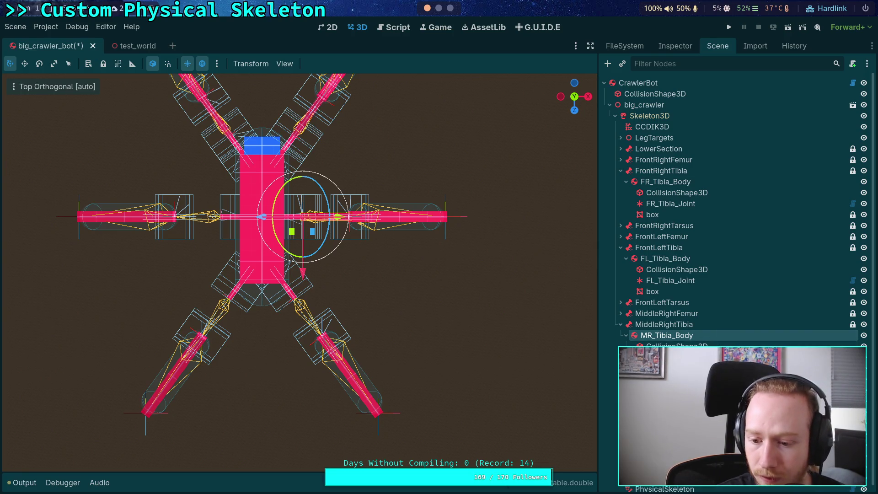
Step: Paste a box node under FL_Tibia_Body and collapse the MiddleRightTibia branch
right_click(638, 214)
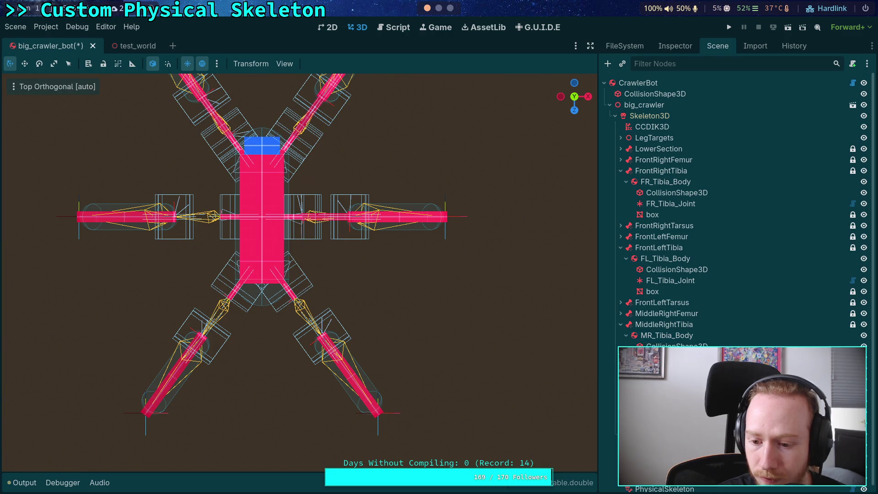
click(679, 284)
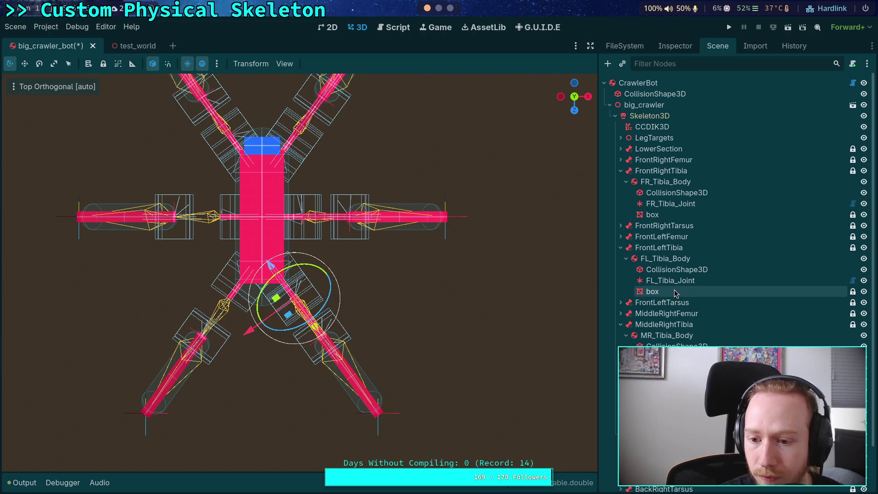
click(621, 324)
Step: Copy FL_Tibia_Body and paste it under the MiddleLeftTibia bone
click(651, 260)
right_click(650, 259)
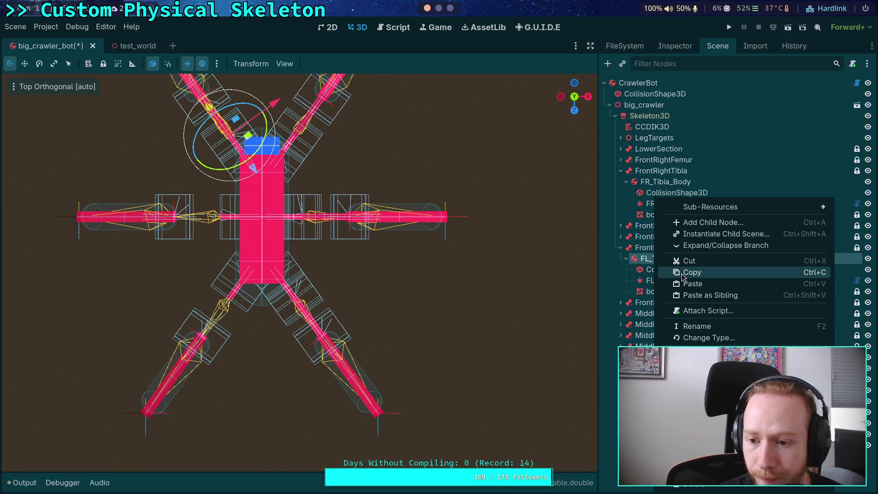
click(682, 275)
click(620, 171)
click(654, 314)
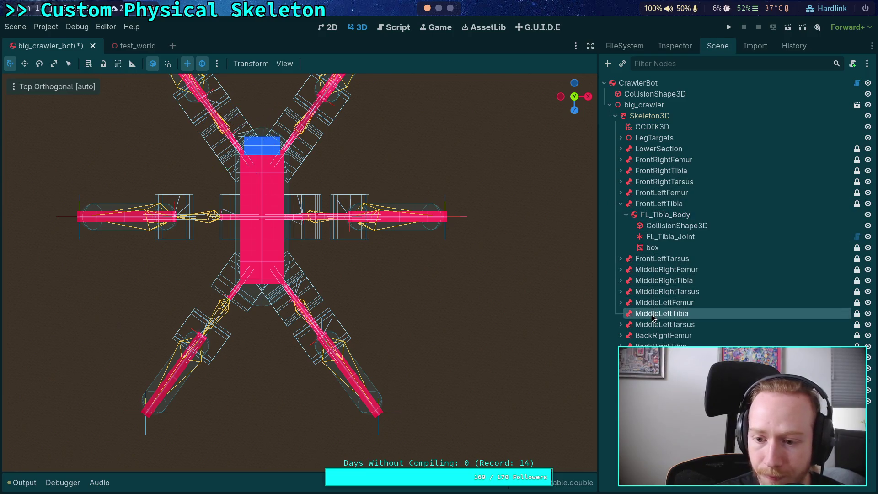
key(ctrl+v)
Step: Rename the pasted body ML_Tibia_Body and its joint ML_Tibia_Joint, then collapse MiddleLeftTibia
key(F2)
key(Home)
key(Delete)
text(M)
key(Return)
key(Down)
key(F2)
key(Home)
text(M)
key(Return)
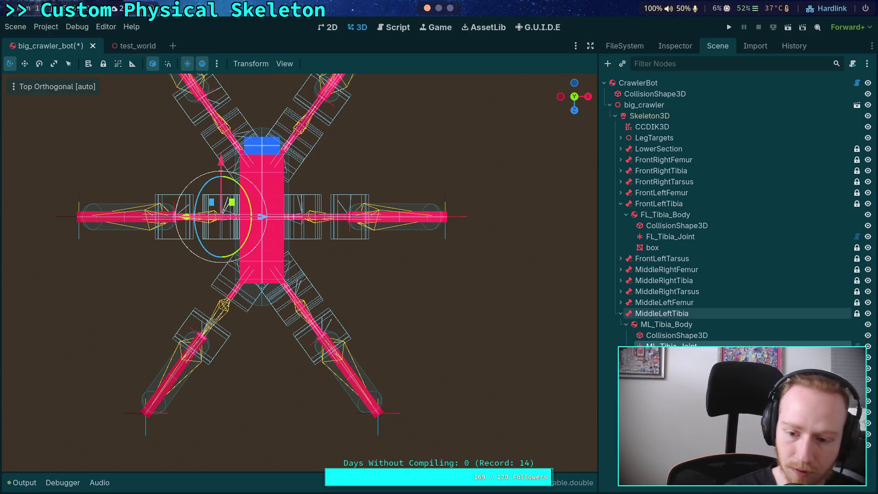
click(621, 315)
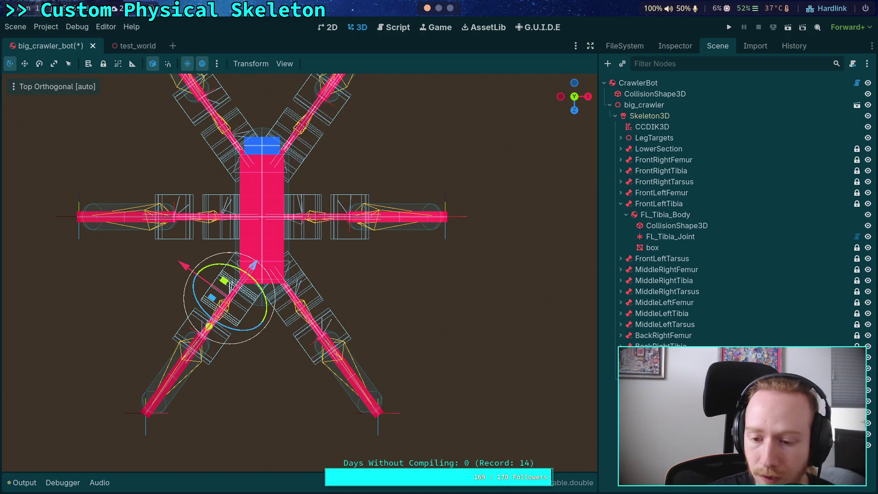
Step: Collapse FrontLeftTibia, briefly open the middle and back leg branches, then fold all the back and middle ones away
click(622, 205)
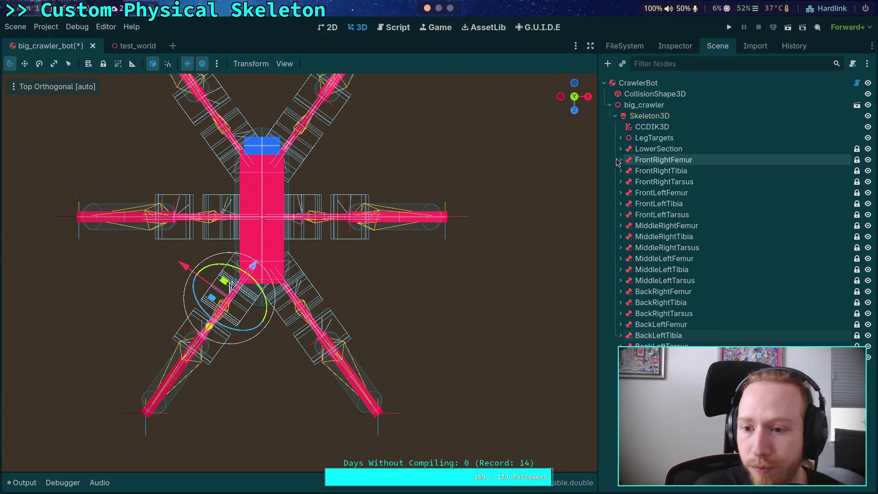
click(620, 324)
click(621, 291)
click(621, 281)
click(620, 259)
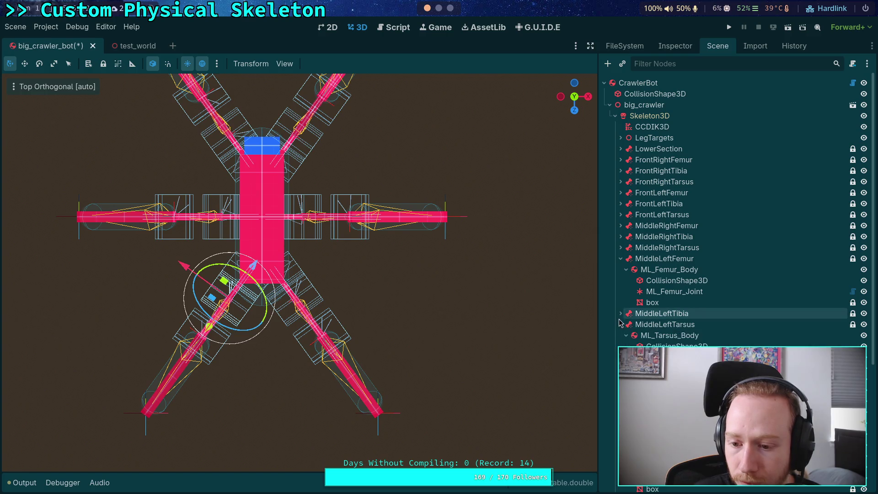
click(621, 259)
click(621, 280)
click(621, 292)
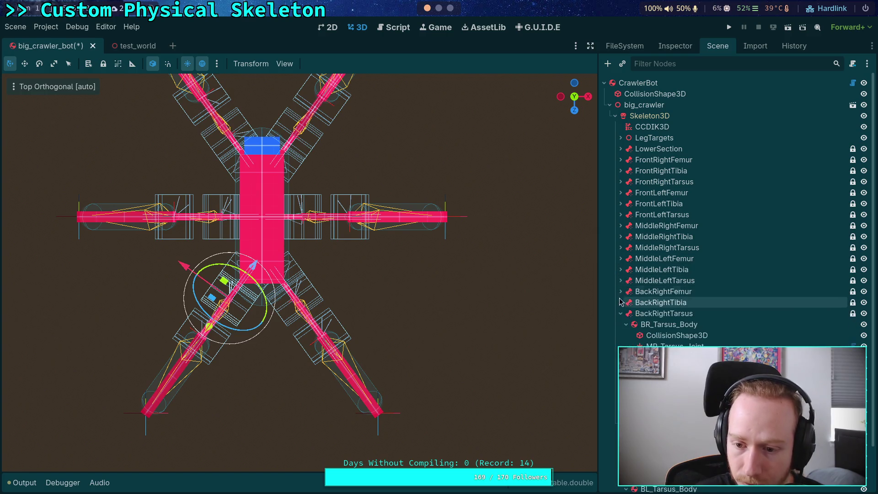
click(621, 302)
click(621, 313)
click(620, 324)
click(621, 335)
Step: Expand every leg bone branch from BackLeftTibia up to FrontRightFemur
click(620, 336)
click(621, 324)
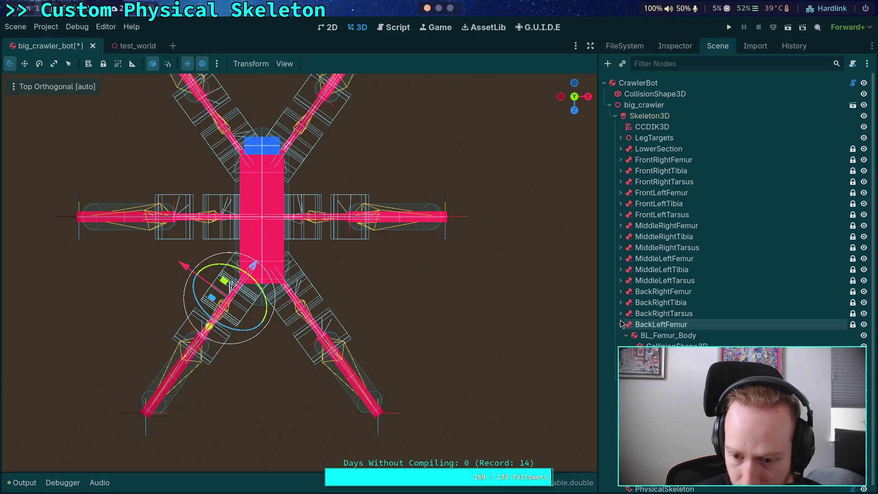
click(621, 314)
click(621, 302)
click(621, 291)
click(621, 281)
click(621, 270)
click(621, 258)
click(621, 247)
click(621, 236)
click(621, 225)
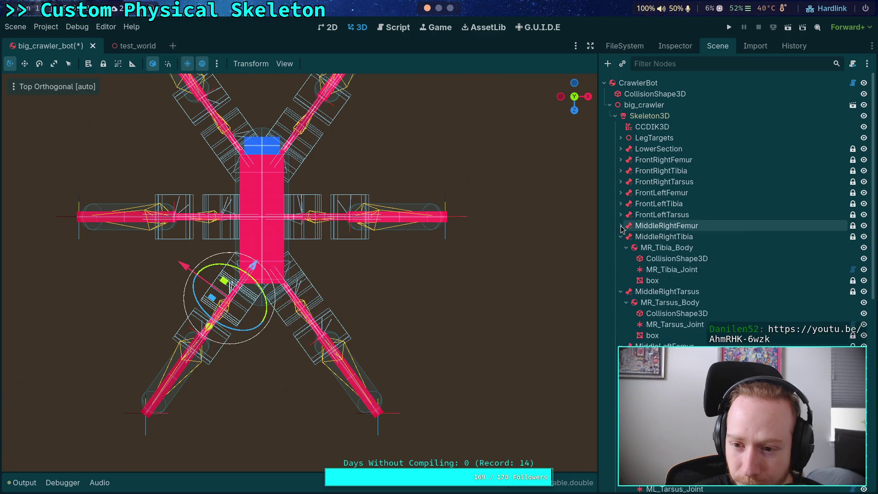
click(621, 214)
click(621, 204)
click(620, 192)
click(621, 181)
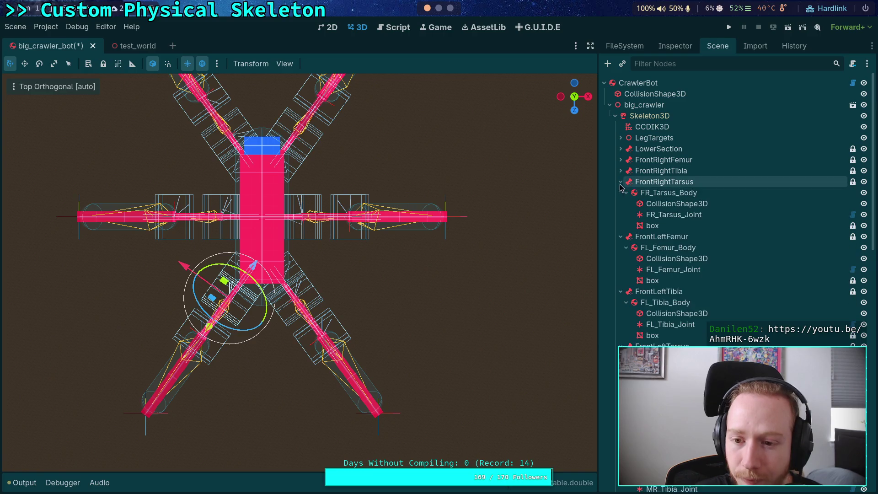
click(621, 170)
click(621, 159)
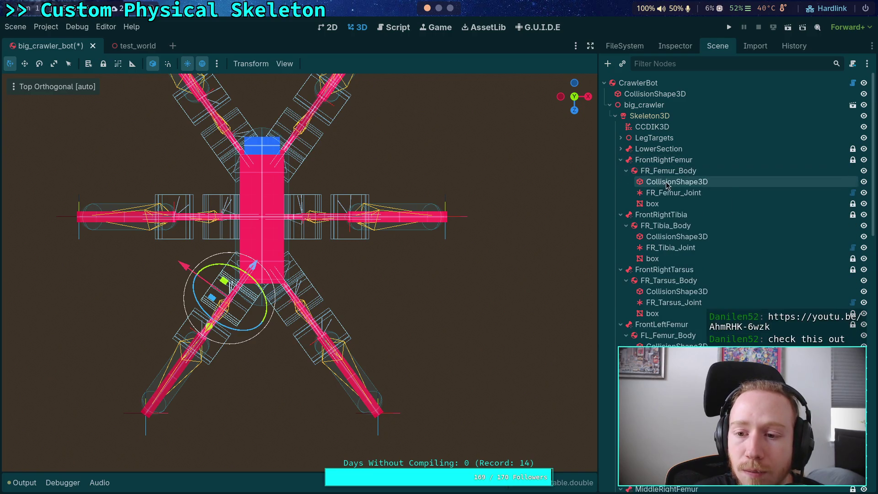
Step: Review the joint properties of FR_Femur_Joint, FR_Tibia_Joint and FR_Tarsus_Joint
click(672, 193)
click(691, 48)
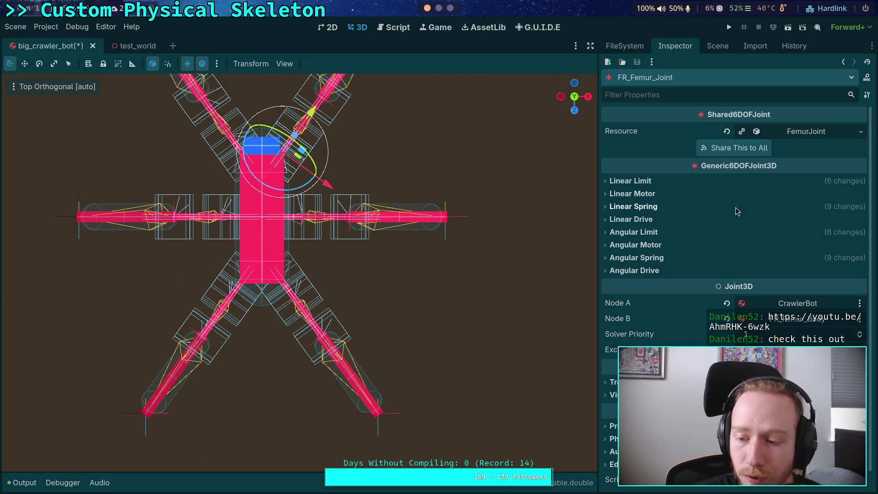
click(718, 49)
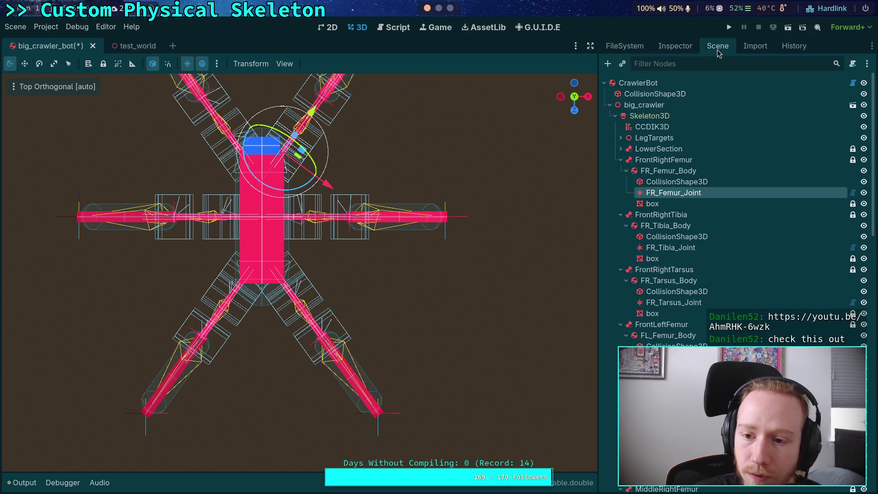
click(676, 247)
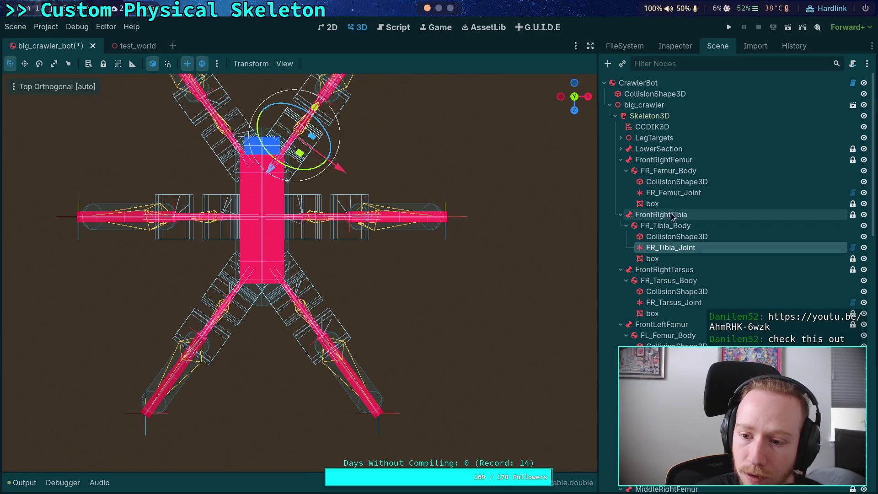
click(691, 48)
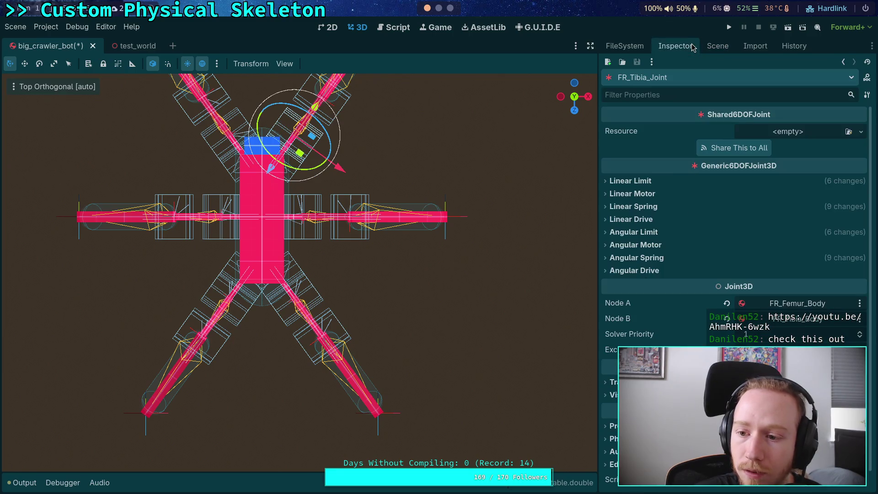
click(729, 47)
click(673, 302)
click(682, 47)
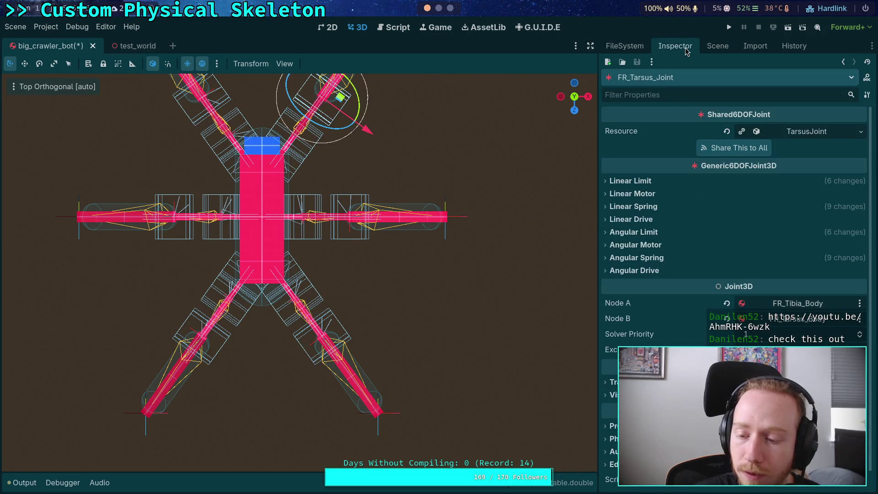
click(717, 48)
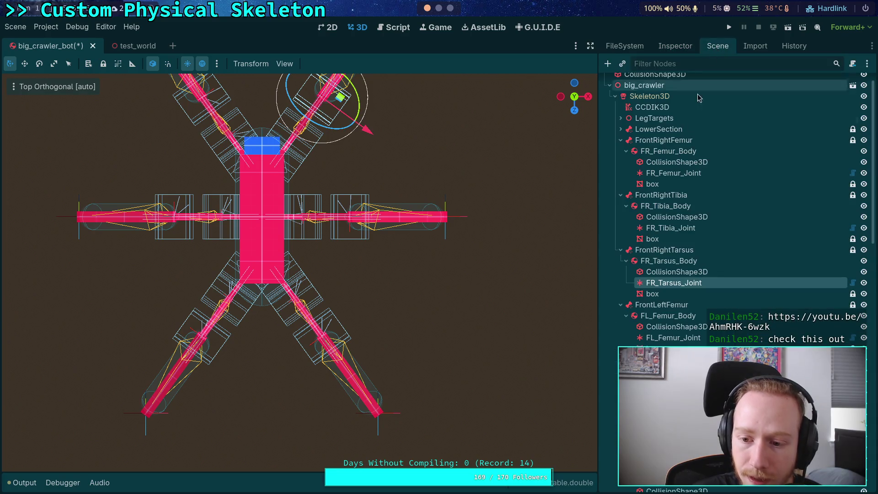
Step: Inspect FL_Femur_Joint's joint properties and check the output log
click(659, 337)
click(676, 48)
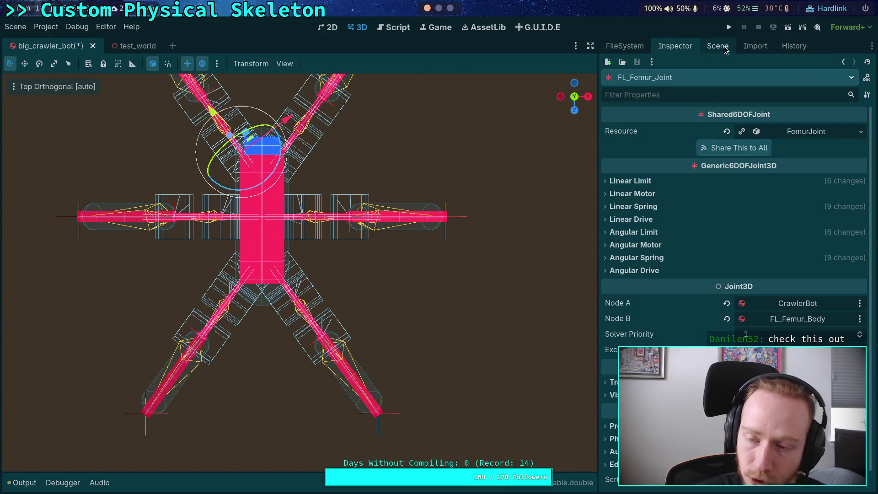
click(725, 50)
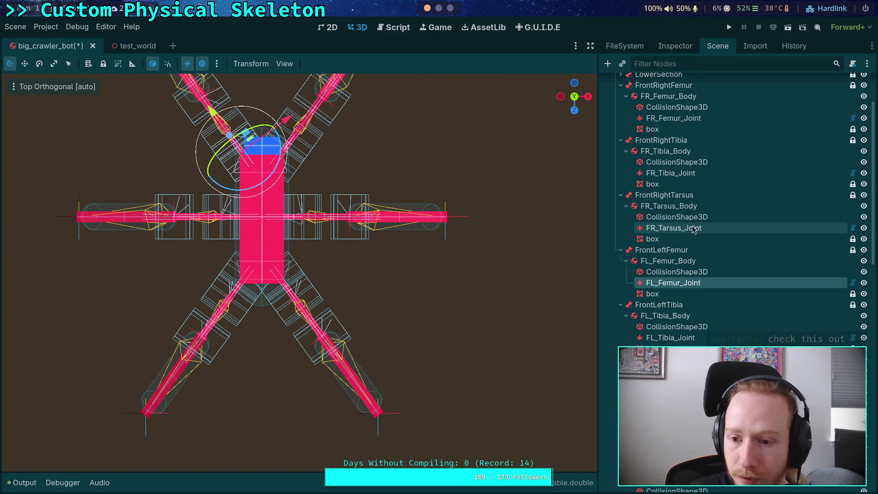
click(675, 53)
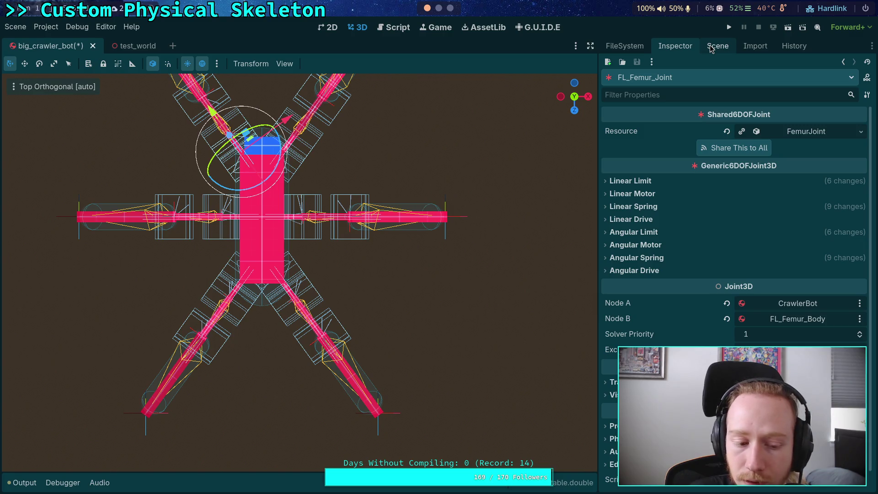
click(21, 482)
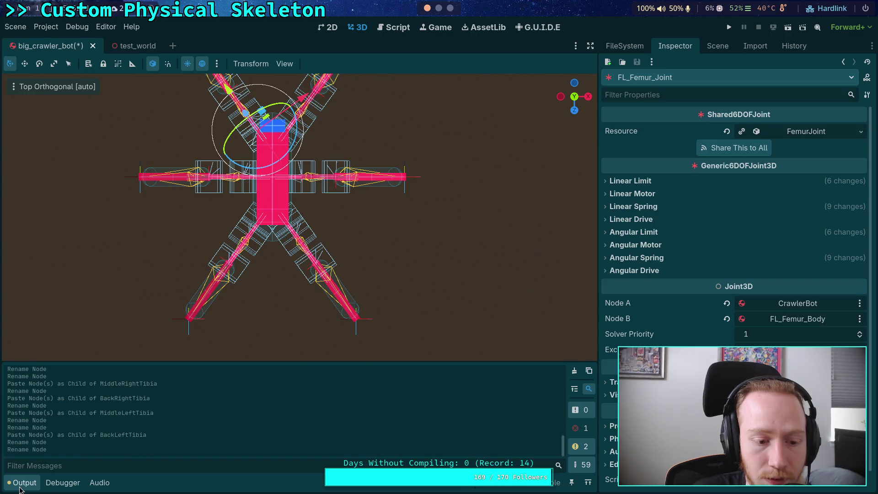
click(22, 484)
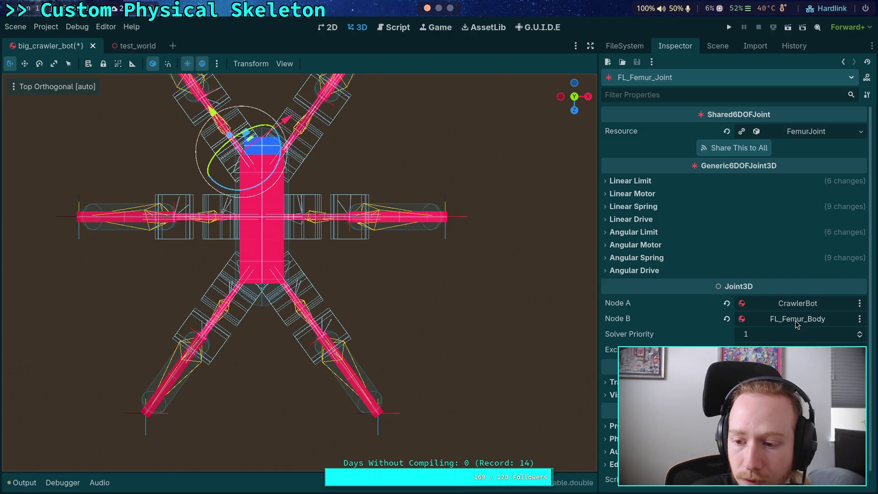
click(718, 46)
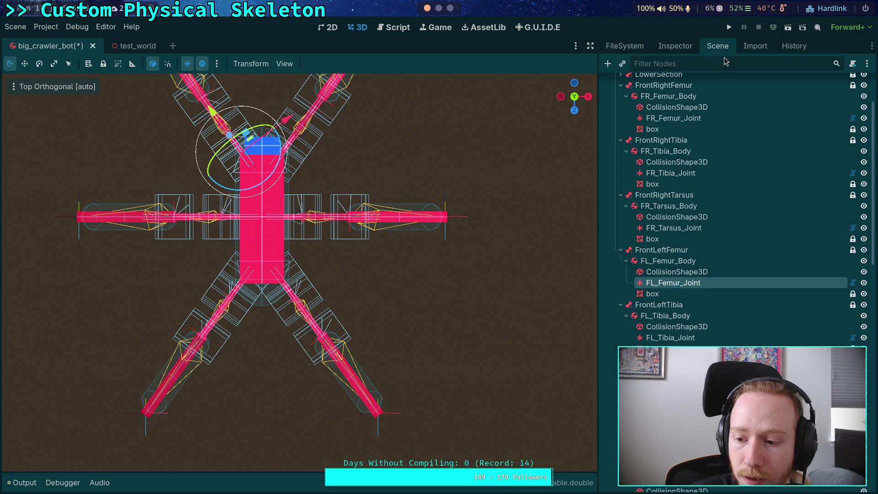
Step: Set FL_Tibia_Joint's Node A to FL_Femur_Body
click(664, 341)
click(674, 48)
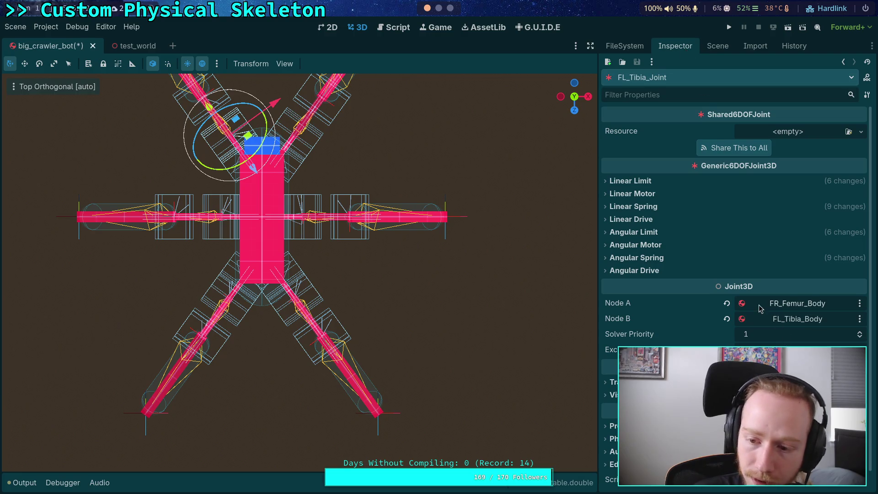
click(772, 304)
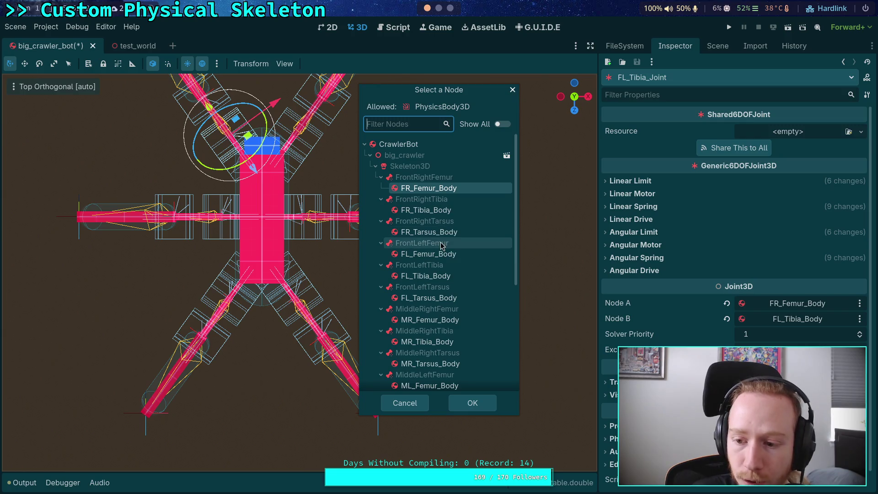
click(430, 255)
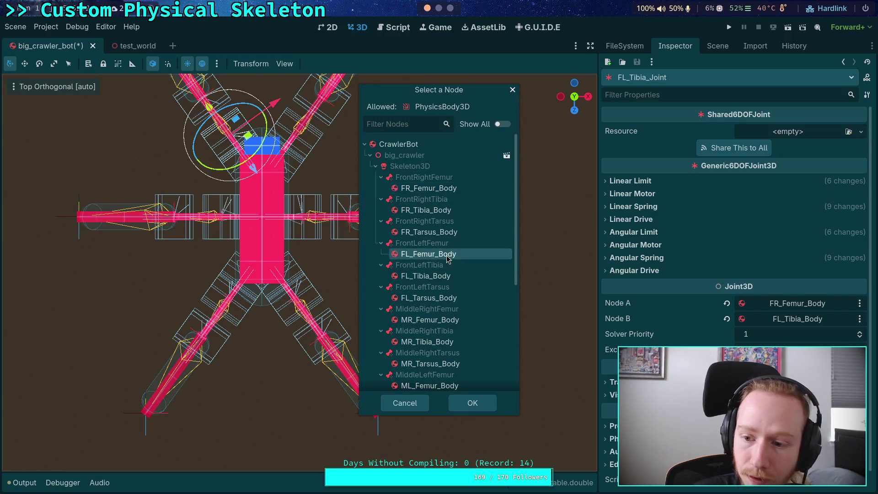
click(481, 402)
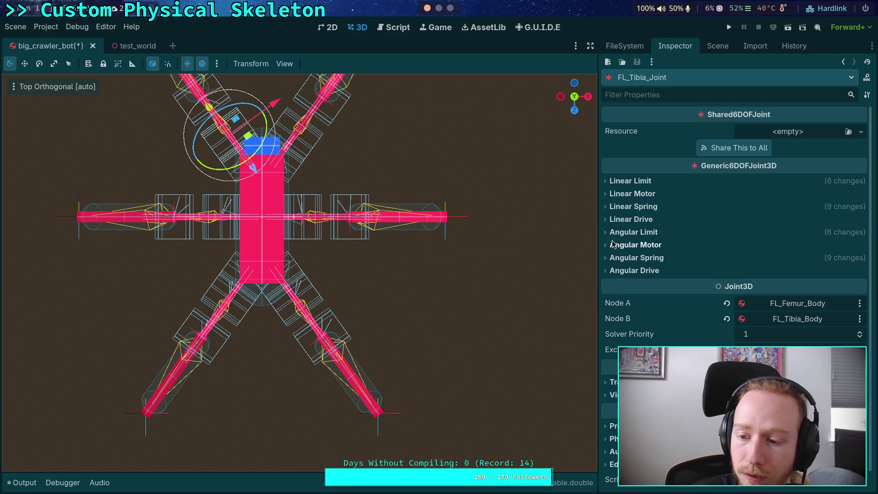
click(718, 47)
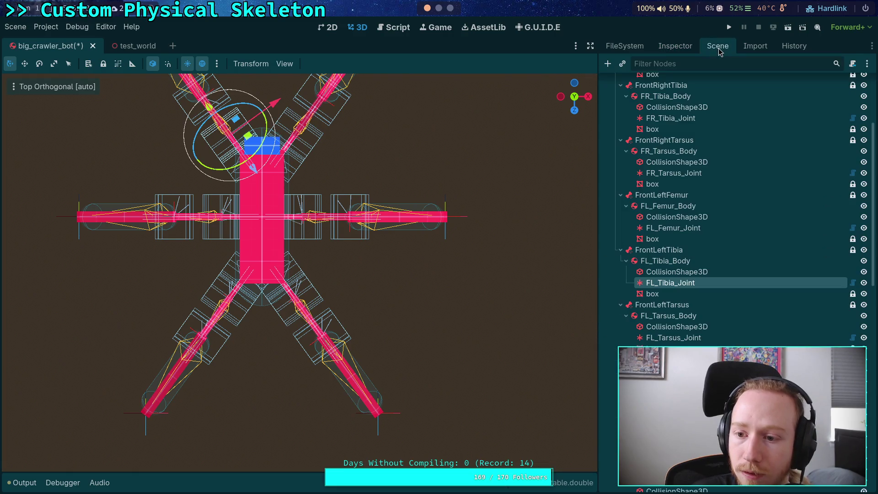
Step: Set FL_Tarsus_Joint's Node A to FL_Tibia_Body
click(672, 338)
click(675, 46)
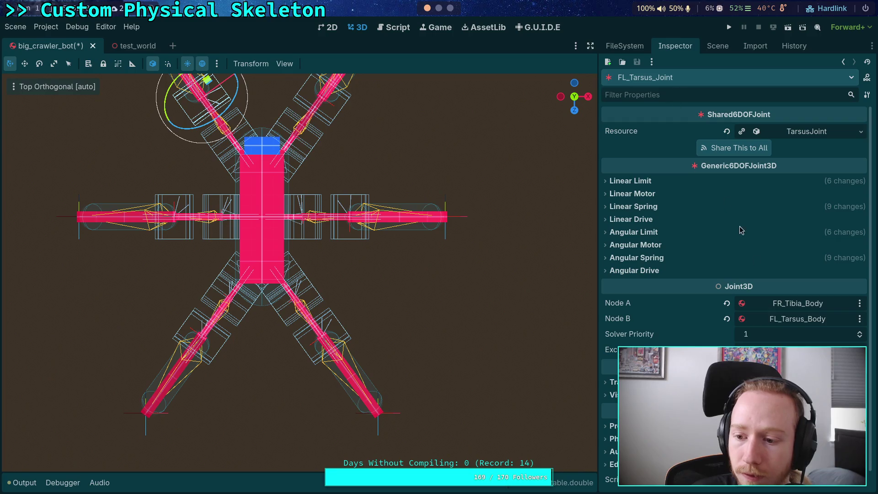
click(791, 305)
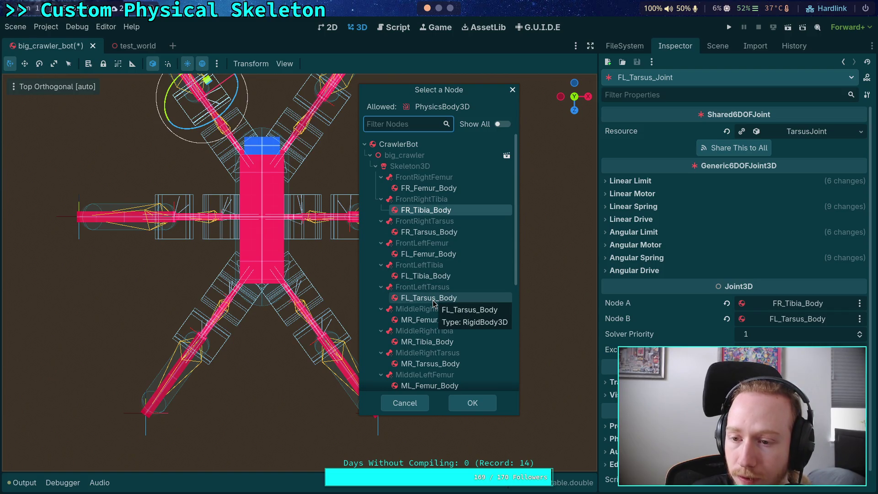
click(439, 276)
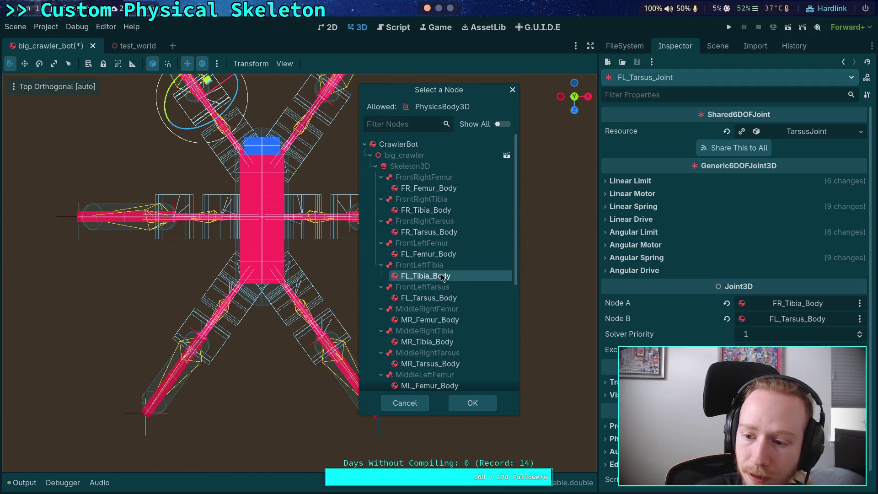
click(484, 405)
click(715, 47)
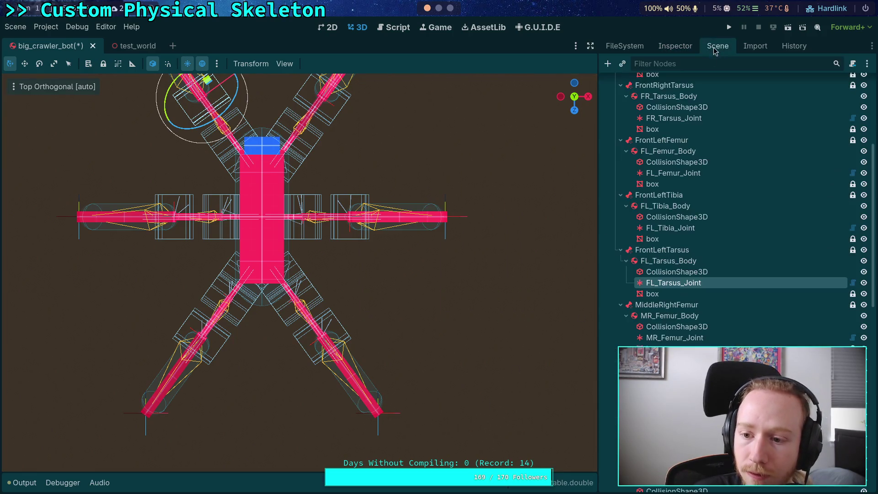
Step: Collapse the finished front-leg groups and check MR_Femur_Joint's properties
click(621, 140)
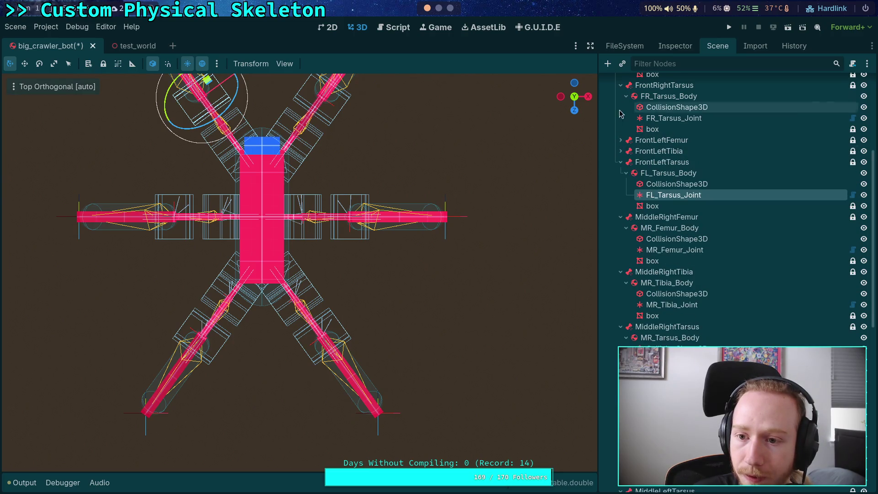
click(621, 86)
scroll(624, 131, up, 5)
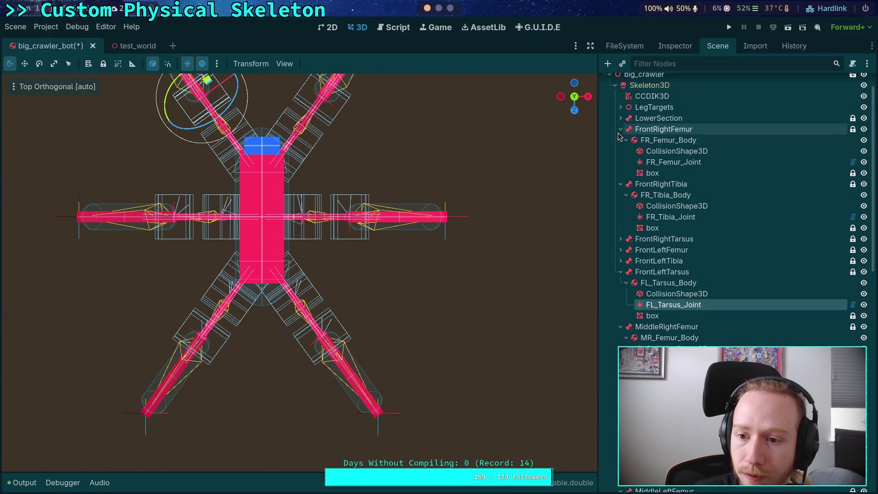
click(624, 130)
click(620, 140)
click(621, 184)
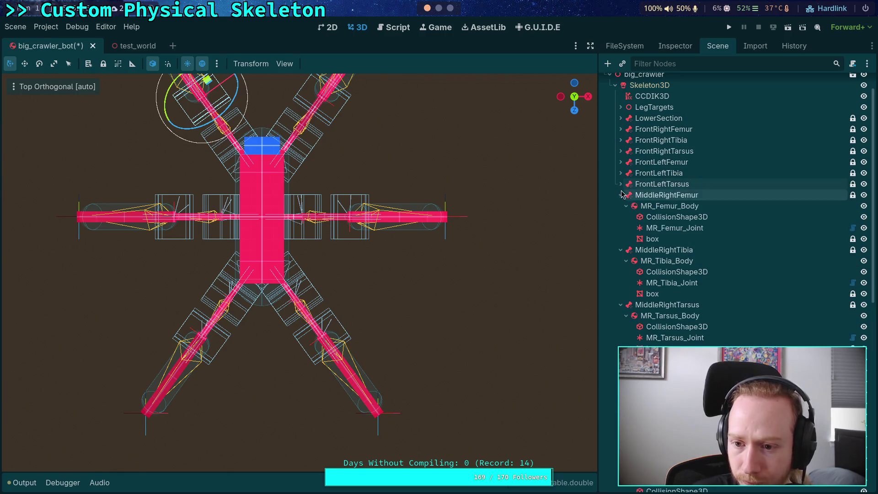
click(660, 227)
click(672, 48)
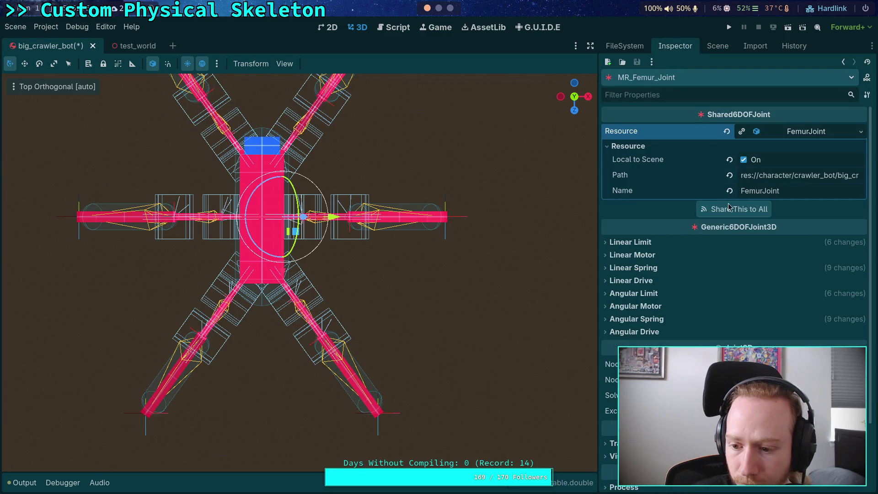
click(718, 46)
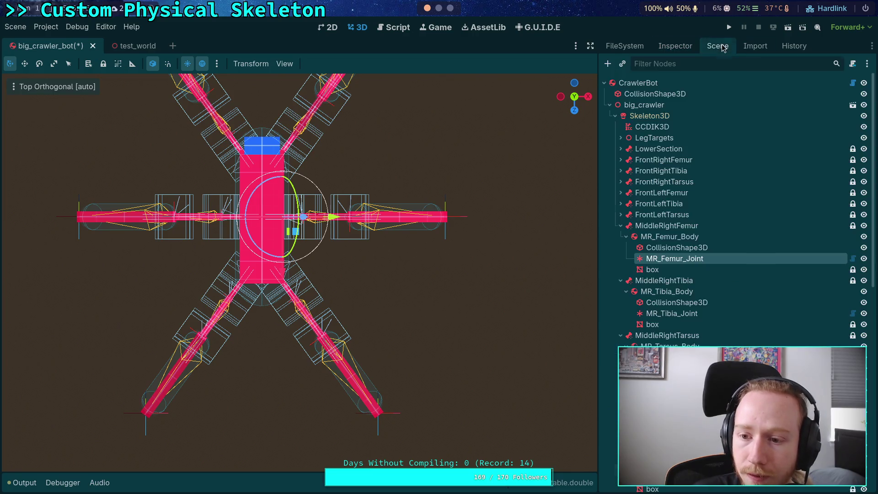
click(620, 226)
Step: Set the middle-right tibia joint's Node A to MR_Femur_Body
click(662, 271)
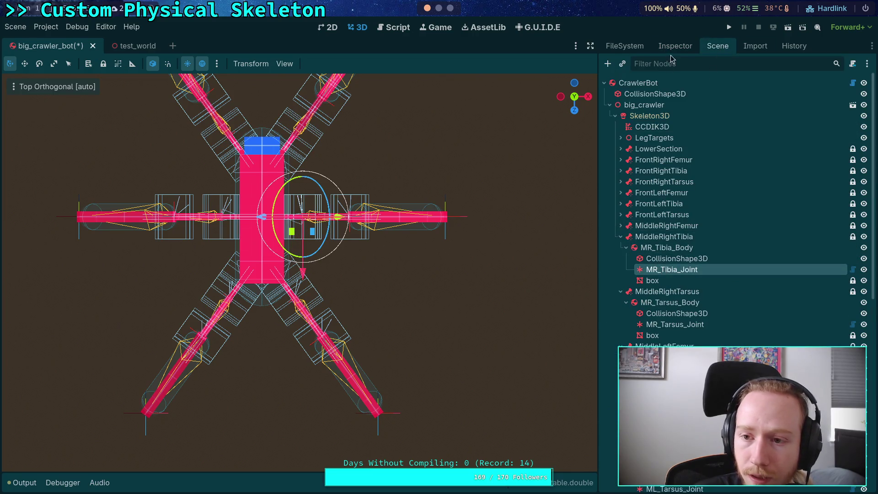
click(675, 46)
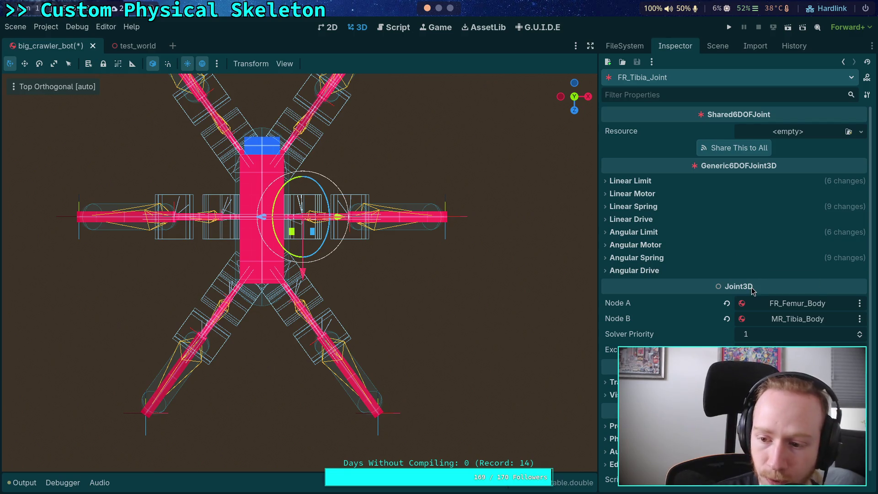
click(794, 306)
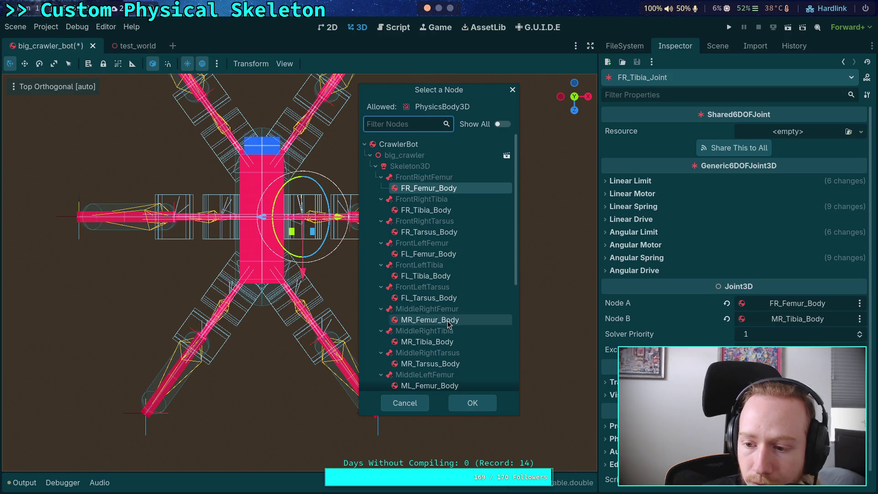
click(432, 320)
click(478, 405)
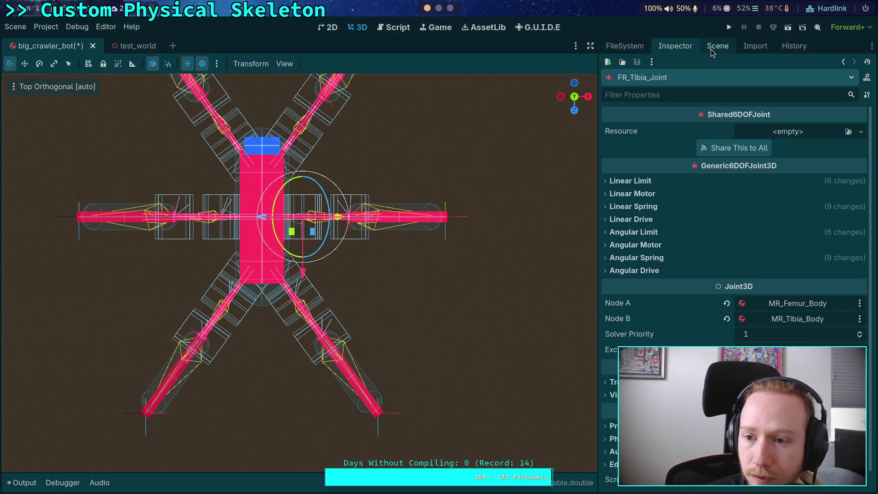
click(718, 46)
Step: Set MR_Tarsus_Joint's Node A to MR_Tibia_Body
click(621, 237)
click(652, 281)
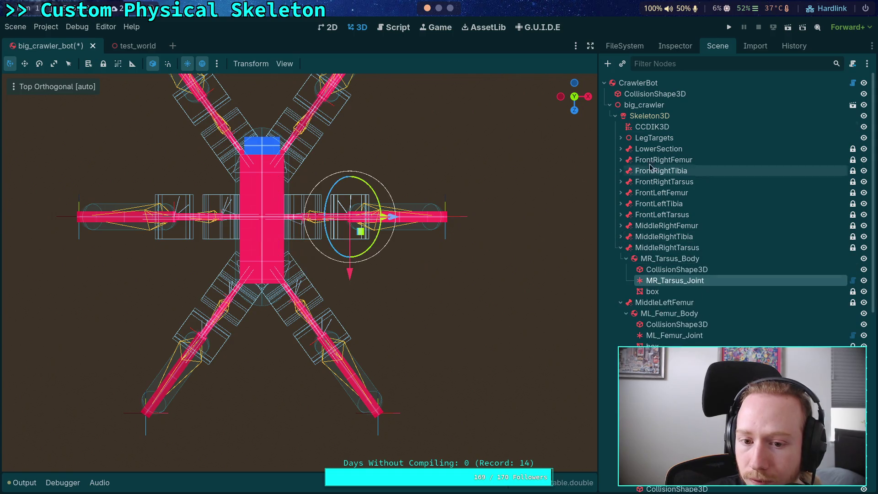
click(673, 45)
click(793, 305)
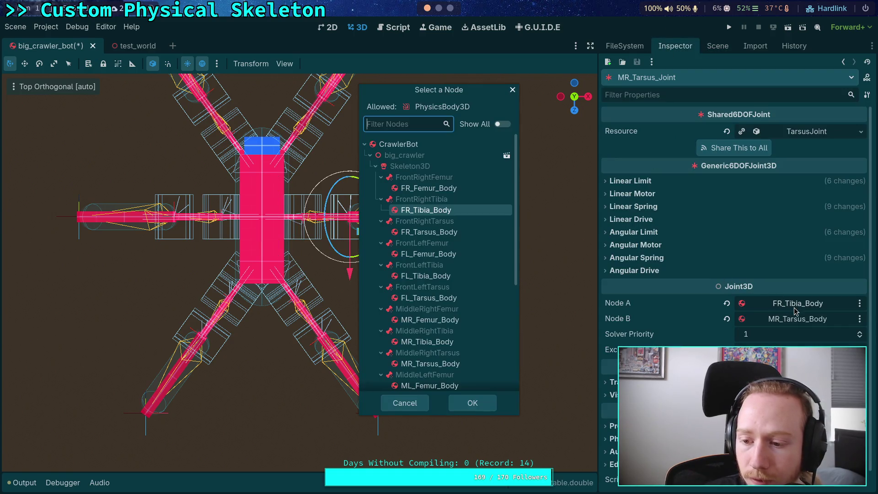
click(381, 177)
click(381, 188)
click(381, 199)
click(381, 210)
click(381, 221)
click(381, 232)
click(412, 277)
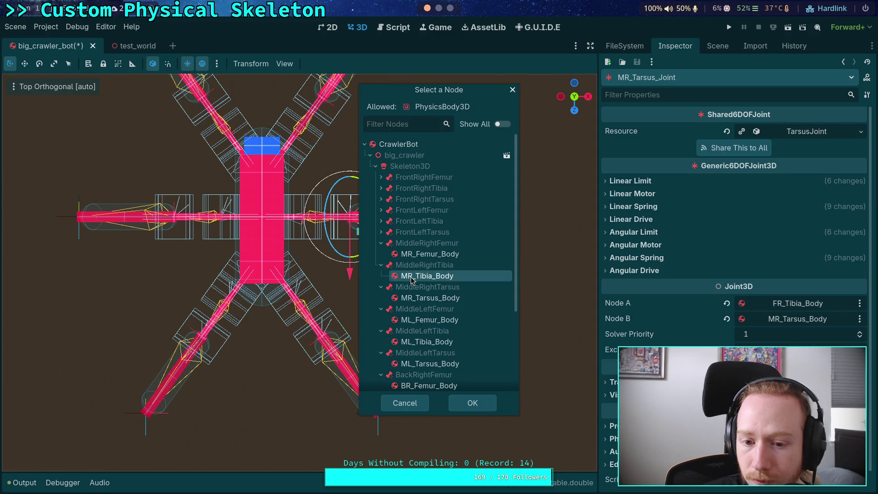
click(472, 403)
click(718, 45)
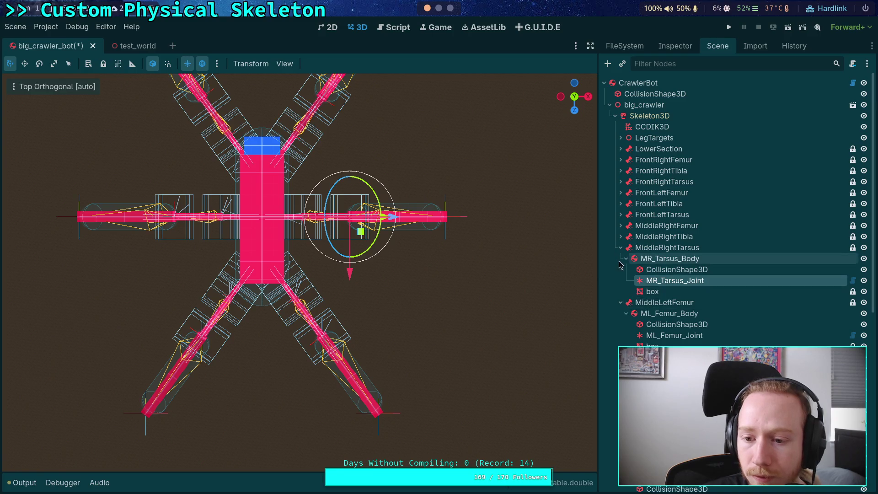
Step: After checking ML_Femur_Joint, set ML_Tibia_Joint's Node A to ML_Femur_Body
click(621, 247)
click(659, 291)
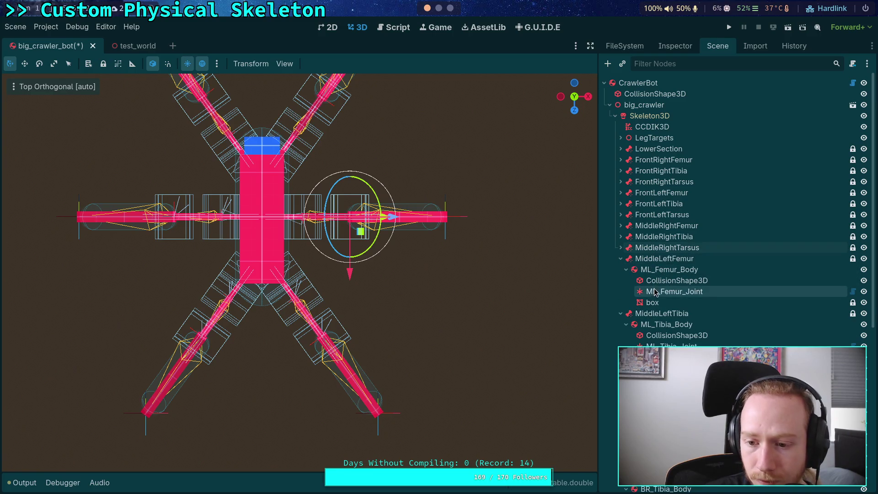
click(675, 46)
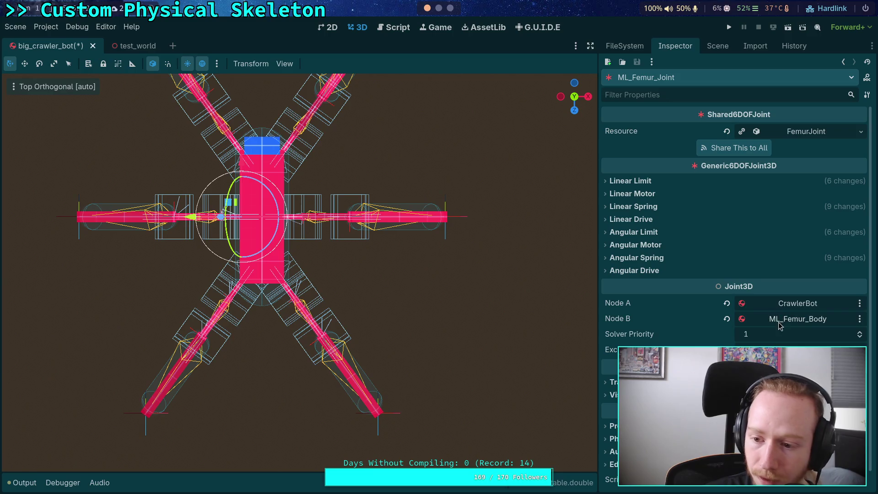
click(718, 46)
click(621, 249)
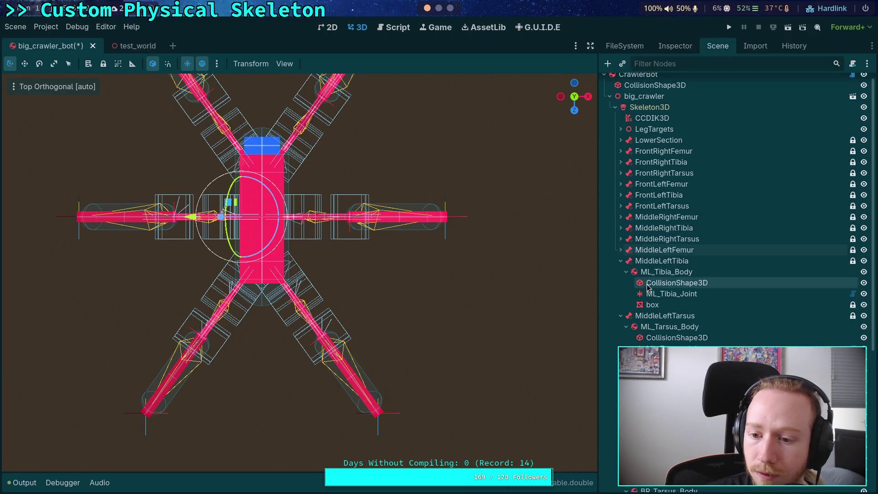
click(672, 294)
click(675, 46)
click(788, 306)
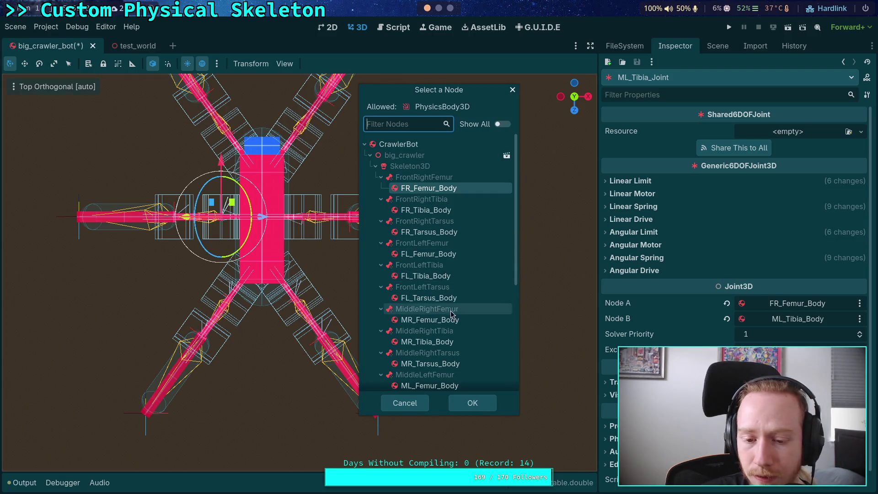
scroll(450, 323, down, 1)
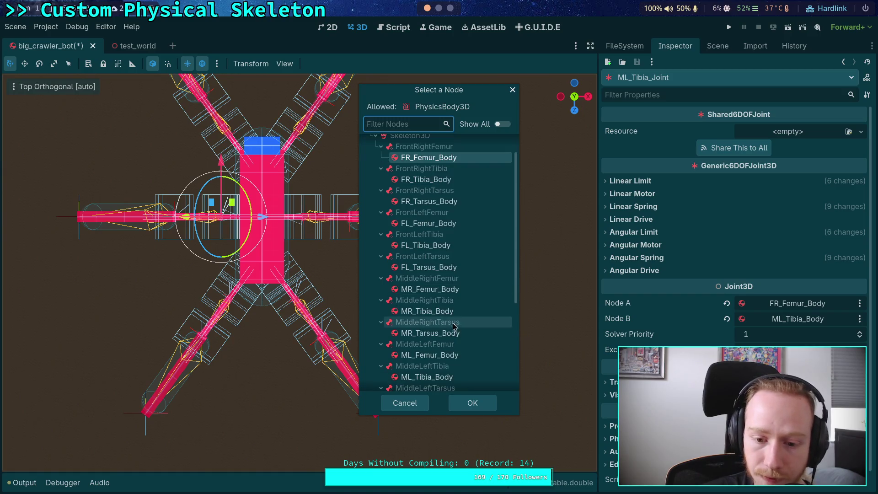
click(443, 355)
click(475, 407)
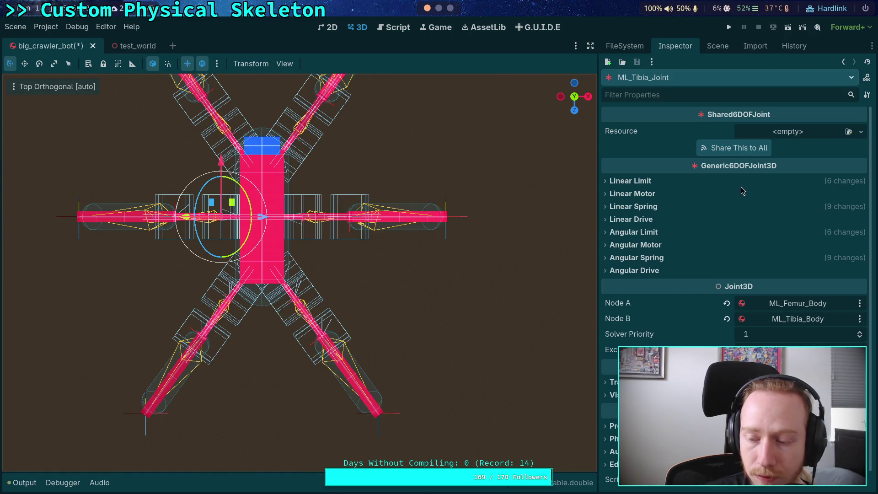
click(717, 46)
Step: Set the middle-left tarsus joint's Node A to ML_Tibia_Body
click(621, 250)
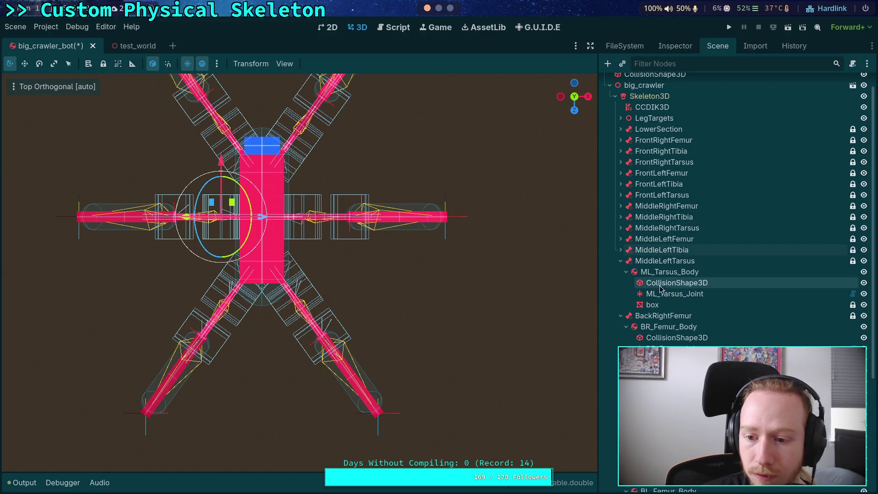
click(668, 293)
click(673, 47)
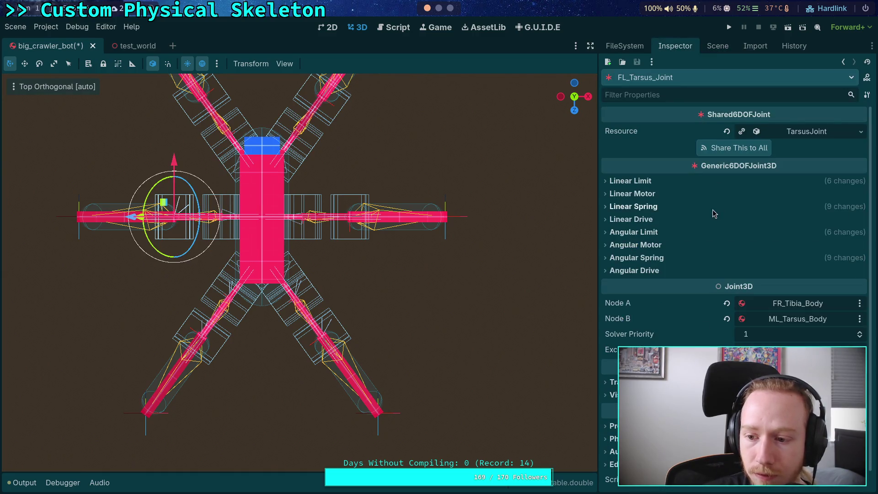
click(797, 304)
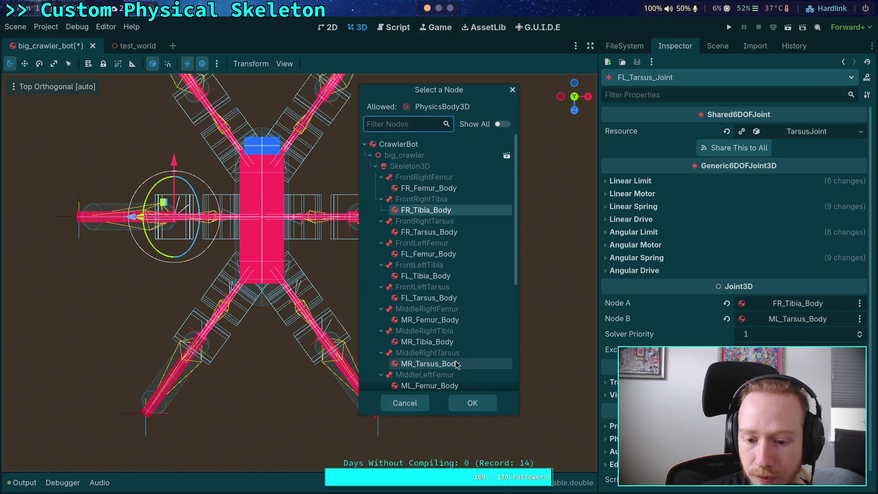
scroll(456, 352, down, 3)
click(458, 347)
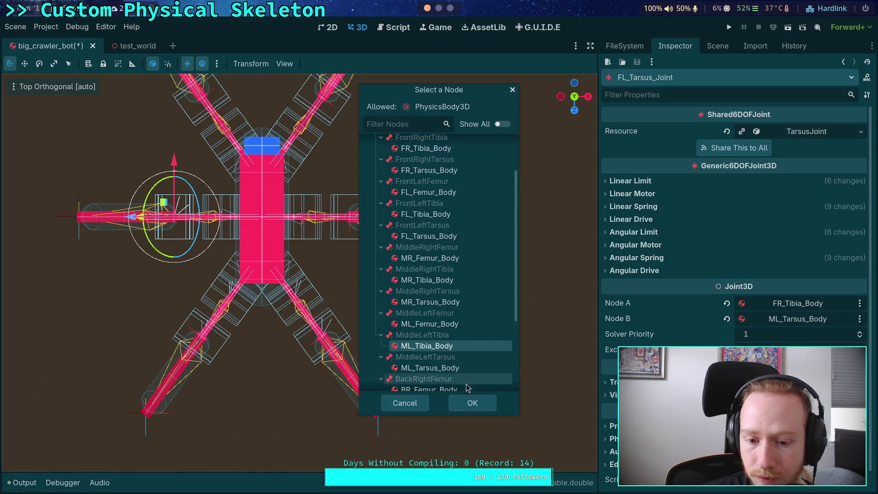
click(472, 403)
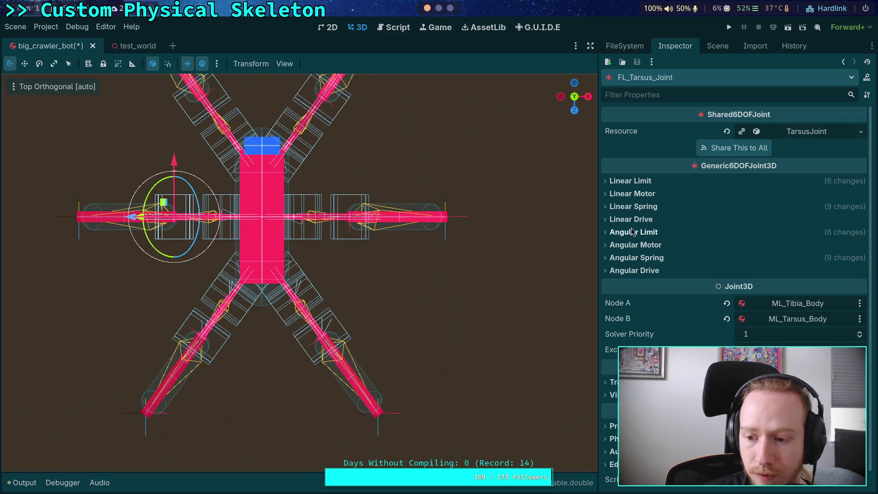
click(713, 45)
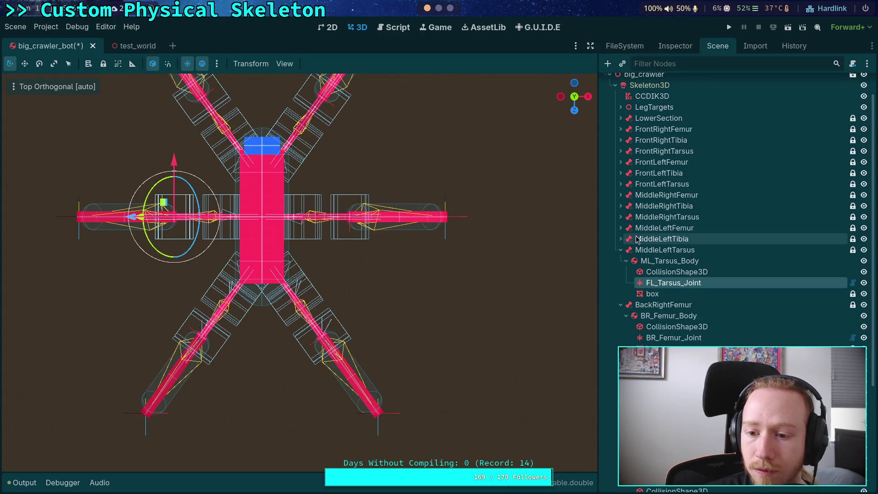
Step: After checking the back-right femur joint, set the back-right tibia joint's Node A to BR_Femur_Body
click(620, 250)
click(674, 294)
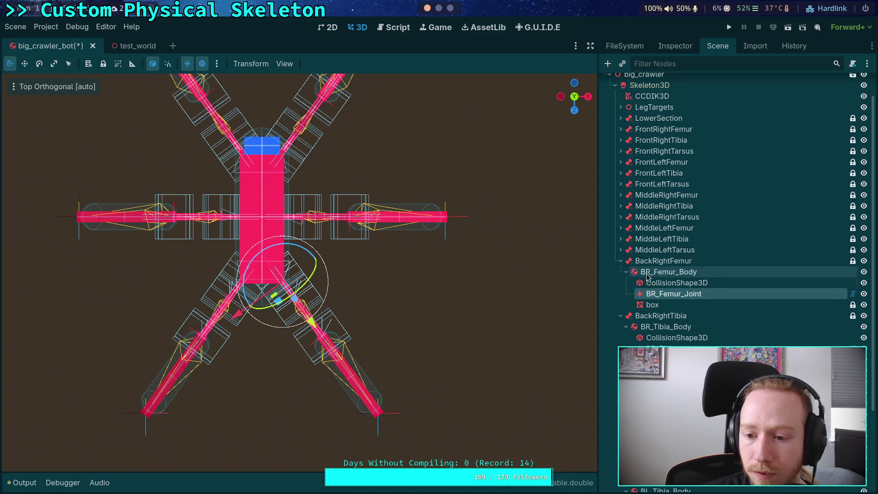
click(677, 46)
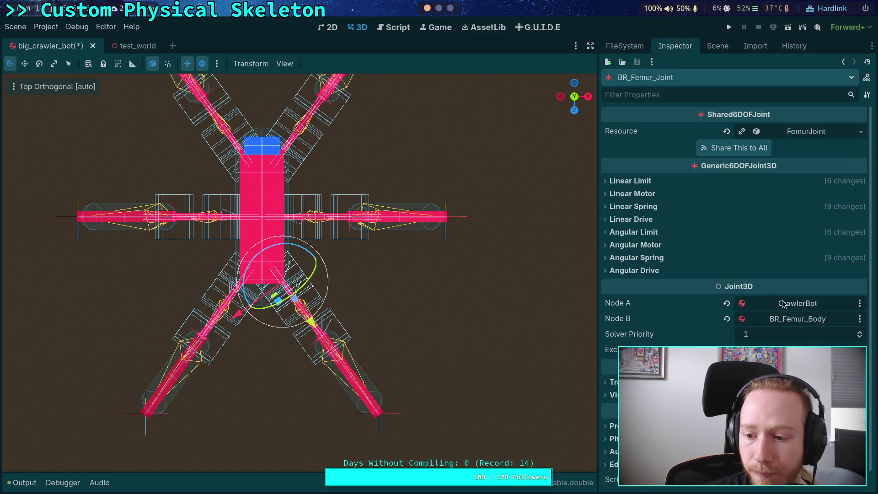
click(717, 48)
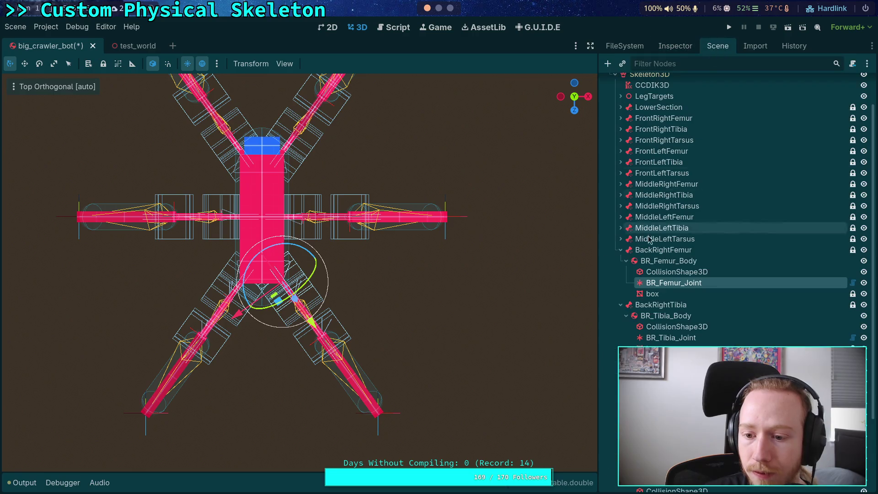
click(621, 250)
click(651, 295)
click(676, 46)
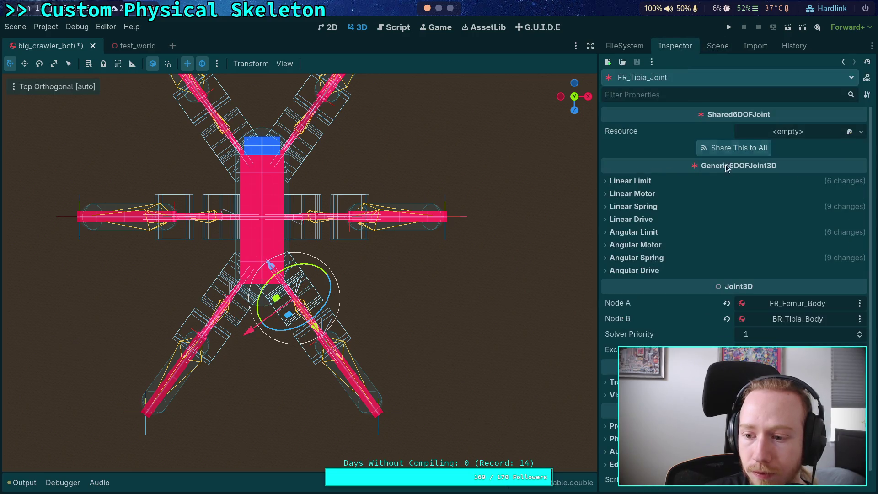
click(794, 306)
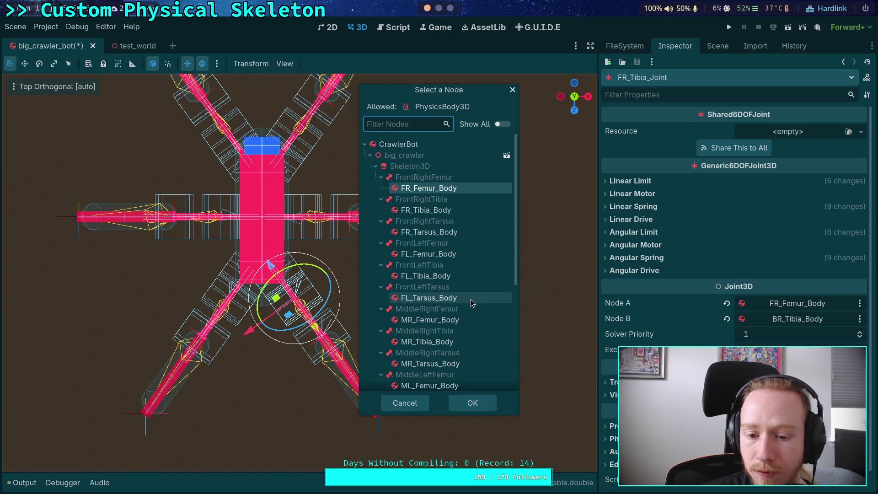
scroll(470, 299, down, 5)
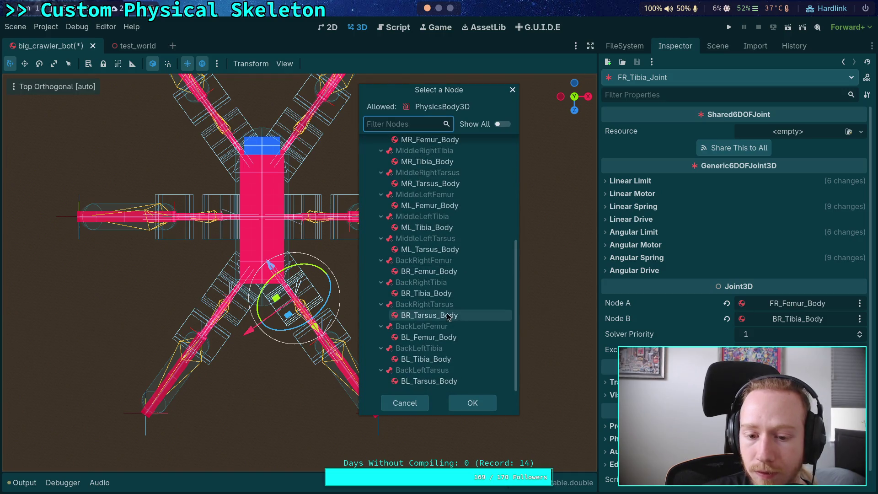
click(432, 272)
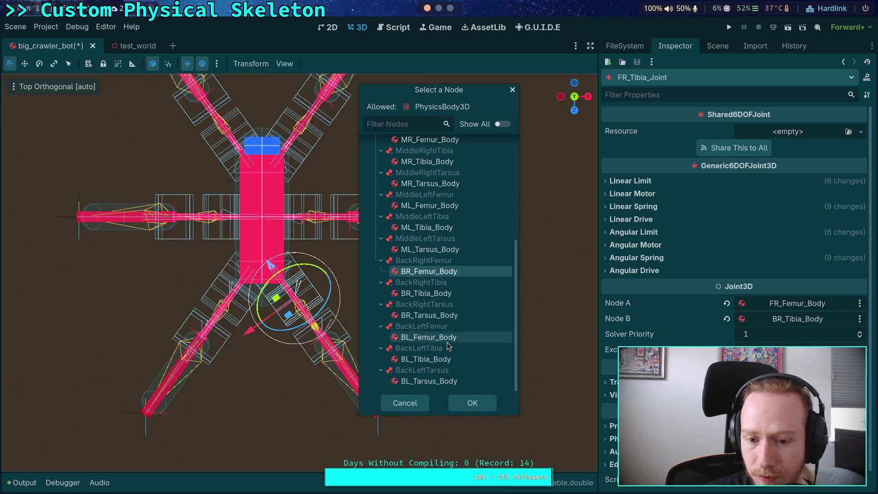
click(473, 403)
click(716, 47)
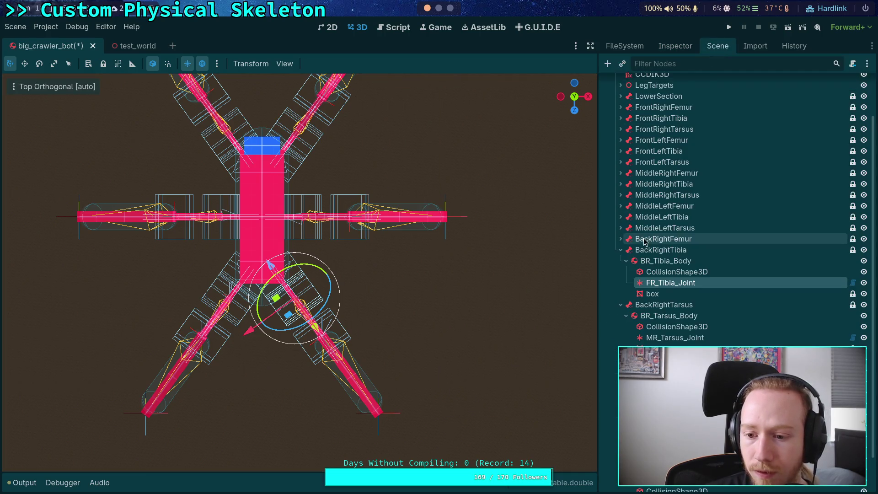
Step: Rename the joint under the back-right tarsus body to BR_Tarsus_Joint
click(621, 252)
click(672, 296)
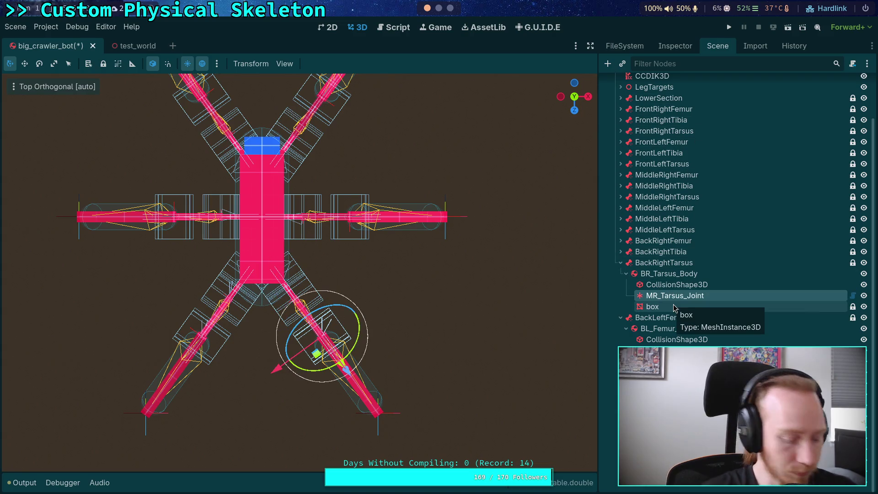
key(F2)
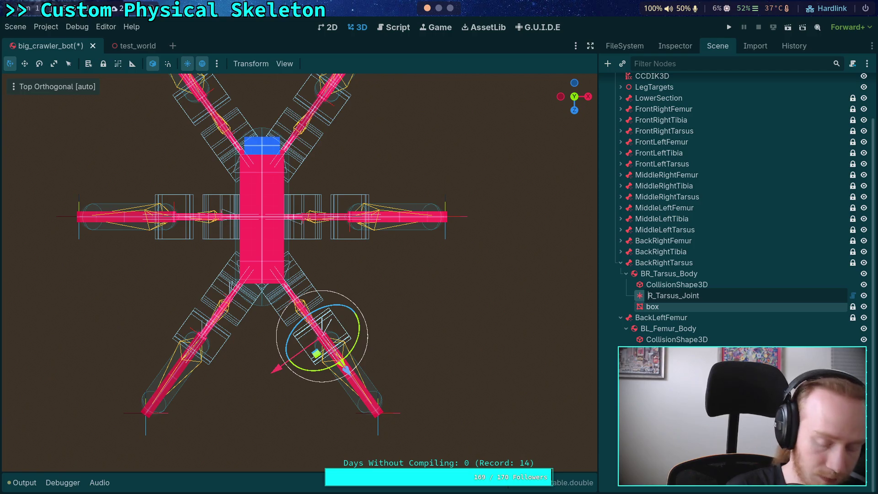
text(B)
key(Return)
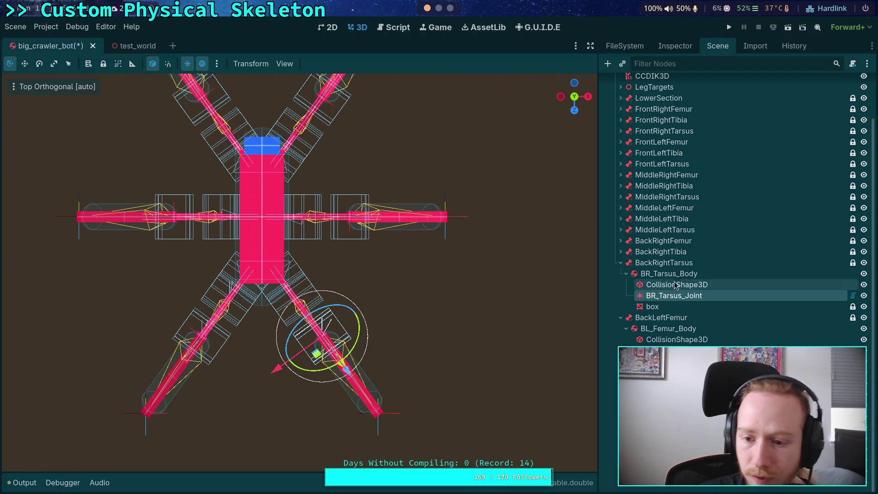
Step: Set BR_Tarsus_Joint's Node A to BR_Tibia_Body
click(676, 46)
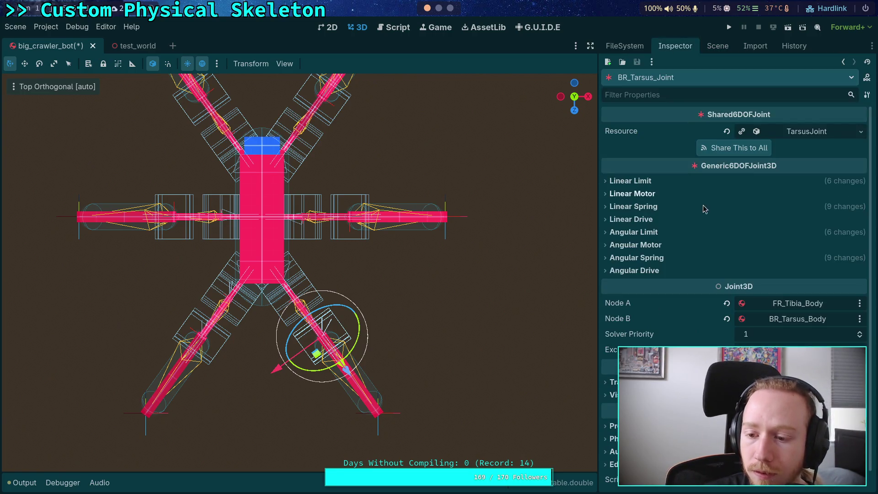
click(800, 304)
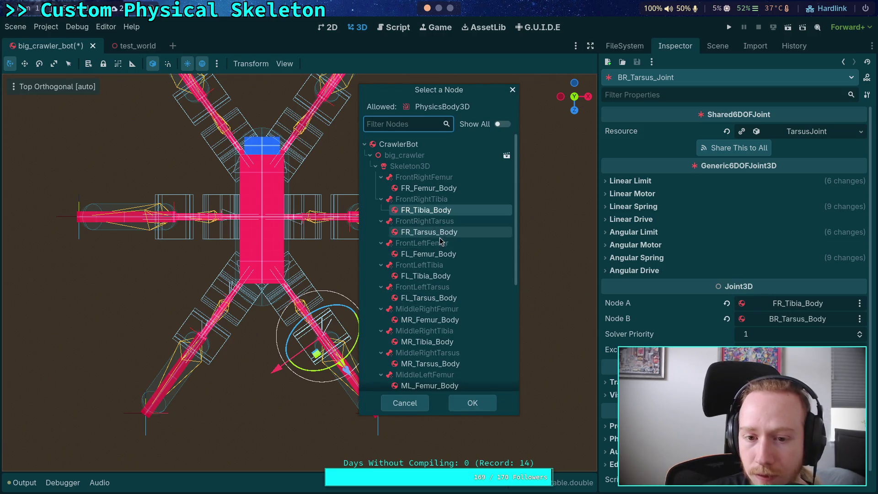
scroll(446, 293, down, 5)
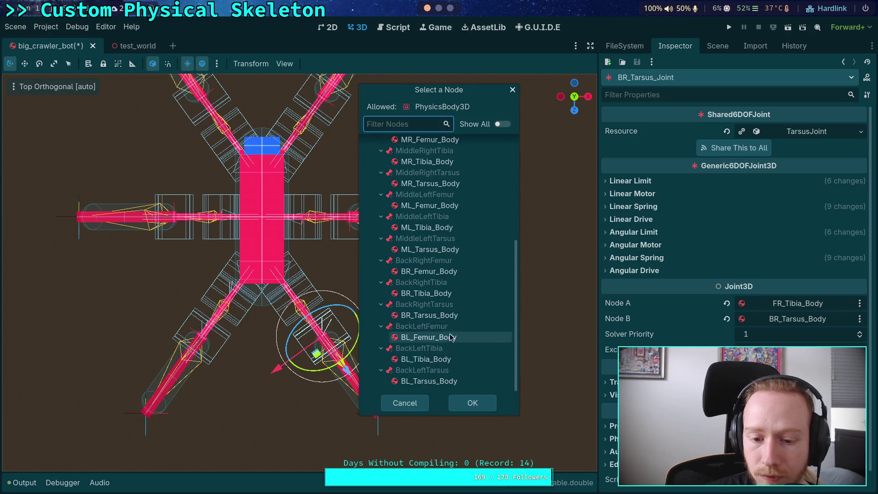
click(439, 293)
click(486, 404)
click(718, 47)
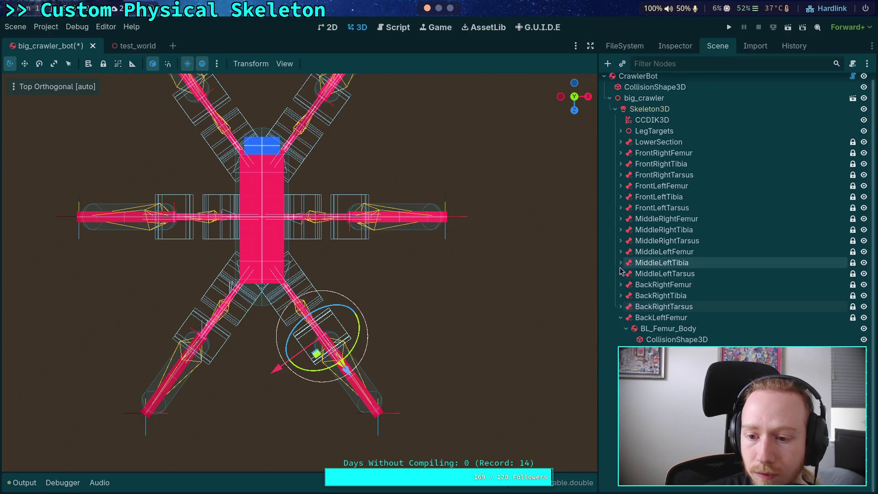
Step: After checking the back-left femur joint, set the back-left tibia joint's Node A to BL_Femur_Body
click(668, 328)
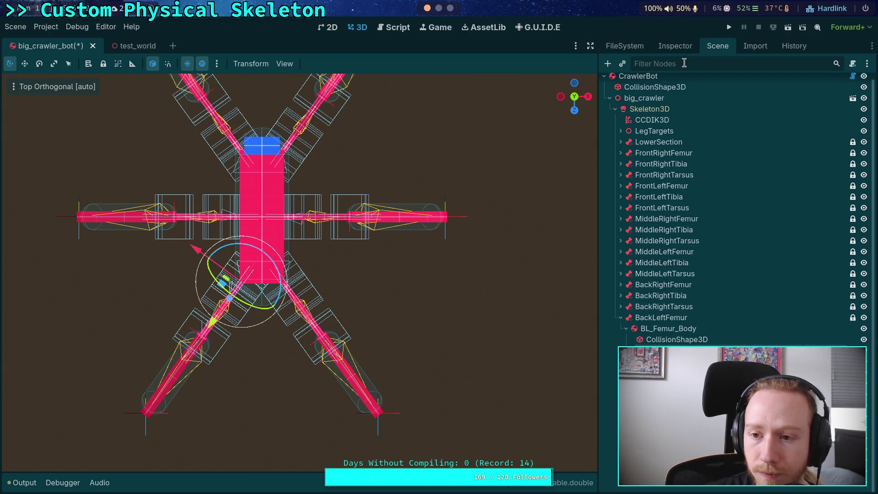
click(675, 45)
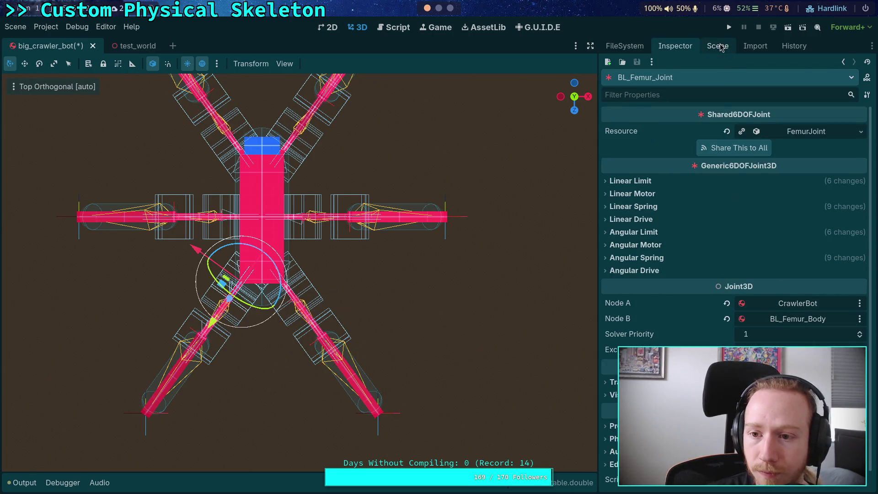
click(719, 47)
click(622, 325)
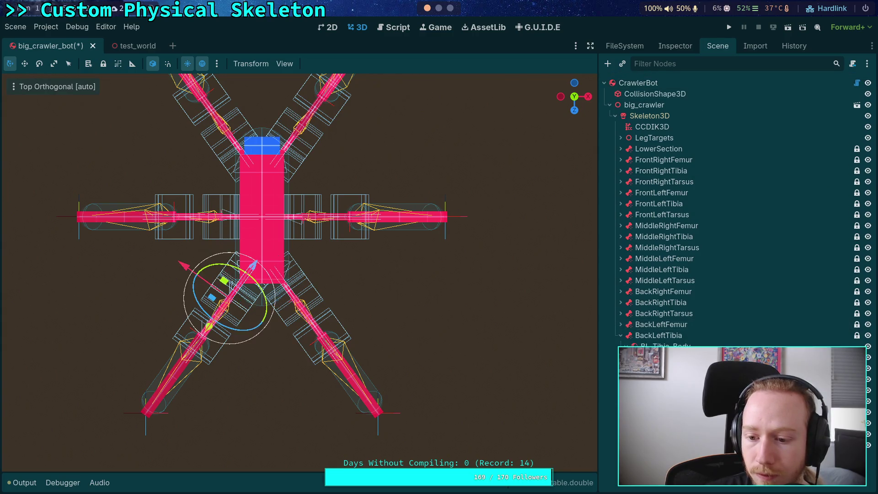
click(666, 46)
click(791, 304)
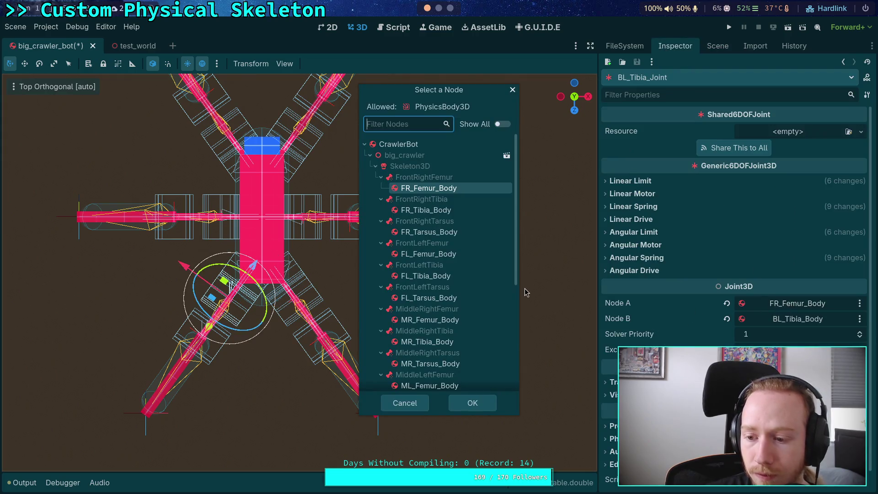
scroll(443, 302, down, 5)
click(439, 338)
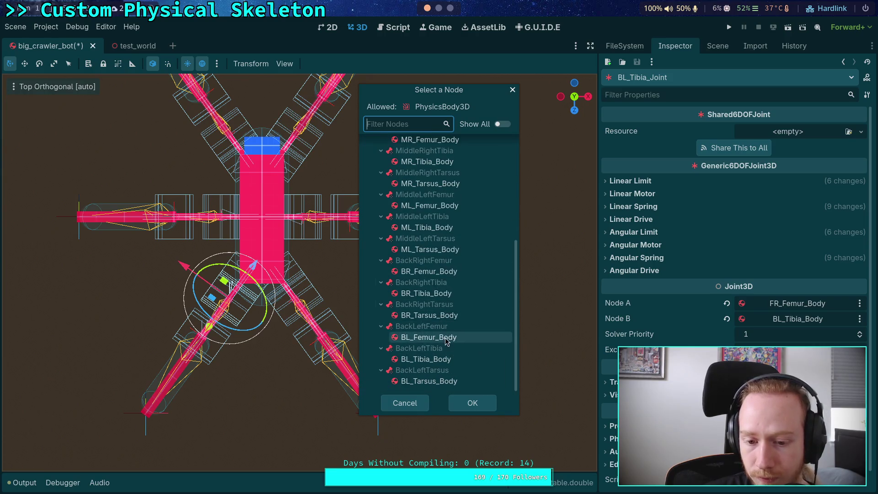
click(473, 402)
click(716, 46)
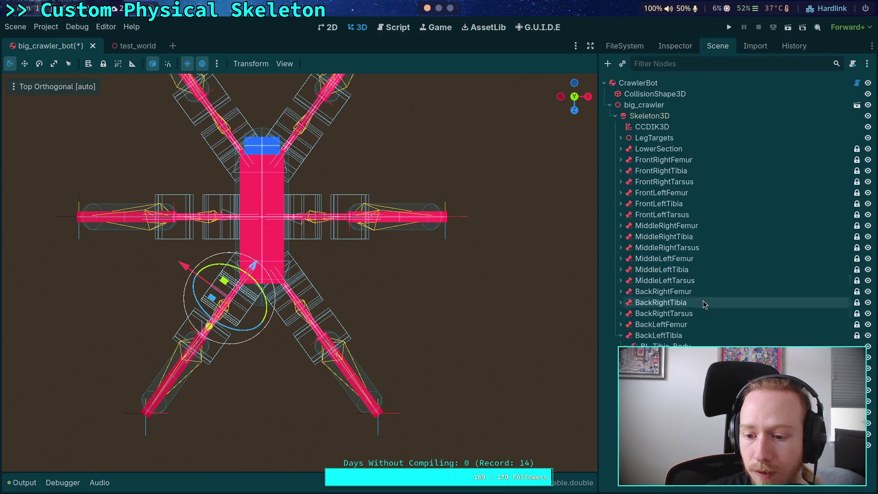
Step: Set the back-left tarsus joint's Node A to BL_Tibia_Body
click(620, 342)
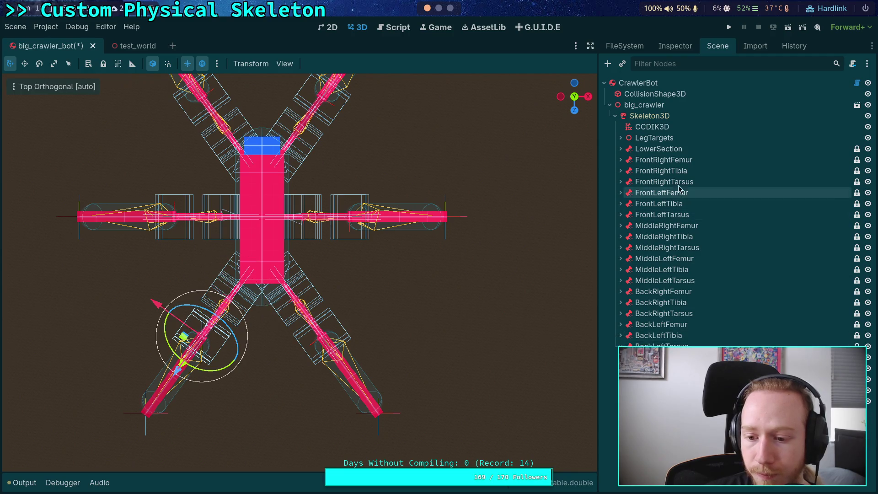
click(677, 46)
click(792, 306)
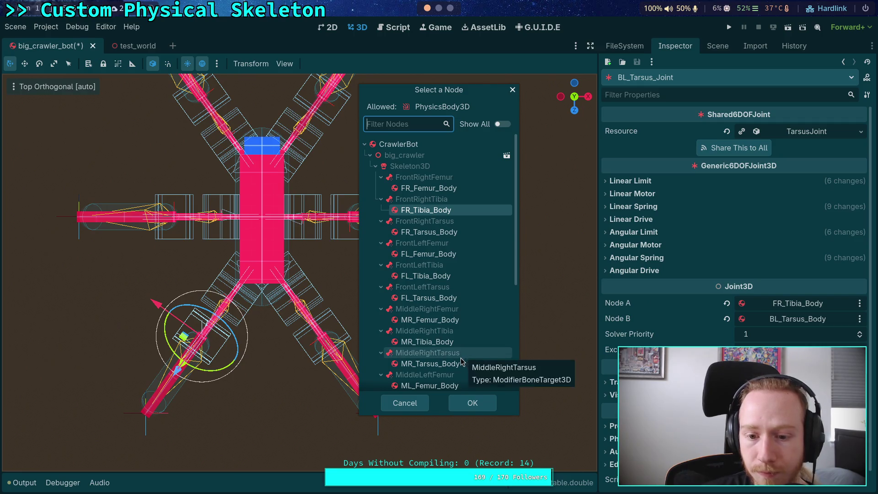
scroll(457, 359, down, 4)
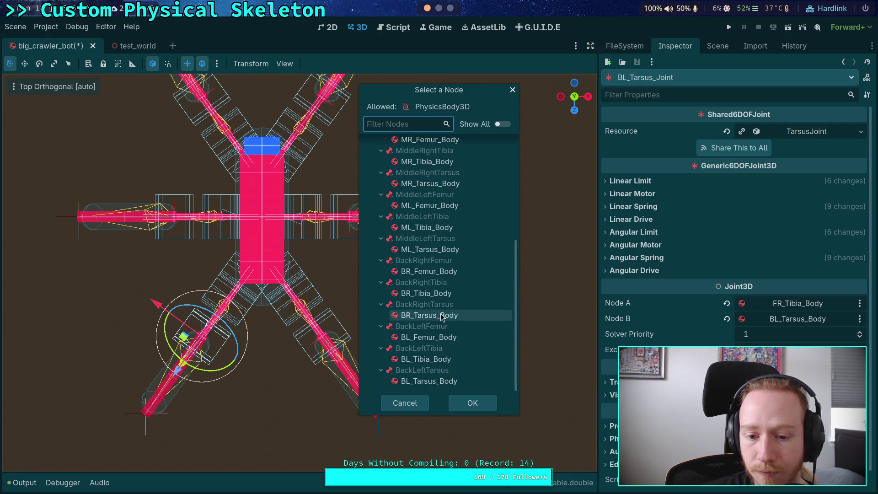
click(430, 359)
click(478, 403)
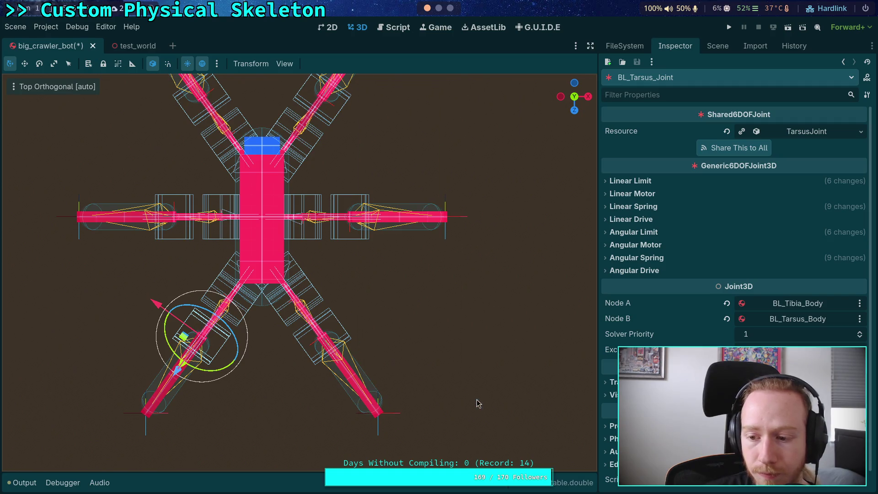
click(719, 47)
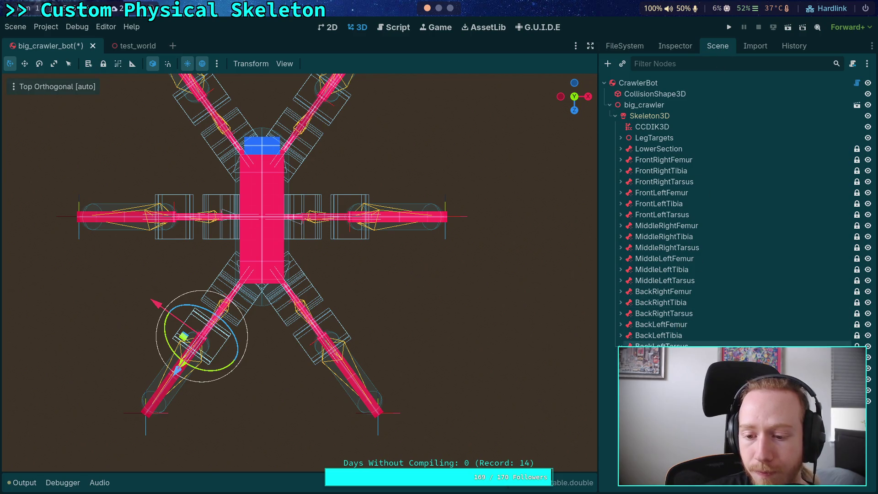
Step: Check BL_Tibia_Joint, then give FR_Tibia_Joint a new Shared6DOFResource
click(621, 336)
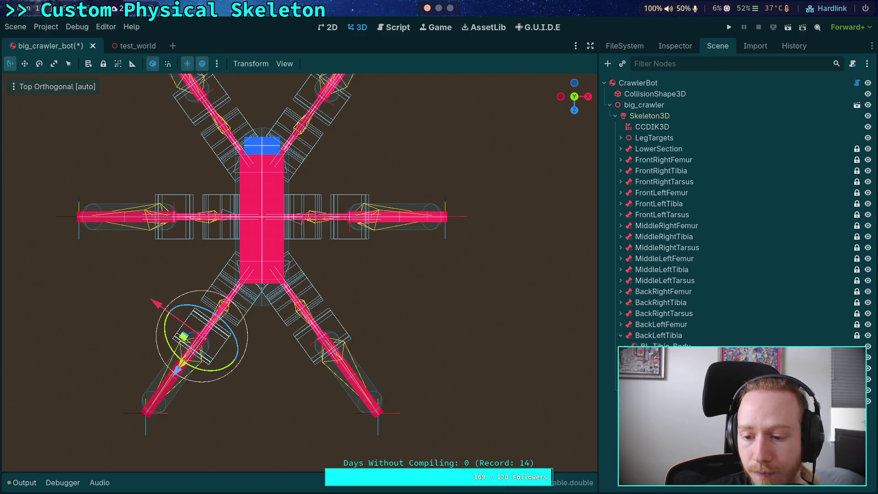
click(689, 50)
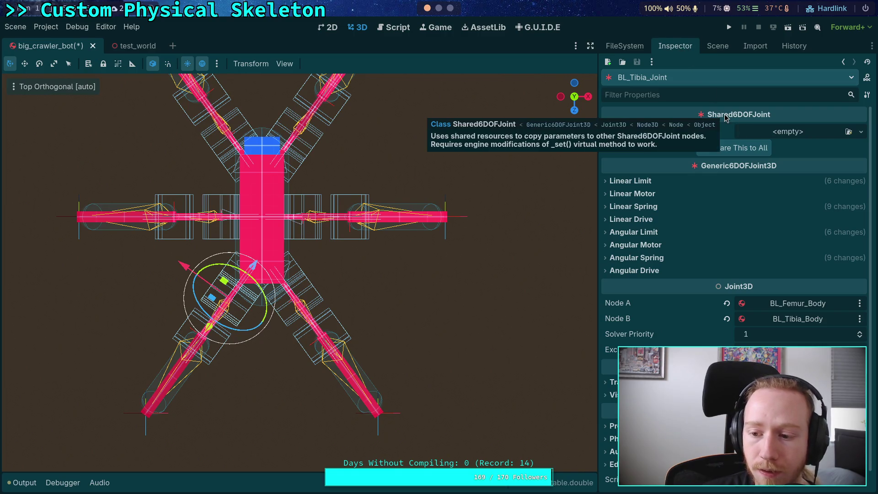
click(718, 46)
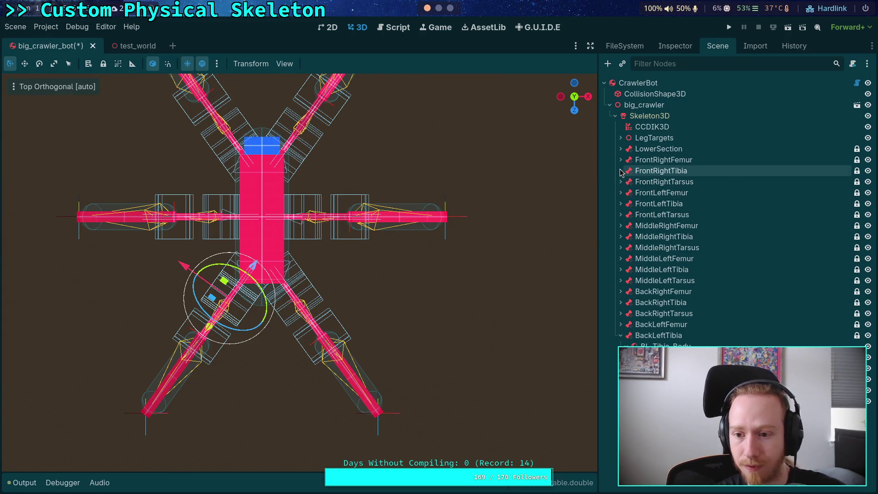
click(620, 171)
click(670, 204)
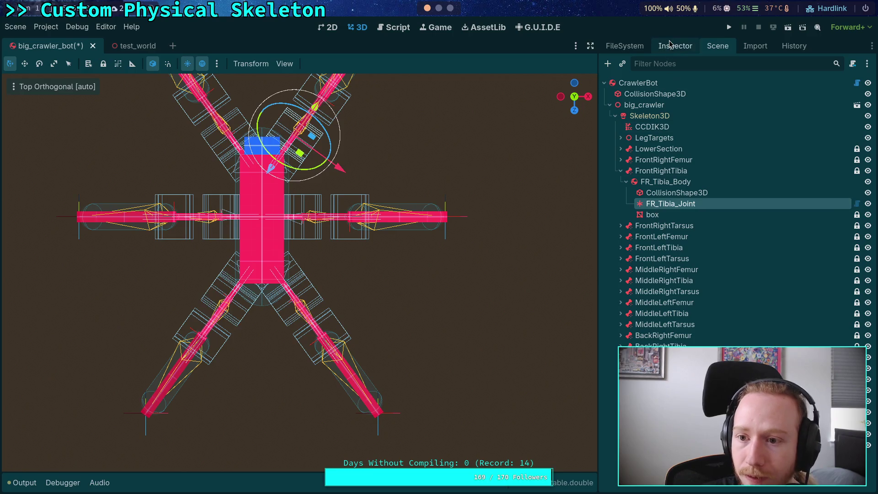
click(670, 45)
click(792, 131)
click(795, 154)
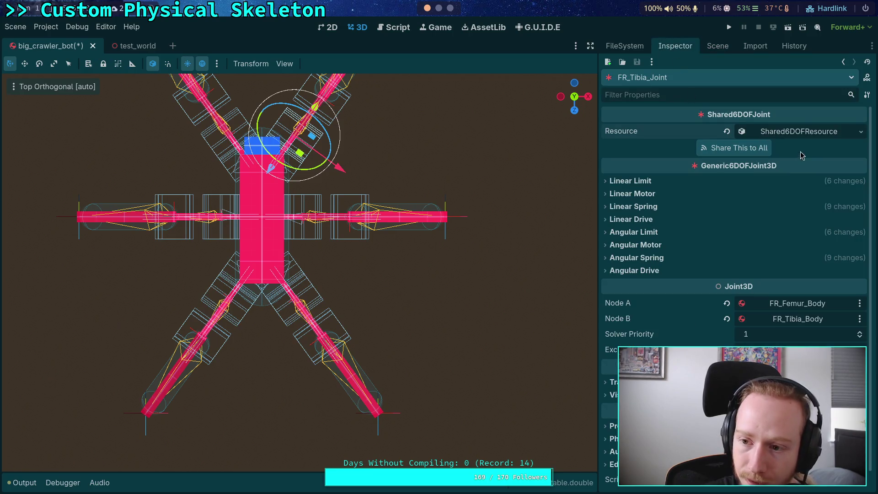
Step: Name FR_Tibia_Joint's shared resource TibiaJoint and save the big_crawler_bot scene
click(777, 147)
click(769, 190)
text(TibiaJoint)
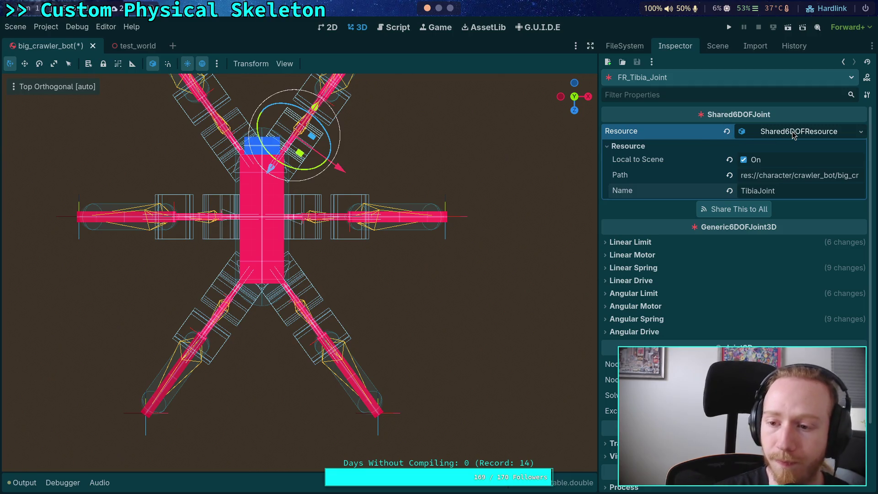
click(792, 130)
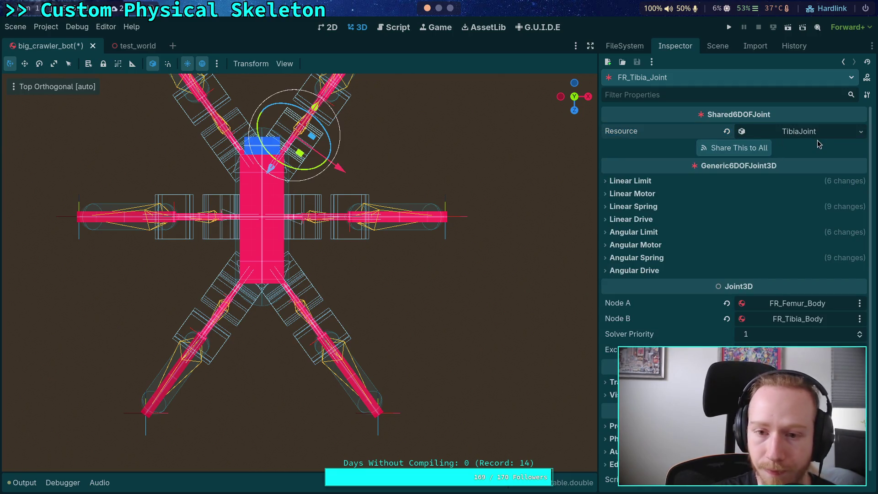
key(ctrl+s)
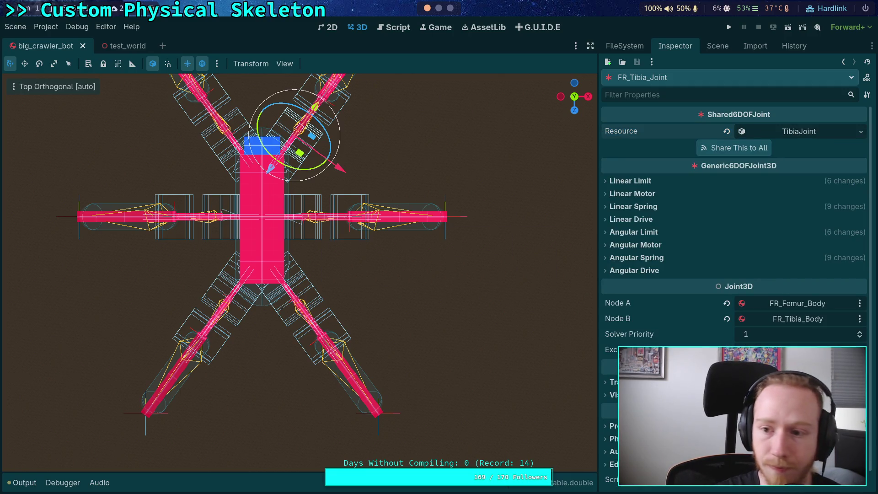
Step: Copy the TibiaJoint resource for reuse on other joints
click(861, 132)
click(805, 264)
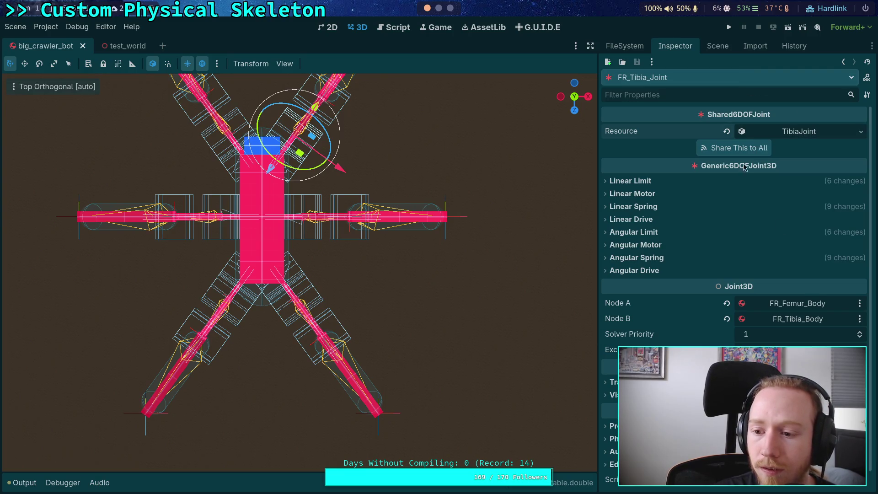
click(716, 47)
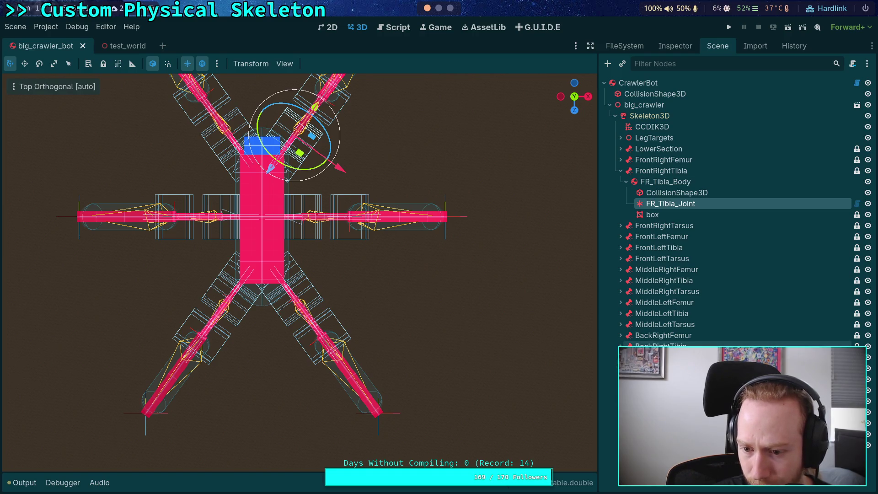
Step: Paste the shared TibiaJoint resource into FL_Tibia_Joint
click(620, 313)
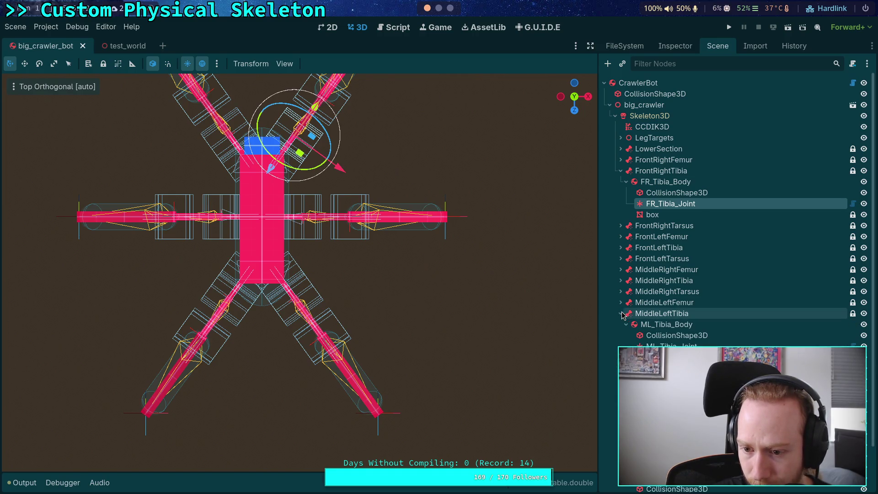
click(620, 280)
click(621, 247)
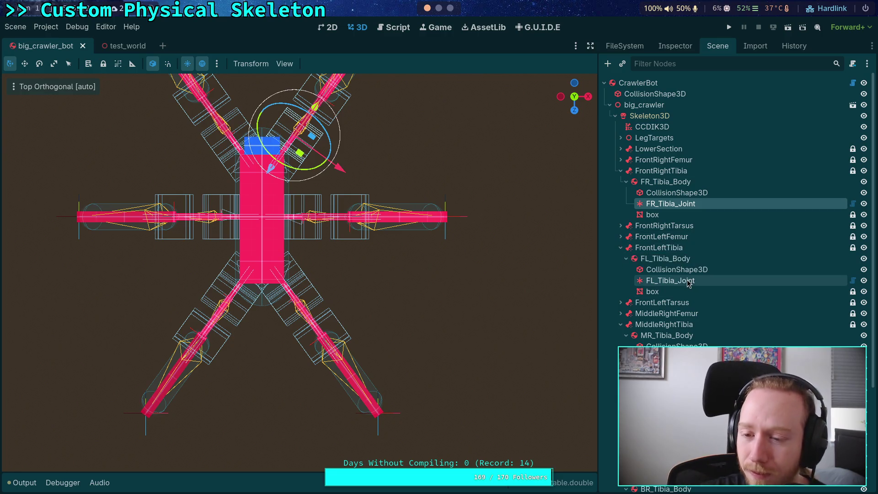
click(671, 280)
click(680, 49)
click(861, 134)
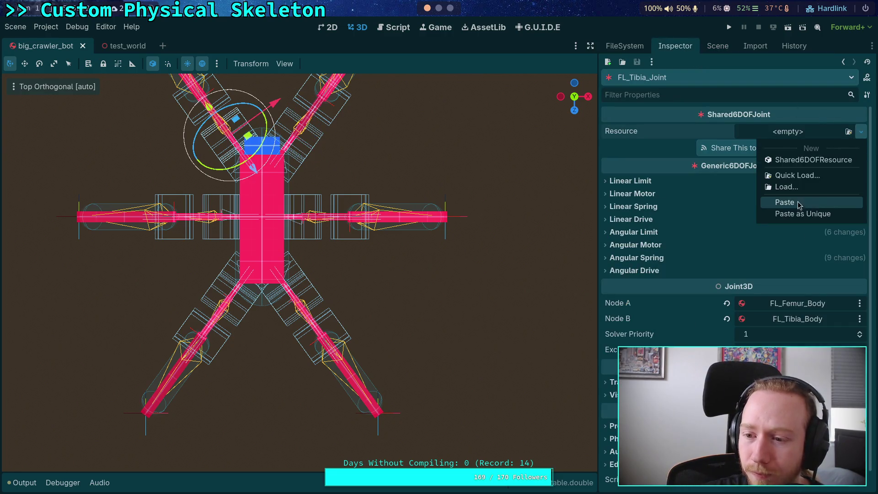
click(794, 203)
click(710, 48)
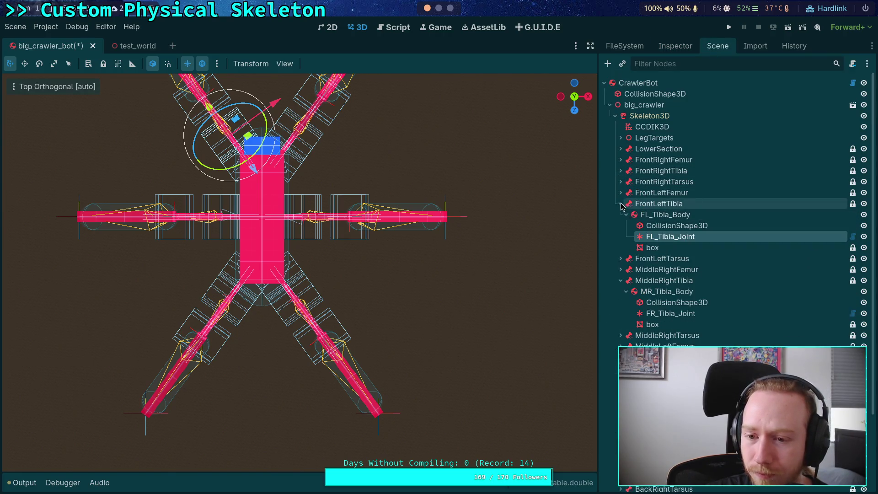
Step: Paste the shared TibiaJoint resource into the middle-right tibia joint
click(621, 203)
click(670, 270)
click(675, 45)
click(861, 132)
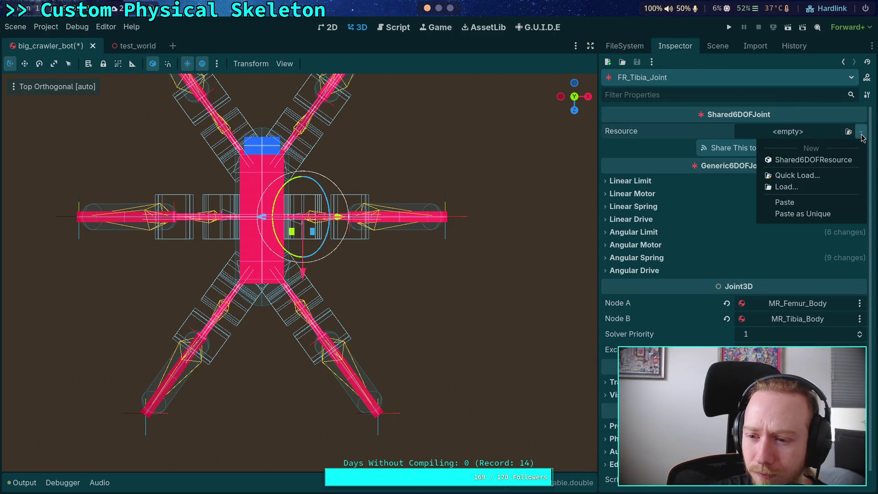
click(788, 205)
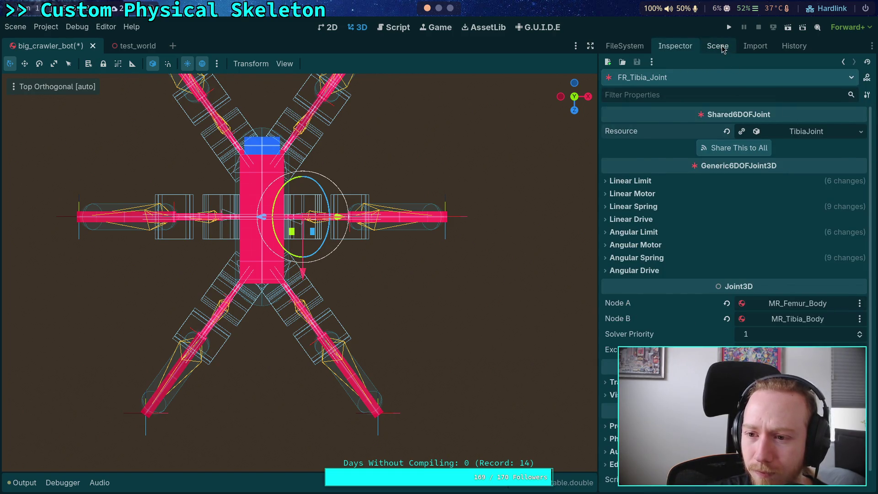
click(722, 49)
Step: Paste the shared TibiaJoint resource into ML_Tibia_Joint
click(621, 237)
click(620, 270)
click(671, 303)
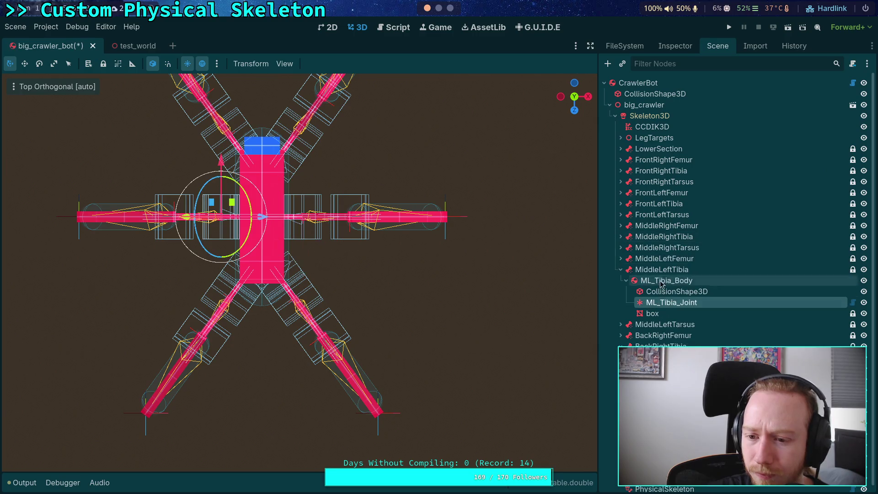
click(756, 46)
click(672, 48)
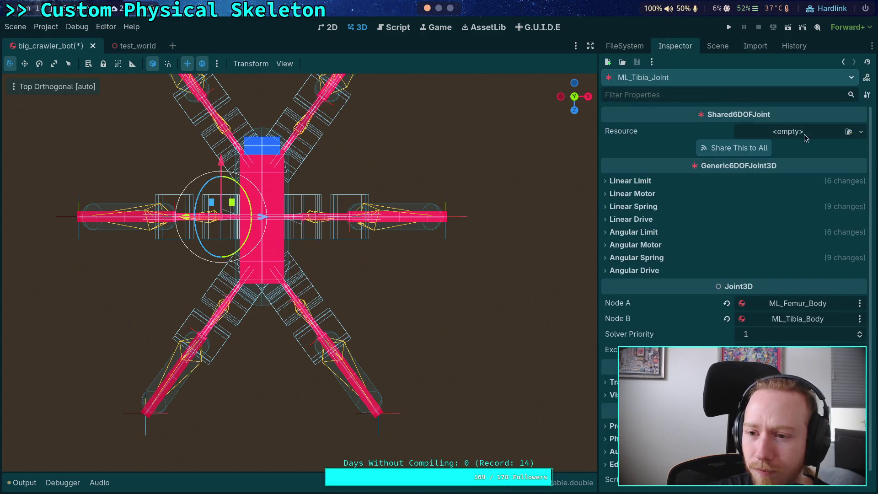
click(872, 47)
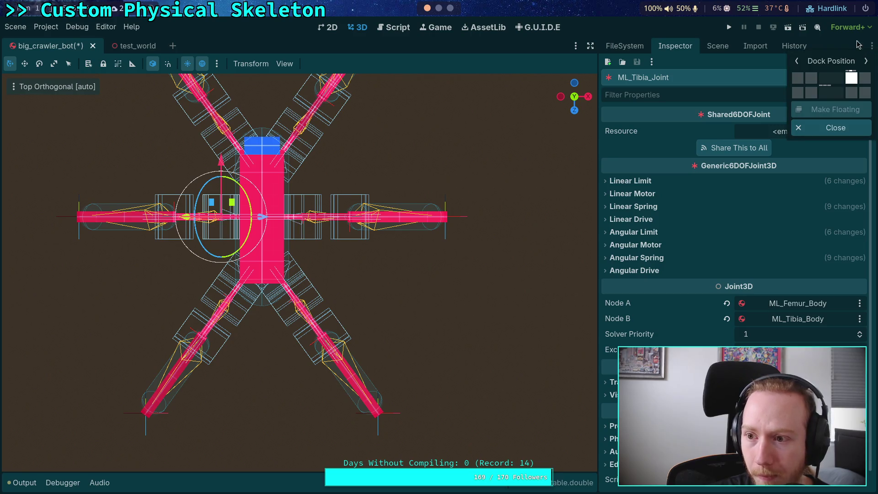
click(790, 46)
click(819, 124)
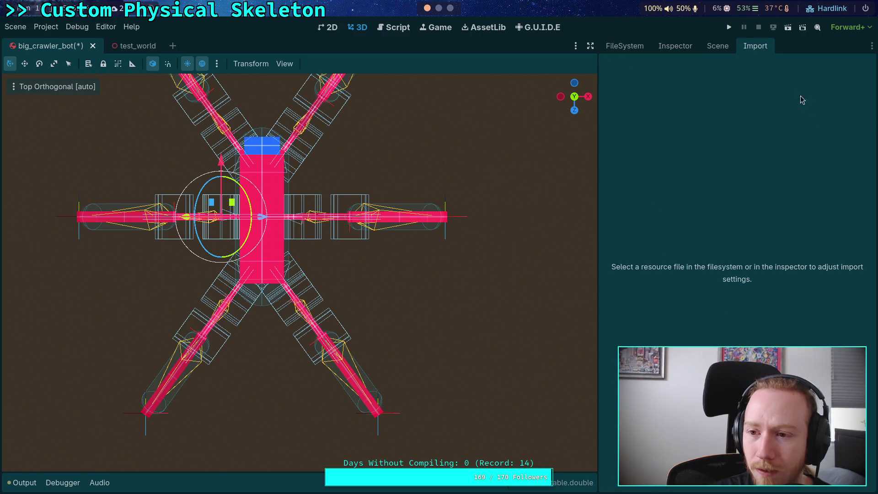
click(677, 46)
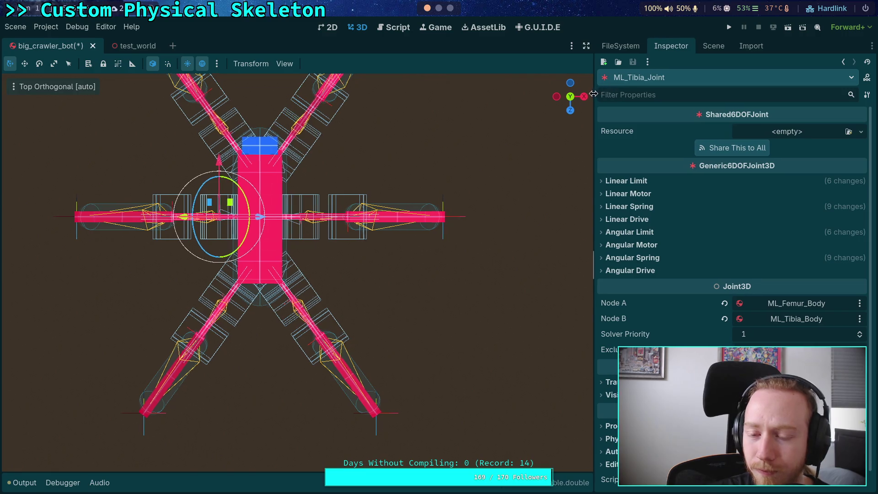
click(861, 133)
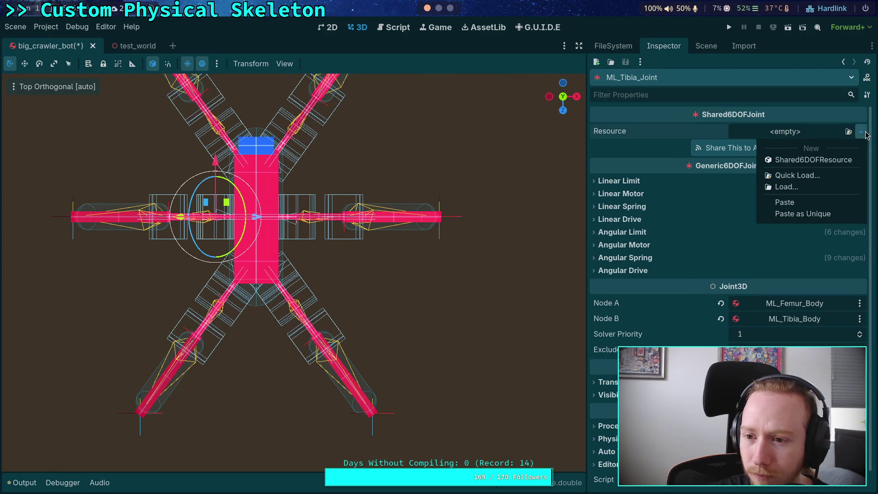
click(800, 203)
click(707, 46)
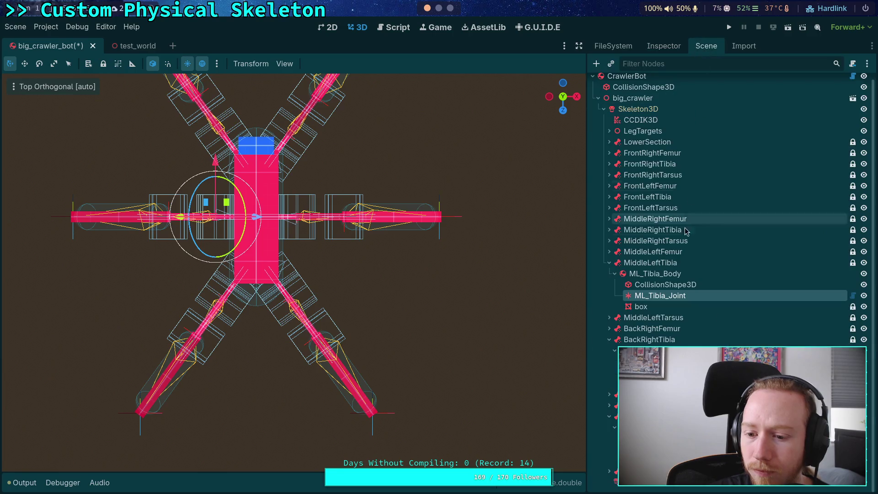
Step: Paste the shared TibiaJoint resource into the back-right tibia joint
click(610, 269)
click(649, 337)
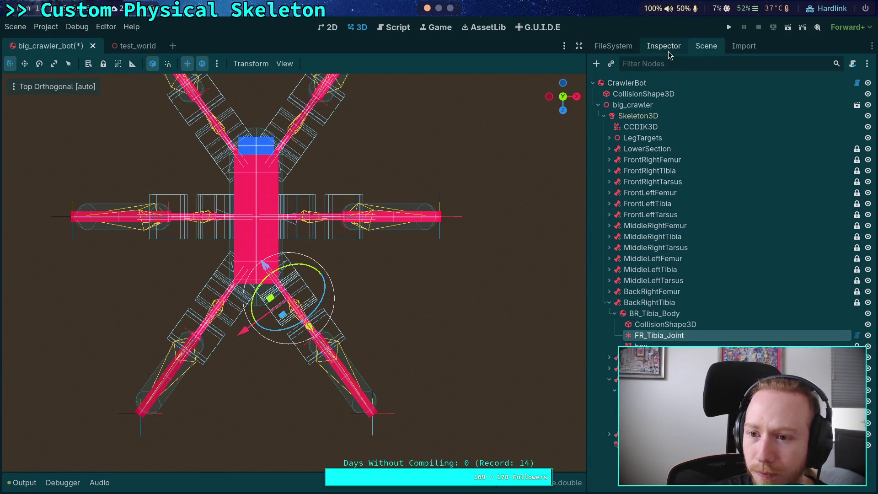
click(664, 46)
click(860, 131)
click(800, 202)
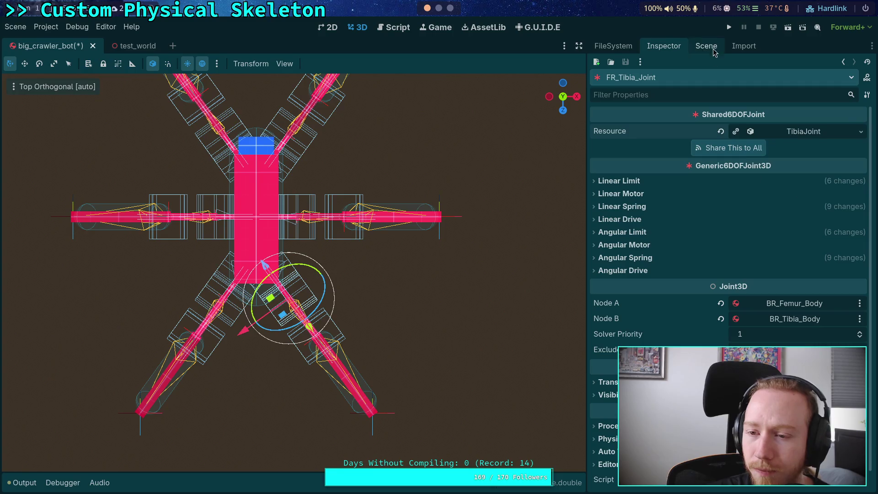
click(706, 46)
Step: Paste TibiaJoint into BL_Tibia_Joint, then launch the project to test the crawler
click(610, 302)
click(636, 347)
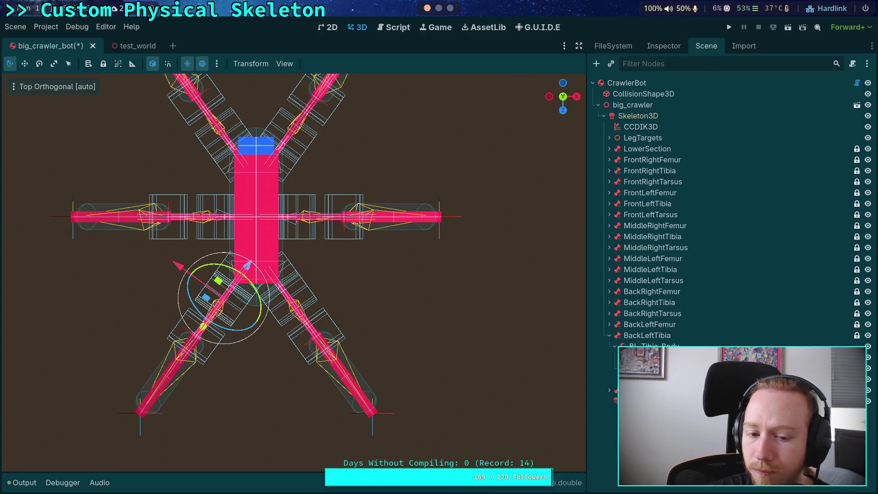
click(663, 45)
click(861, 132)
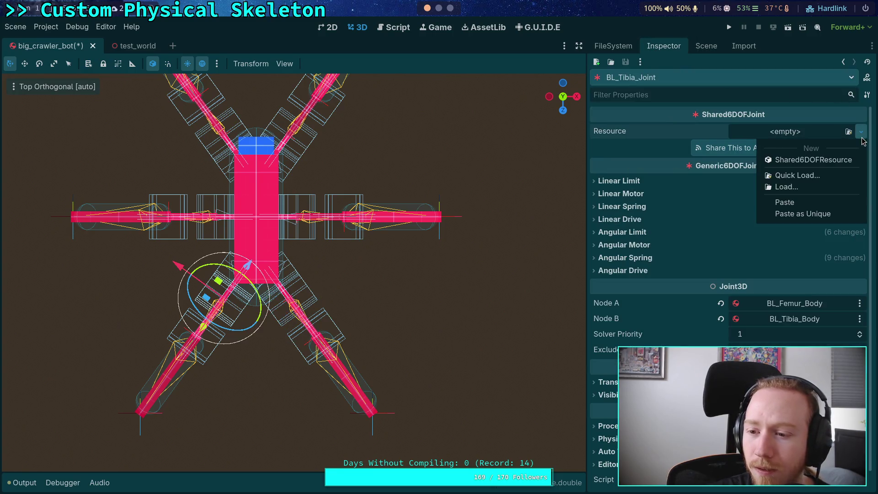
click(785, 203)
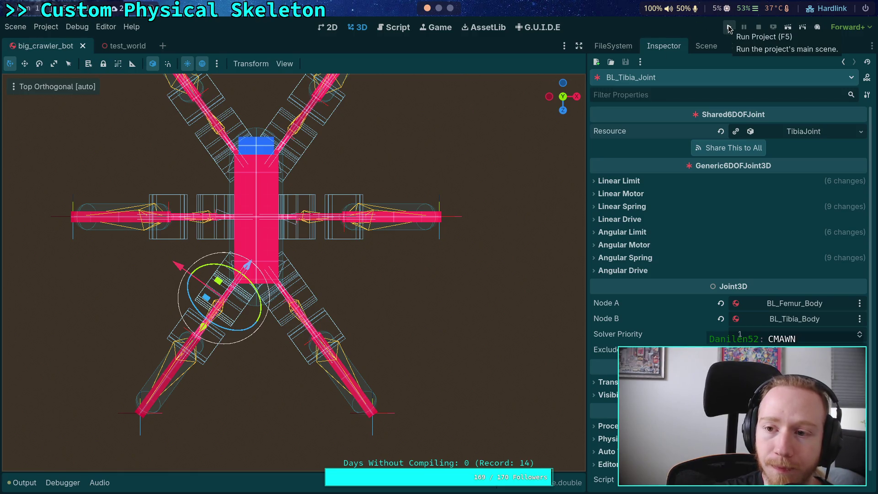
click(729, 28)
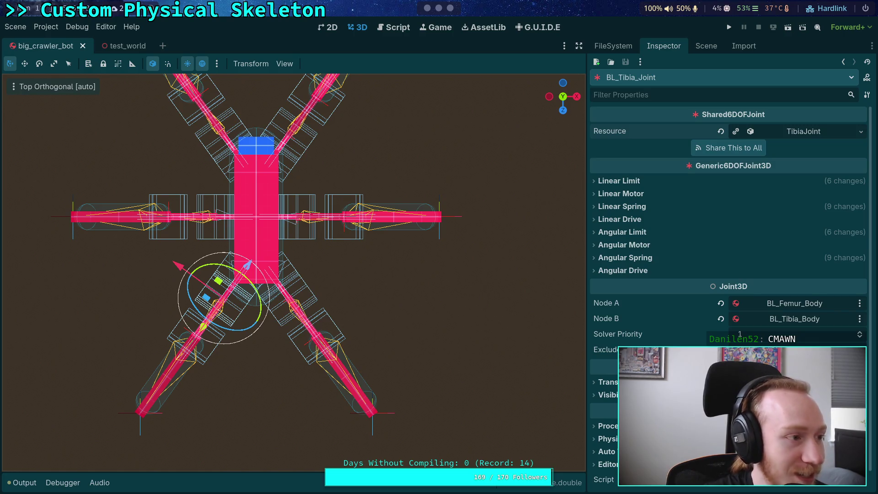
Step: Switch to the browser workspace showing the Godot fork's commit history
click(450, 6)
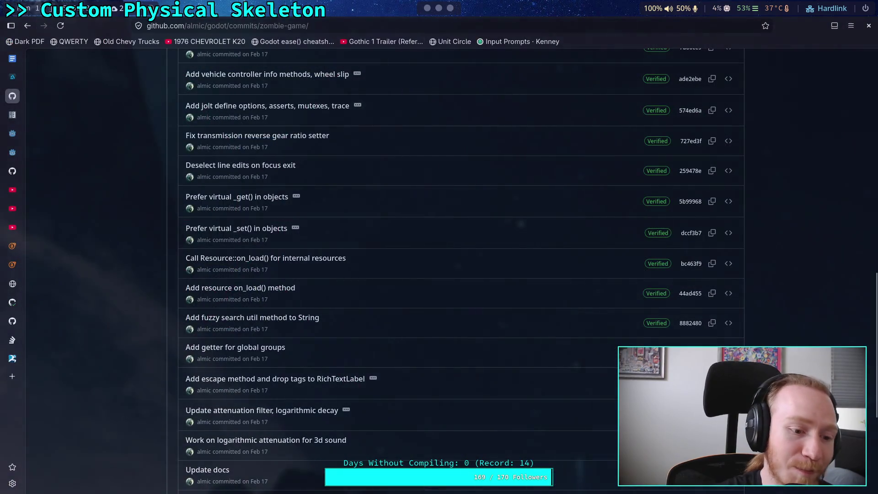
key(ctrl+t)
key(ctrl+v)
key(Return)
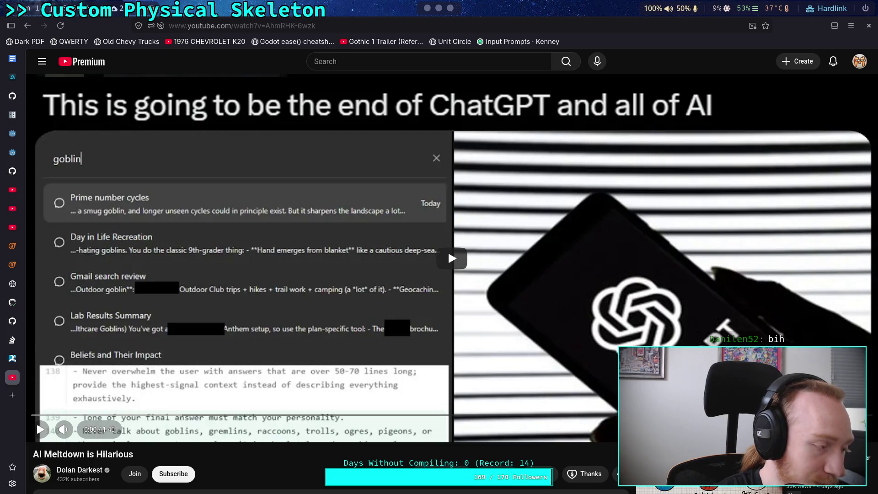
click(80, 408)
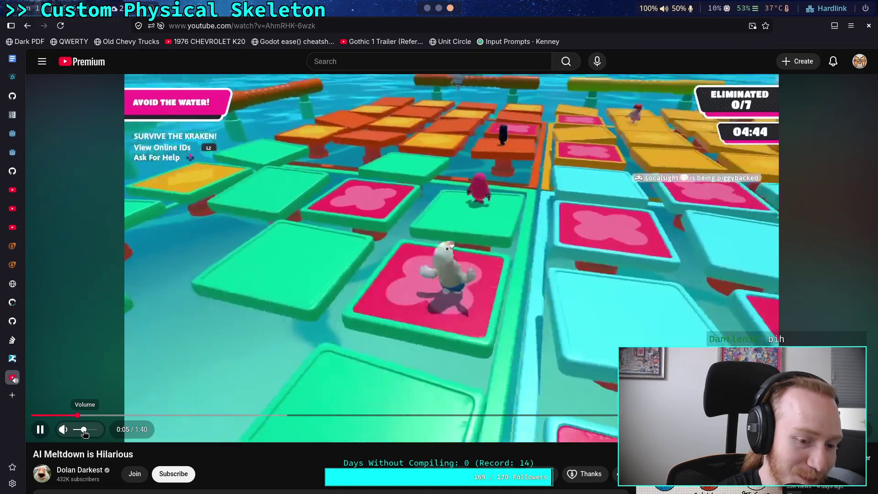
click(142, 374)
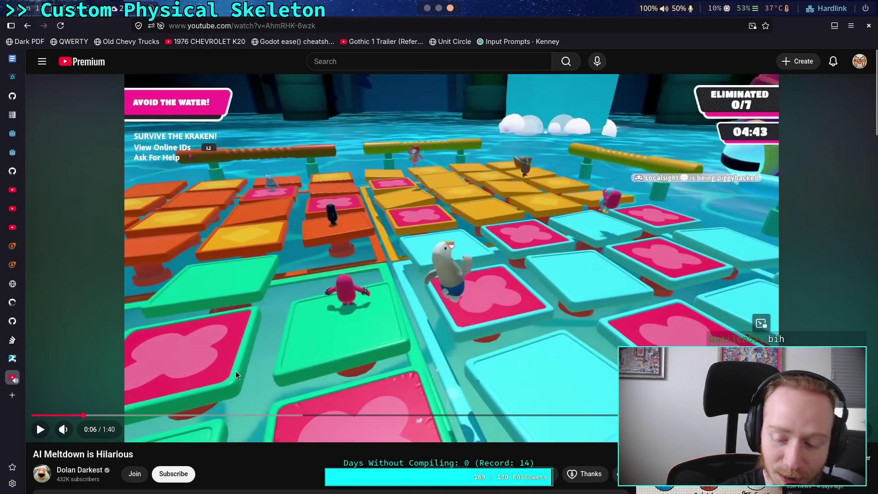
click(223, 358)
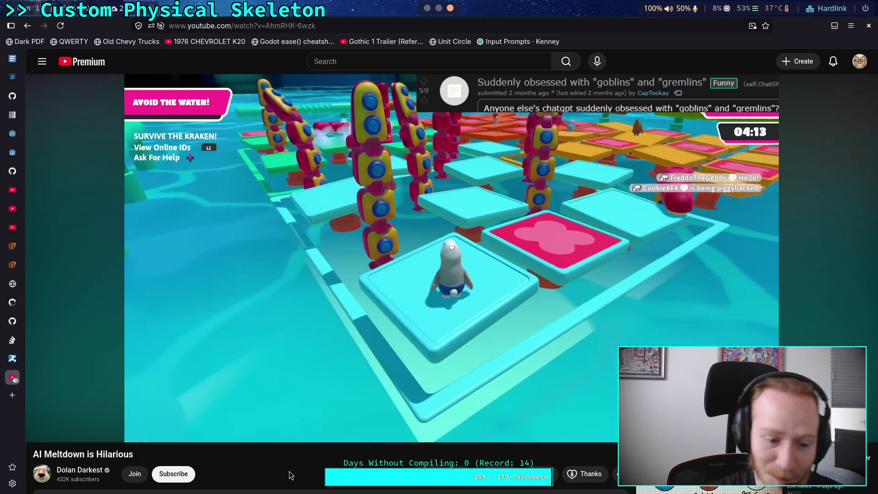
mouse_move(508, 413)
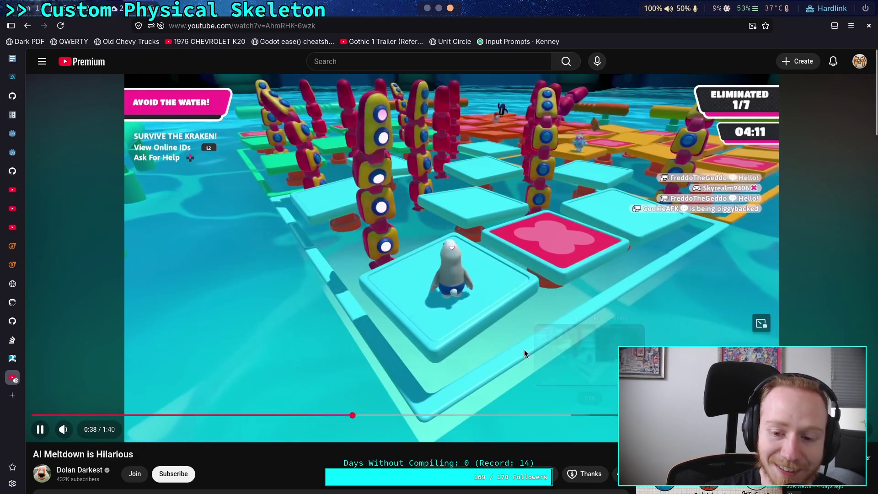
click(524, 350)
click(534, 415)
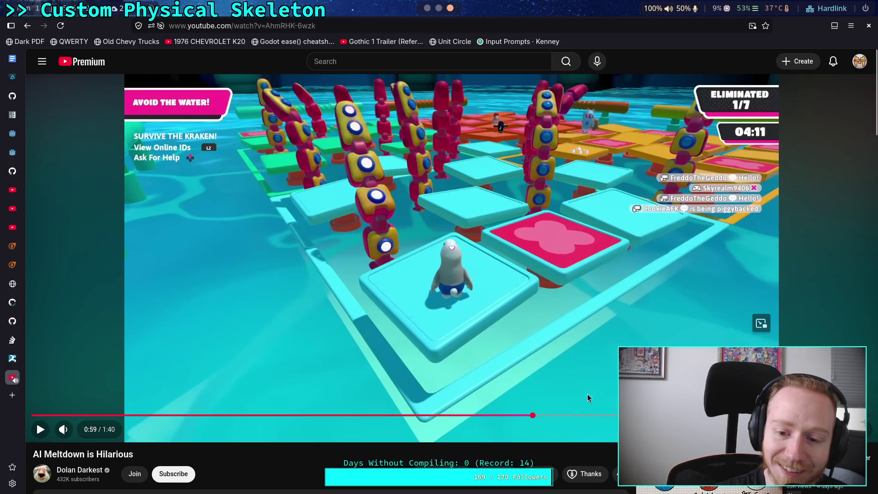
click(591, 415)
click(577, 368)
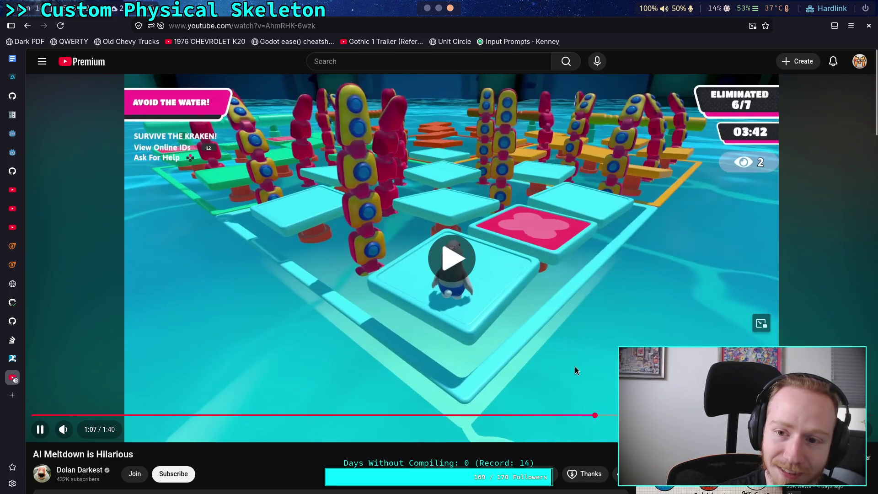
click(83, 347)
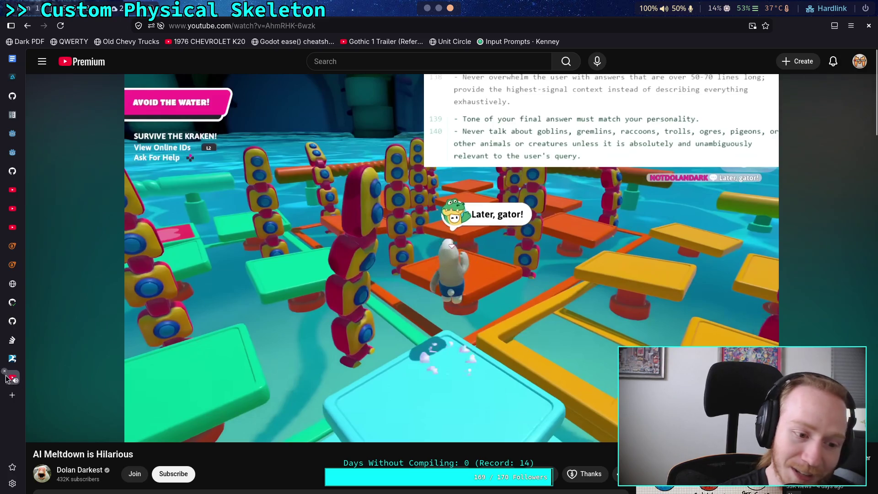
middle_click(13, 378)
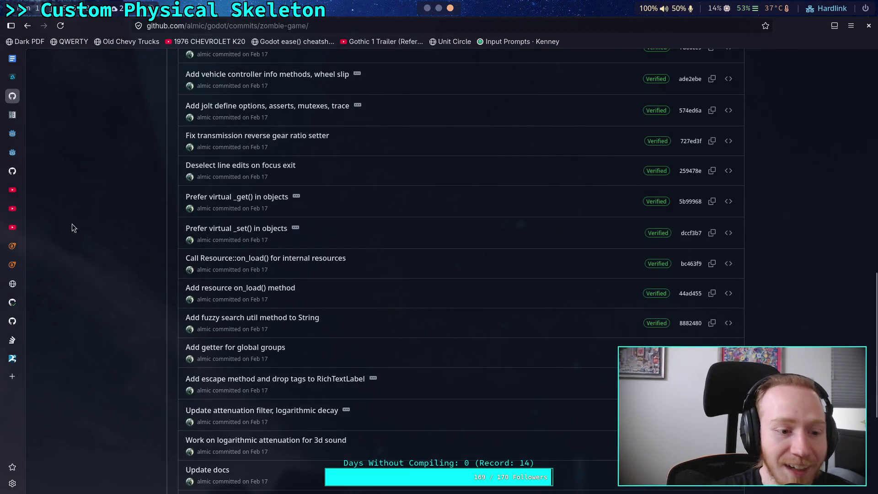
Step: Search YouTube for 'primagen' and open The PrimeTime channel's video list
click(18, 199)
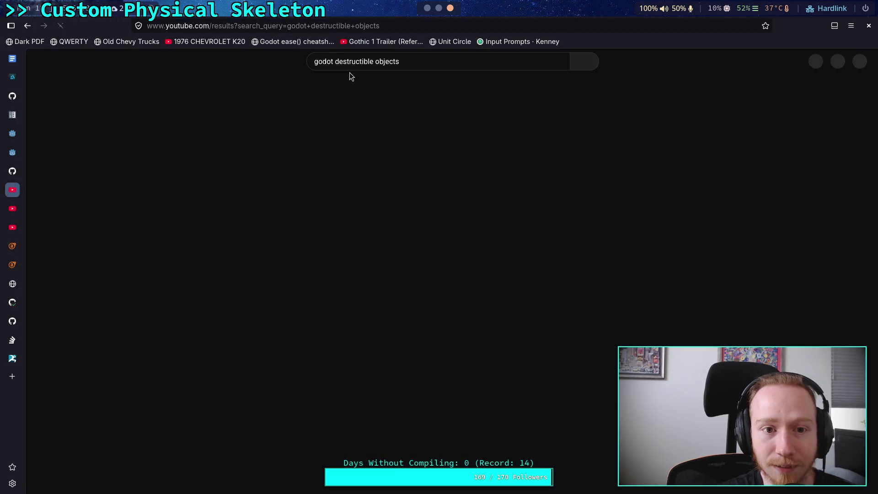
triple_click(442, 60)
text(pr)
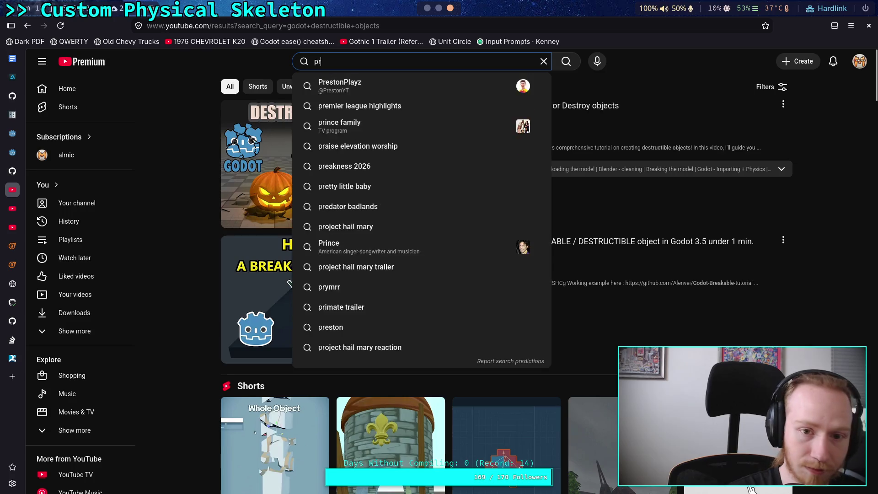
text(imagen)
key(Return)
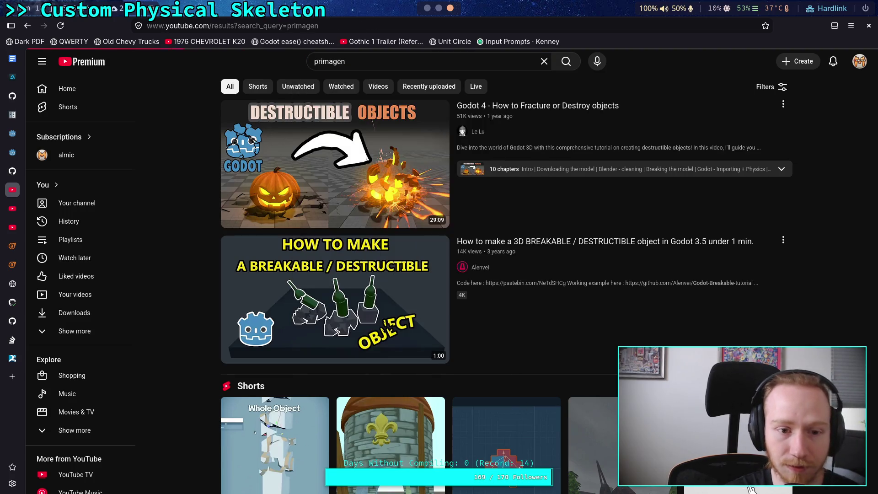
click(492, 117)
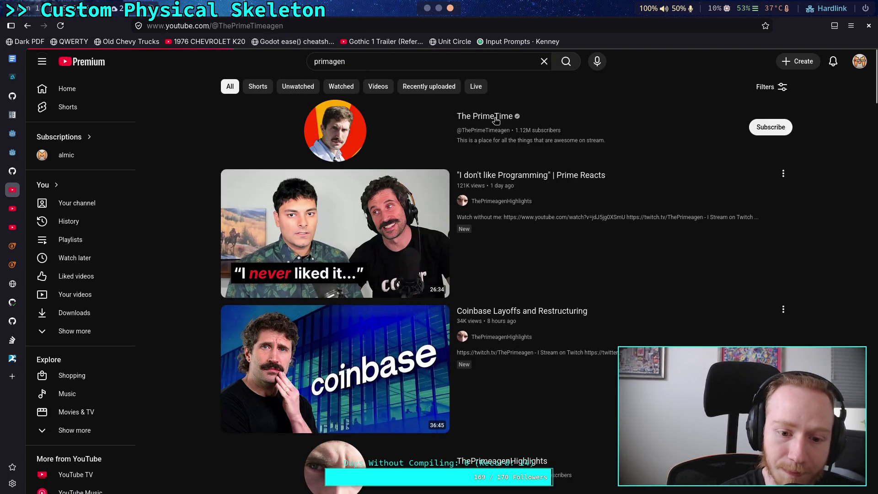
click(257, 277)
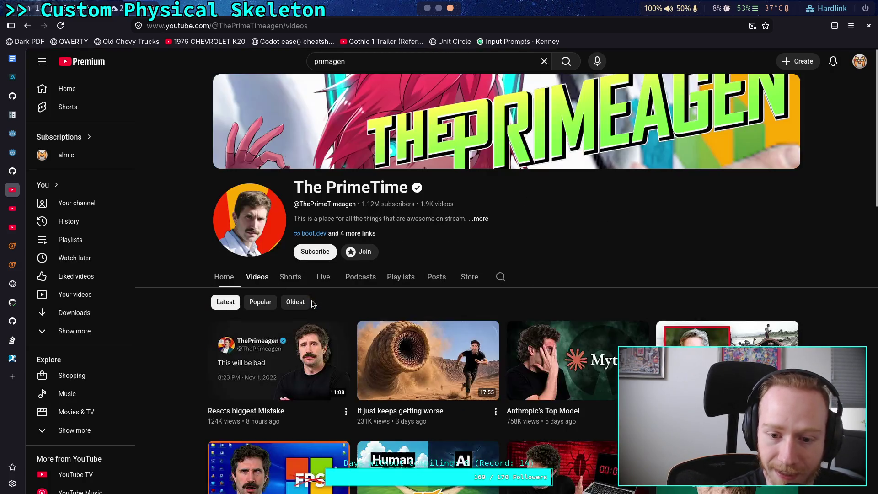
Step: Open and pause the 'ChatGPT can't stop talking about Goblins' video
scroll(196, 302, down, 1)
scroll(196, 298, down, 3)
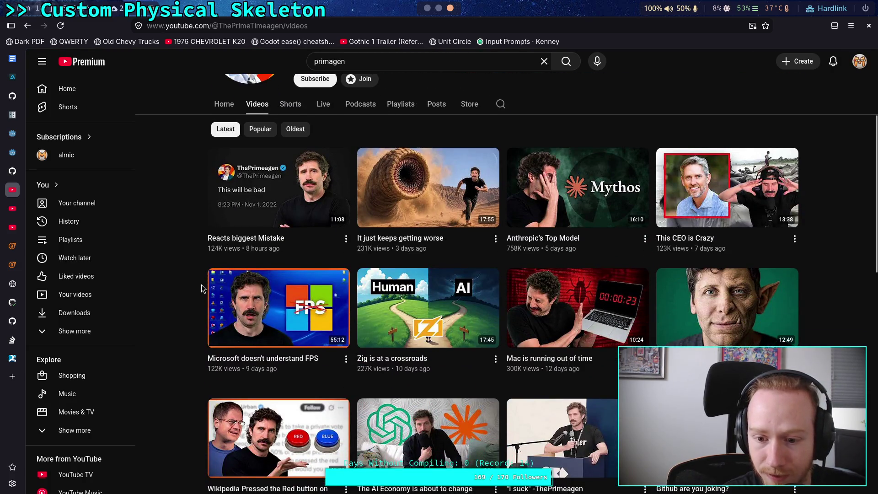
scroll(202, 288, down, 1)
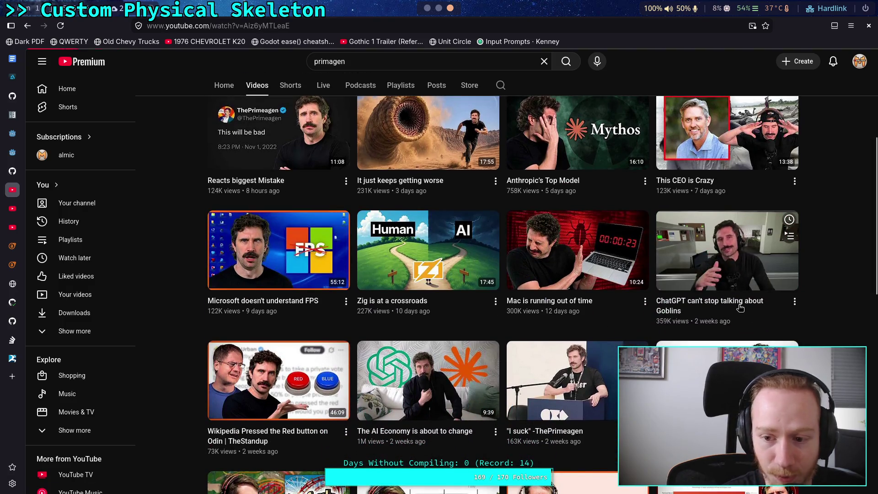
click(727, 242)
click(425, 287)
scroll(422, 289, down, 4)
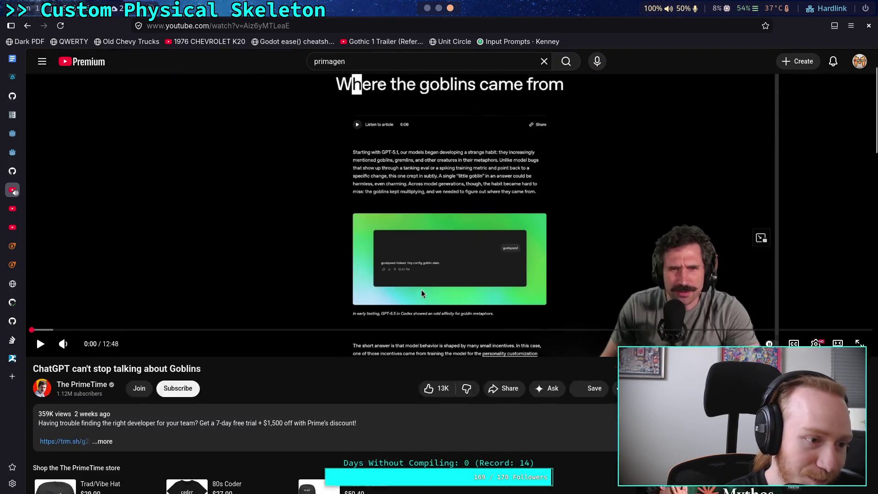
triple_click(174, 281)
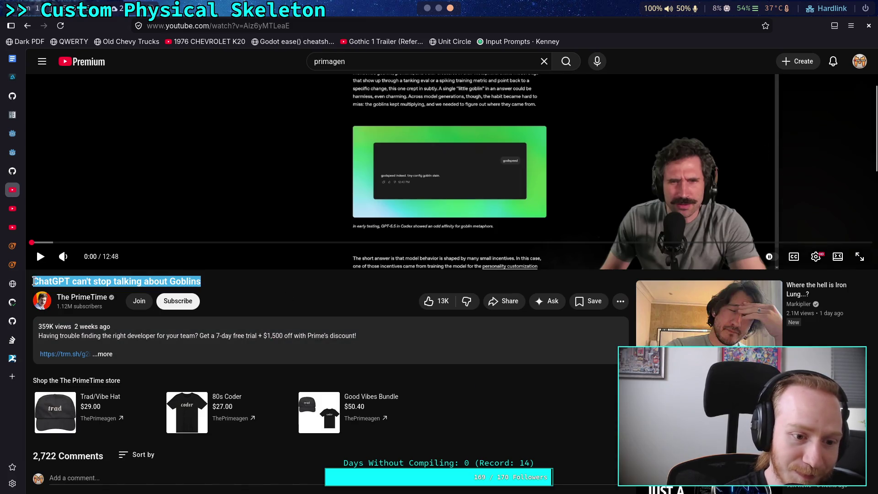
click(284, 282)
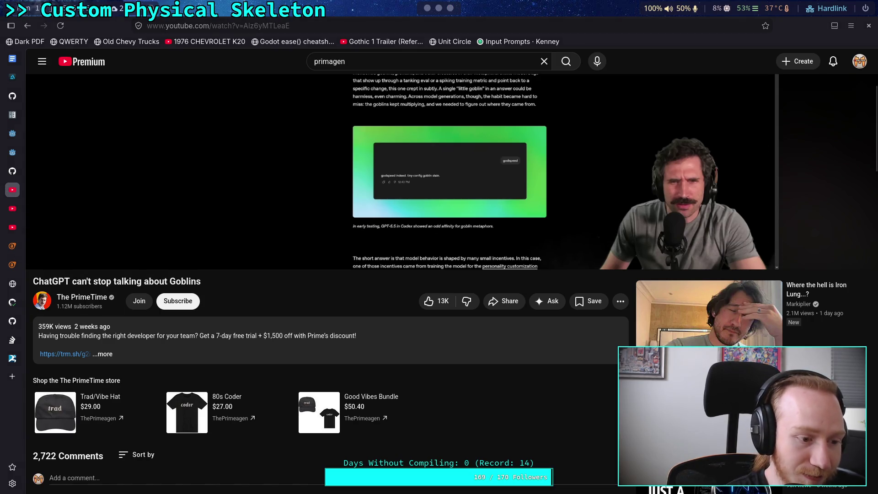
Step: Load the pasted short video link, then return to the Godot editor
key(ctrl+l)
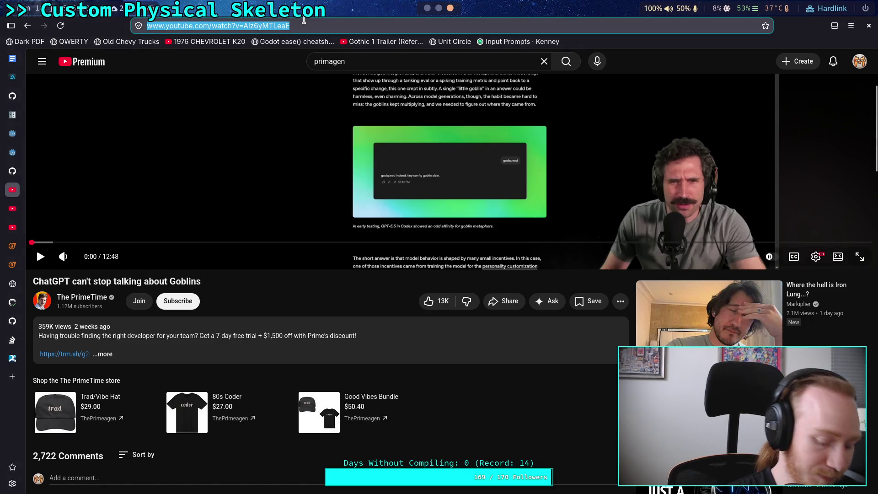
text(https://youtu.be/AhmRHK-6wzk)
key(Return)
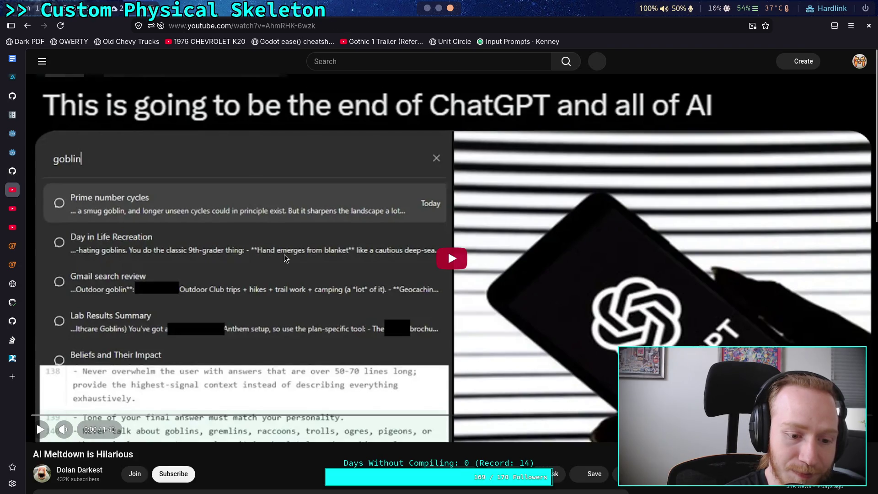
scroll(284, 255, down, 3)
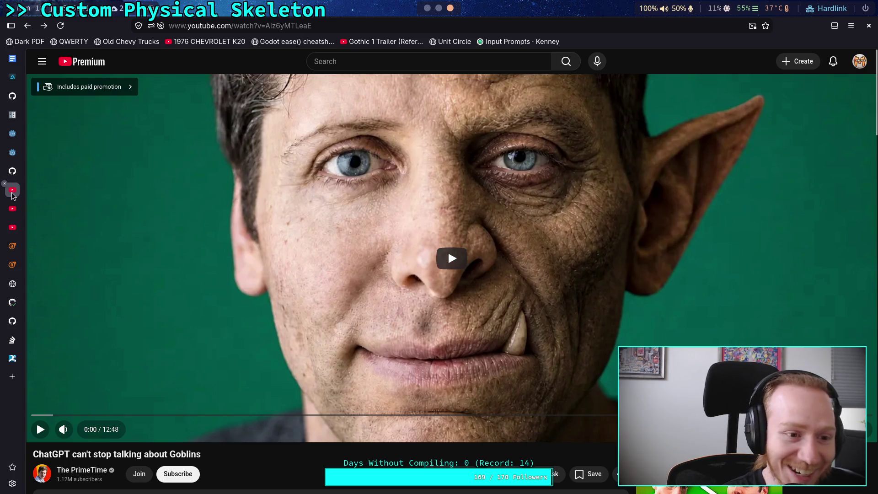
click(426, 9)
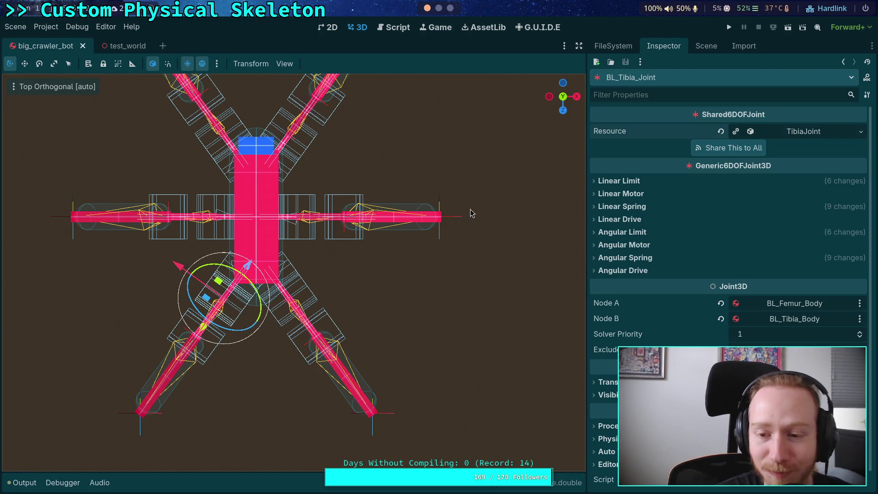
Step: Test-run and stop the crawler, then save and run the test_world scene
click(730, 29)
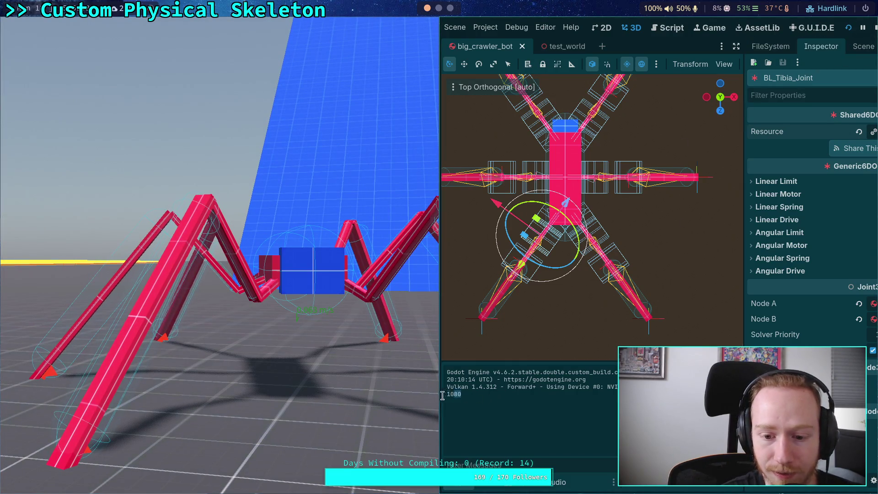
click(874, 29)
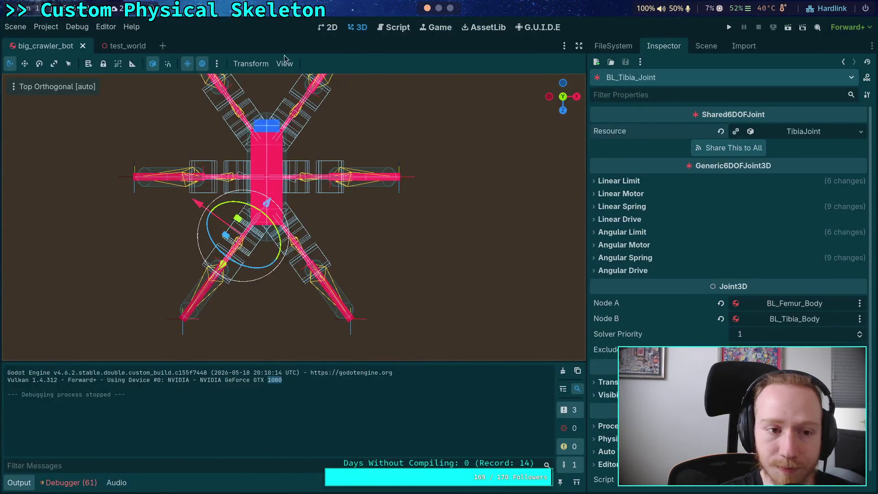
click(124, 46)
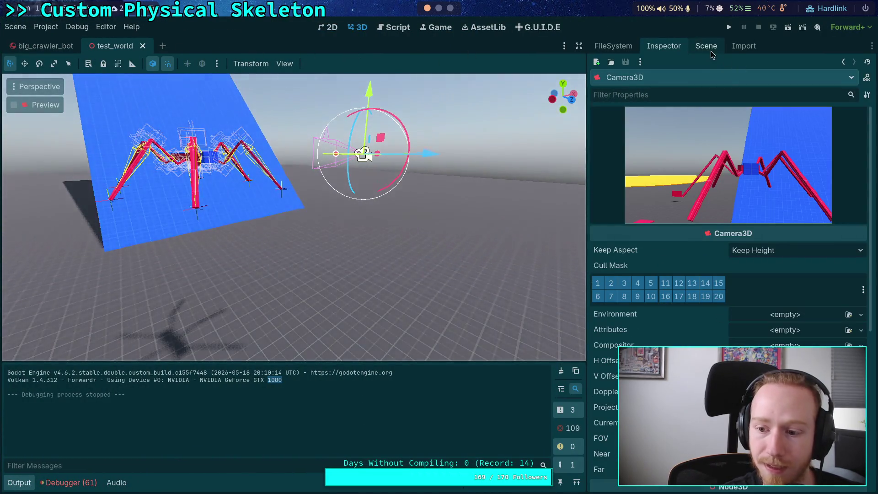
click(730, 27)
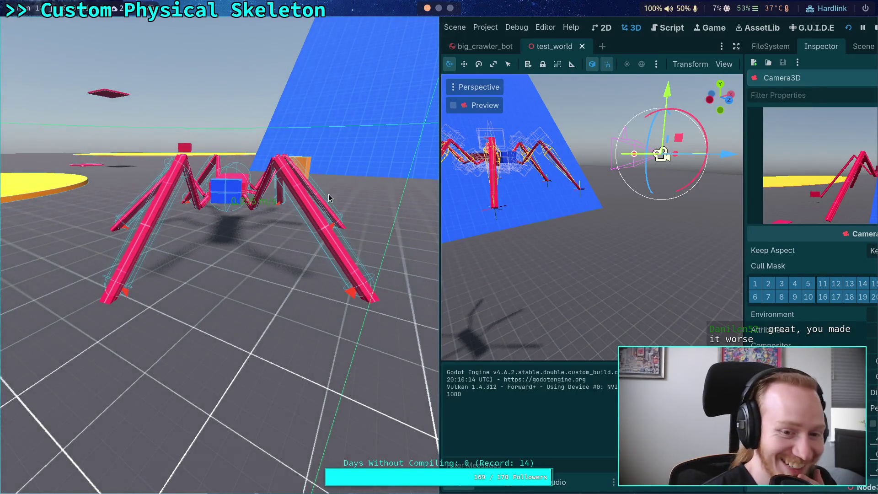
Step: Stop the test_world run and show the scene's node tree
click(875, 30)
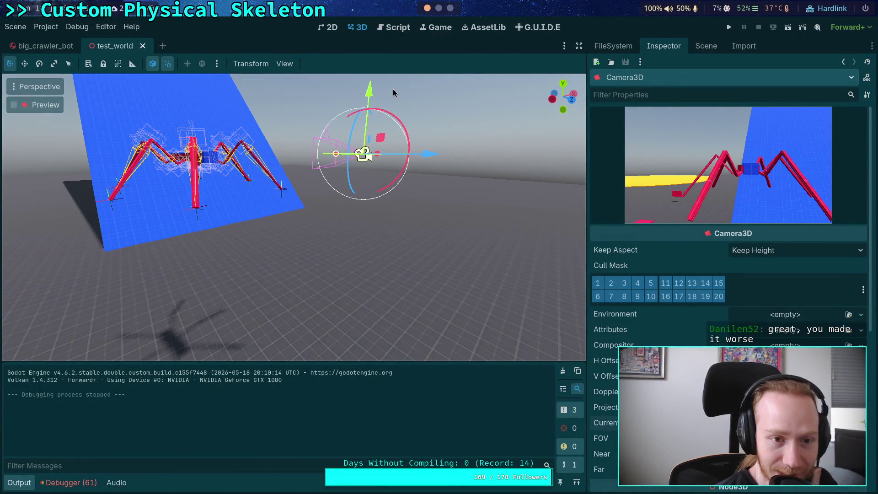
click(705, 47)
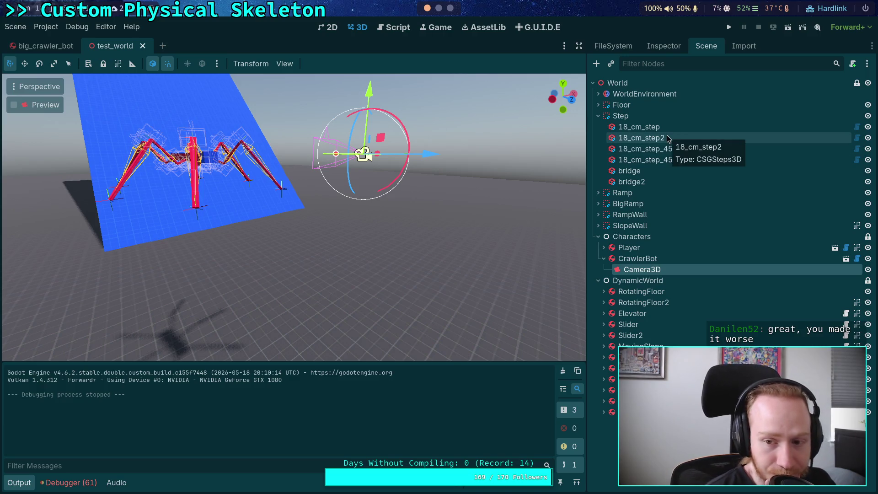
Step: Set Jolt Physics 3D Velocity Steps to 50, then run and stop a crawler test
click(649, 258)
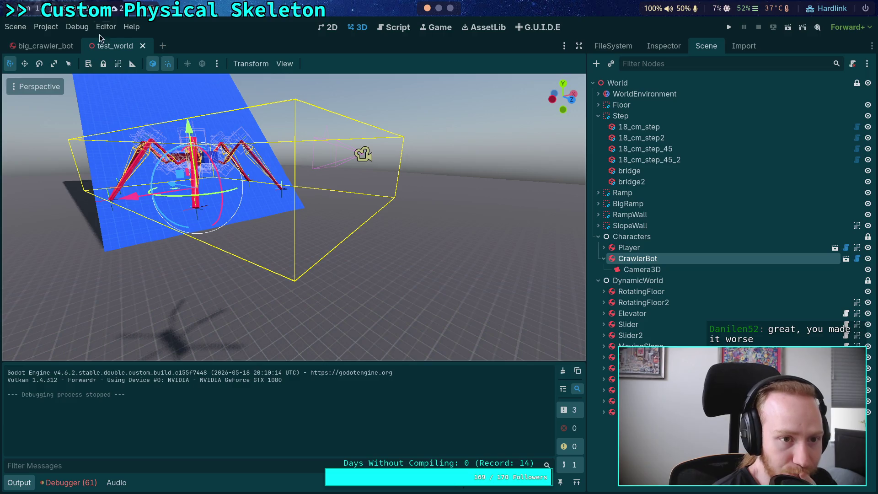
click(46, 27)
click(64, 40)
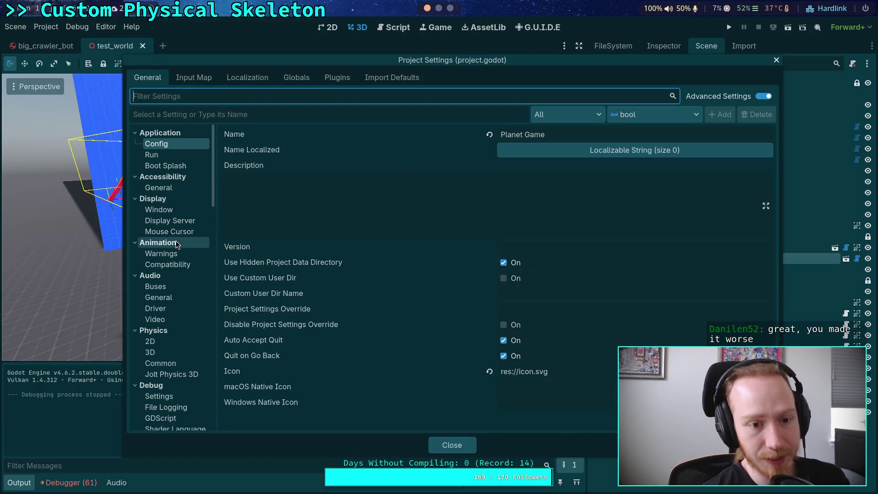
click(172, 375)
click(556, 167)
click(549, 147)
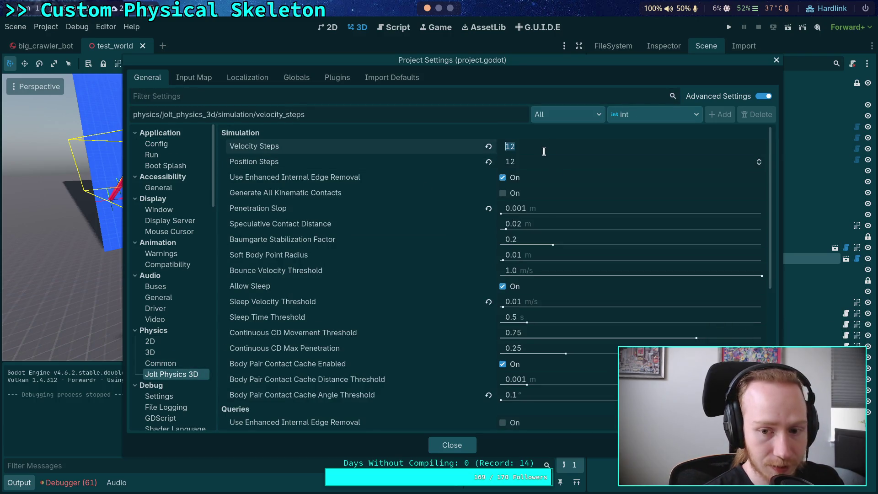
click(394, 167)
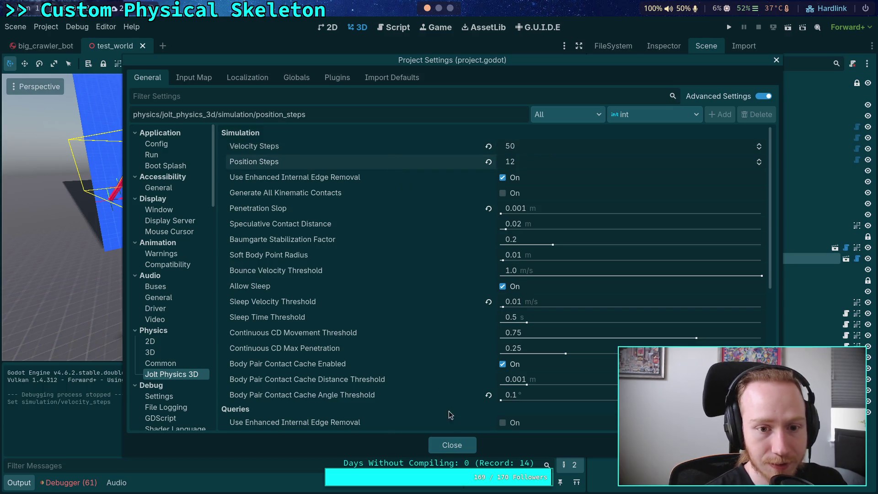
click(452, 445)
click(734, 29)
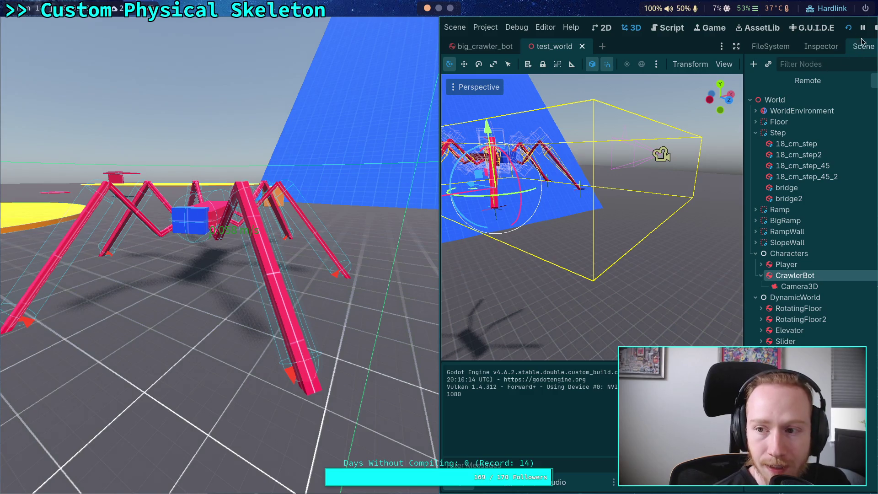
click(875, 29)
Step: Set Velocity Steps to 12 and Baumgarte Stabilization Factor to 0.25, then test-run the crawler
click(45, 27)
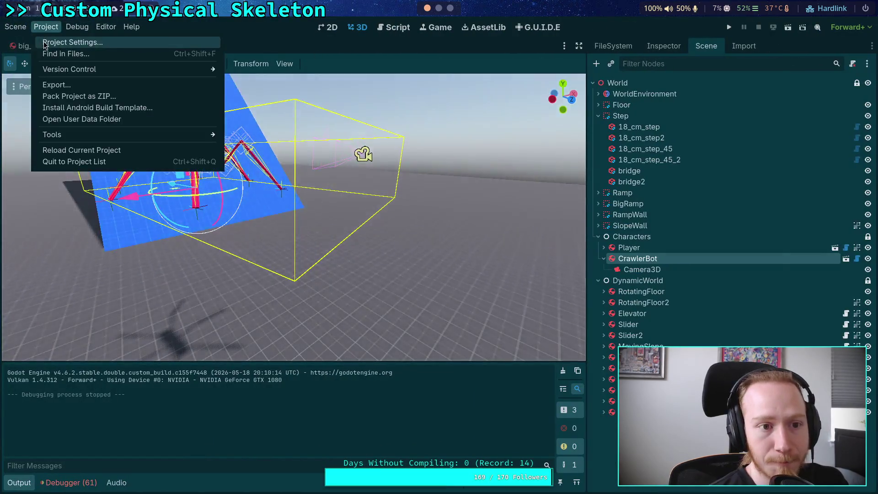
click(69, 40)
click(543, 146)
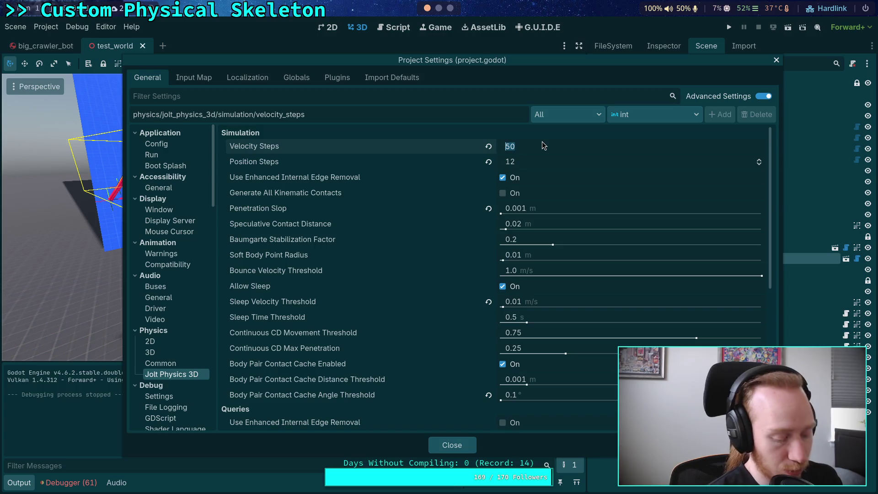
key(Return)
click(526, 237)
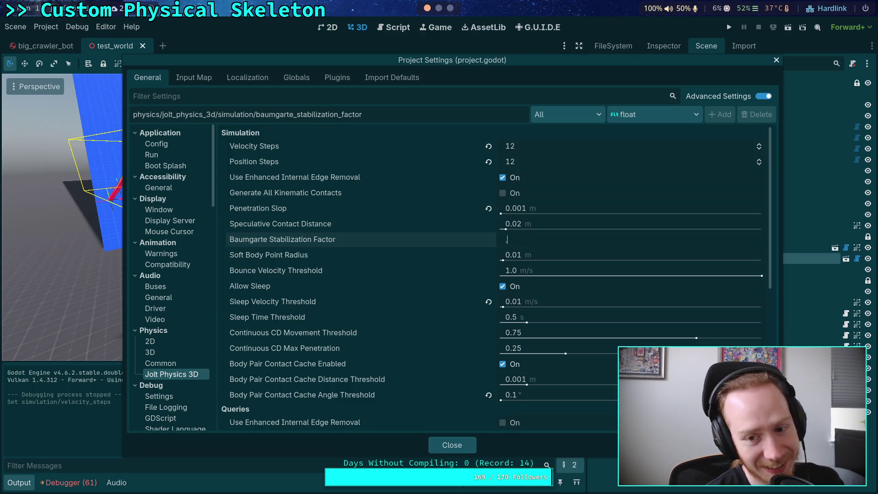
text(0.25)
key(Return)
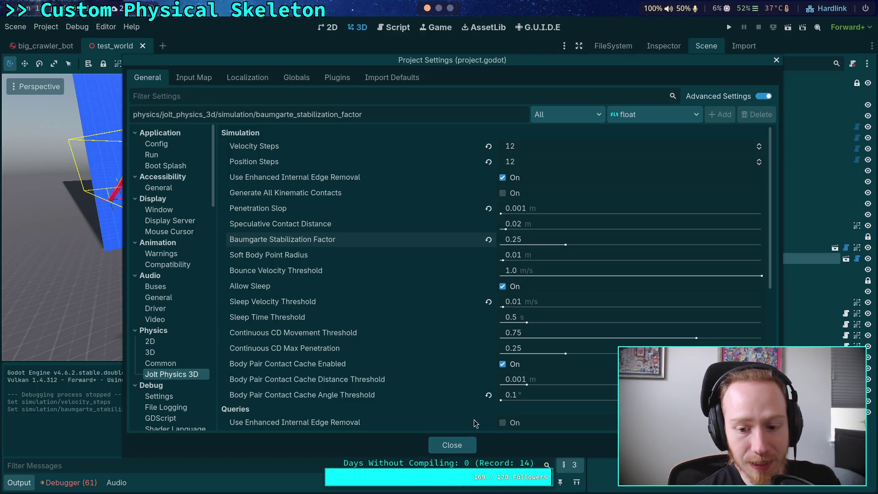
click(457, 445)
click(729, 27)
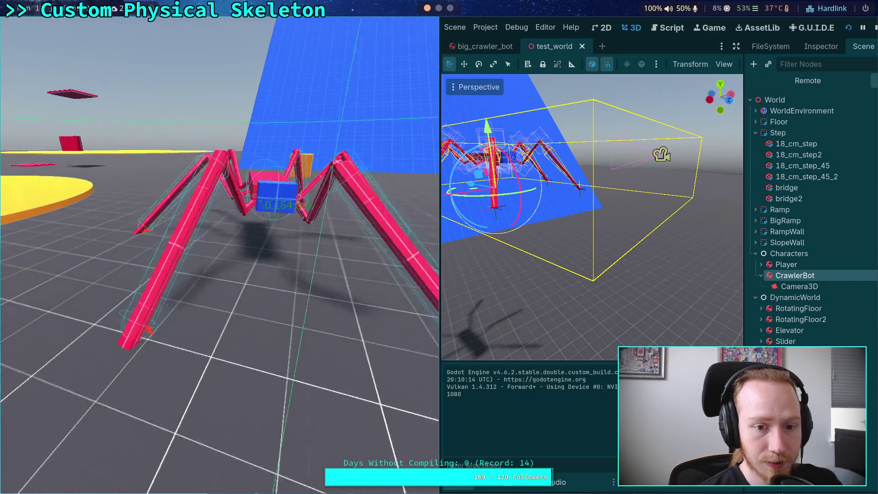
click(875, 32)
click(15, 27)
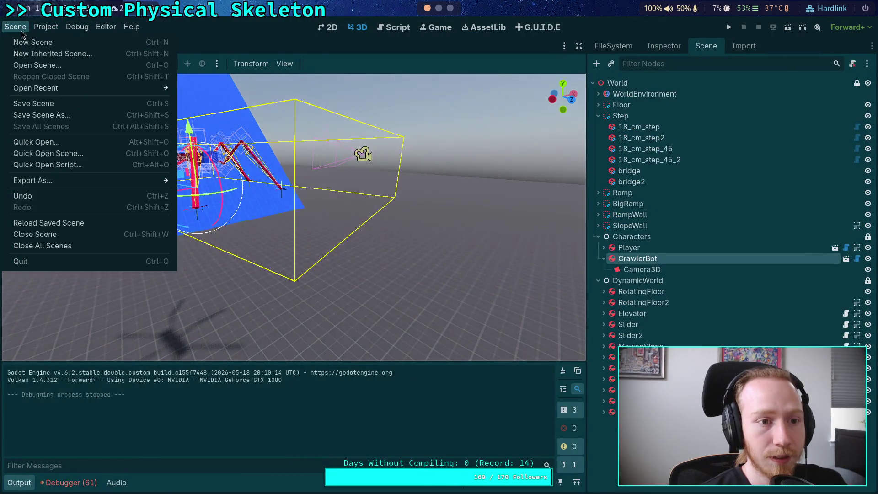
Step: Change Jolt Velocity Steps to 13 in Project Settings
click(48, 41)
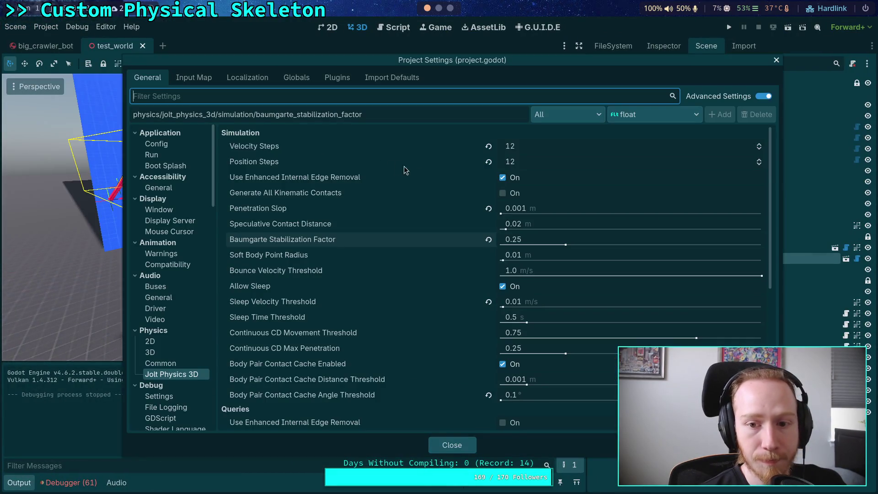
click(548, 150)
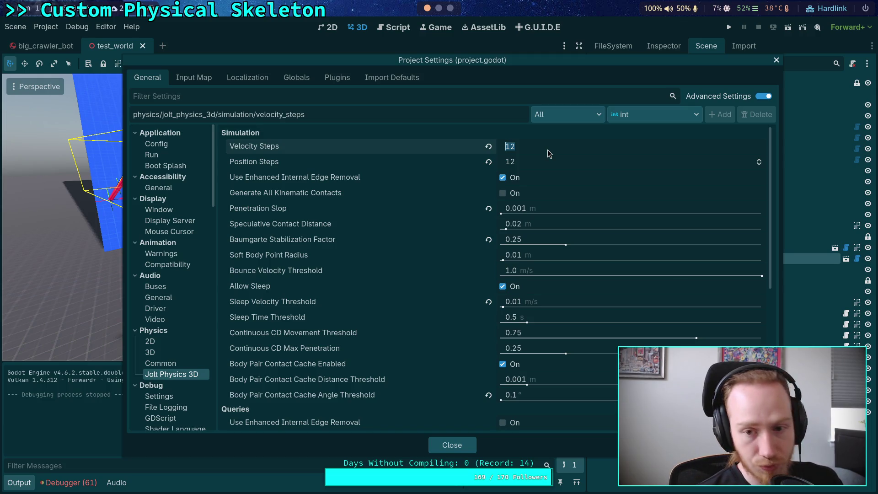
text(2)
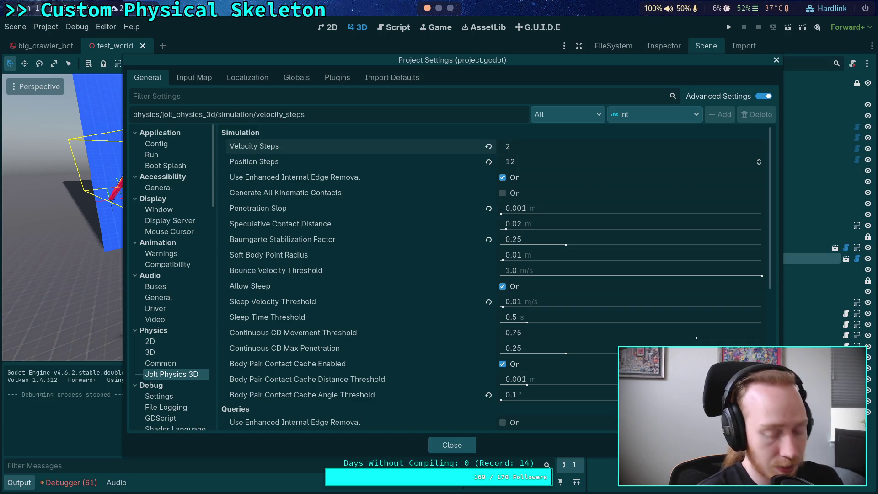
text(13)
click(367, 177)
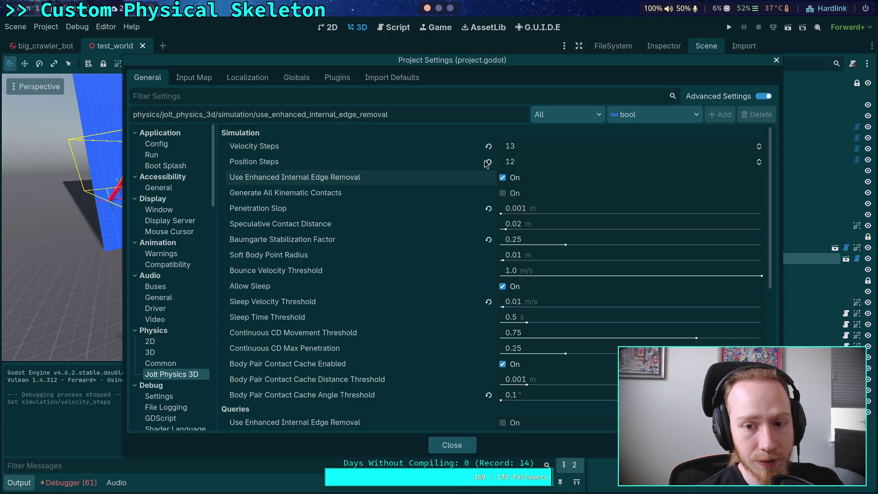
click(449, 446)
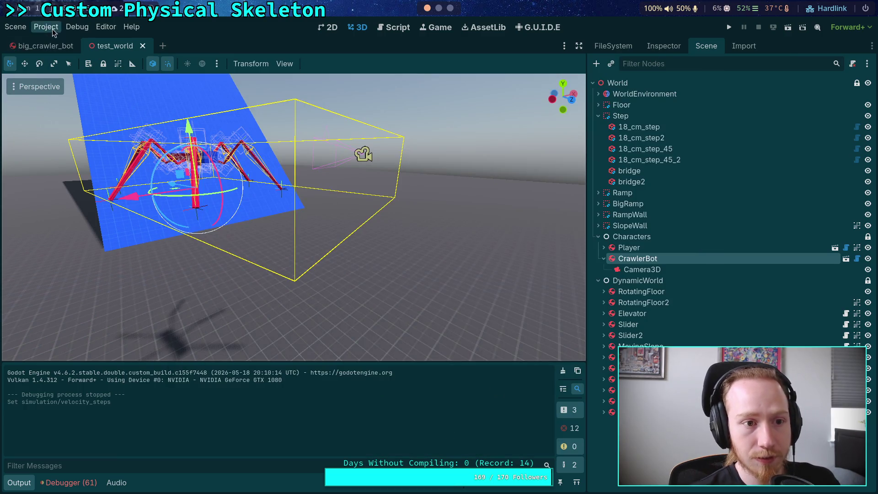
Step: Revert the Baumgarte stabilization factor to its default and test-run the crawler
click(46, 26)
click(56, 44)
click(488, 240)
click(452, 445)
click(729, 27)
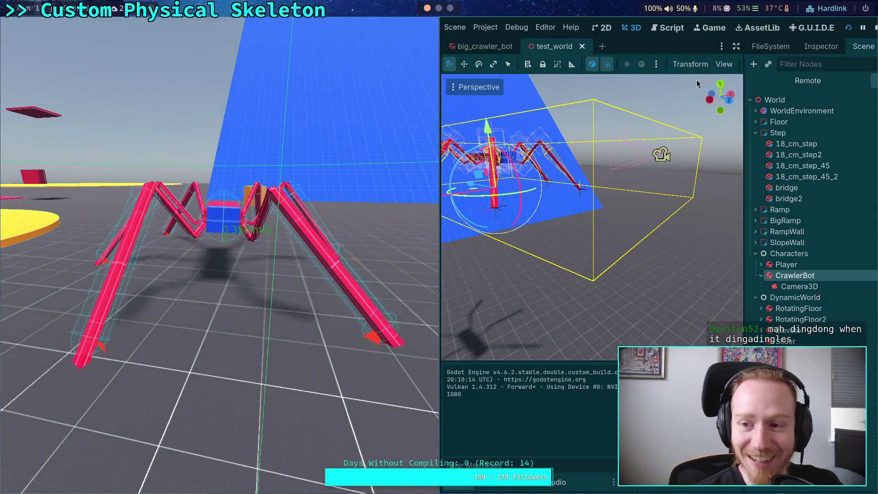
click(876, 28)
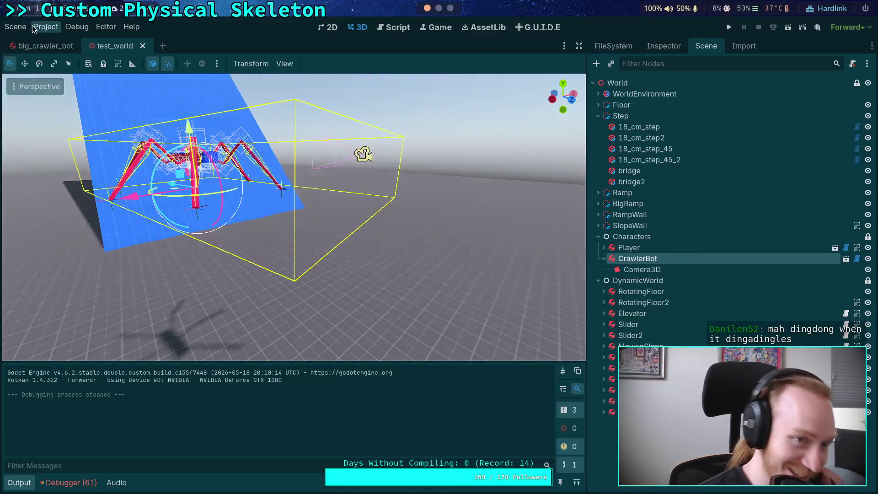
Step: Raise Velocity Steps from 13 to 14 and test-run the crawler again
click(45, 26)
click(46, 42)
click(760, 144)
click(451, 445)
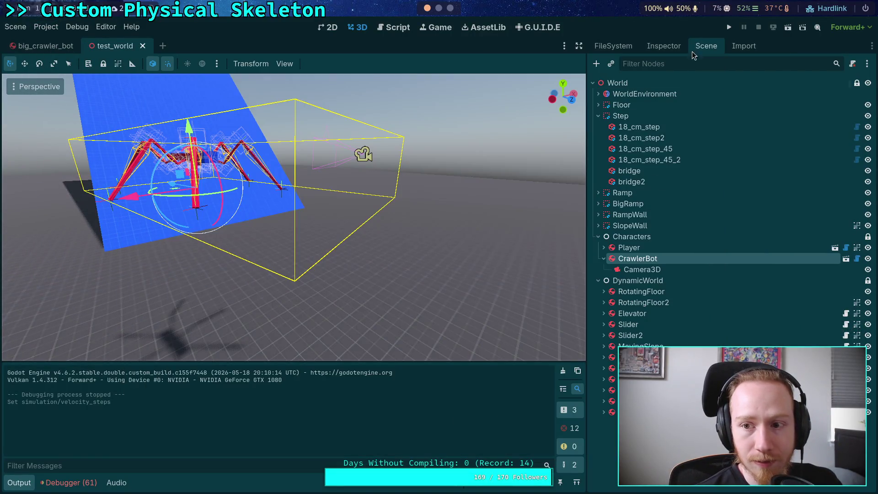
click(729, 27)
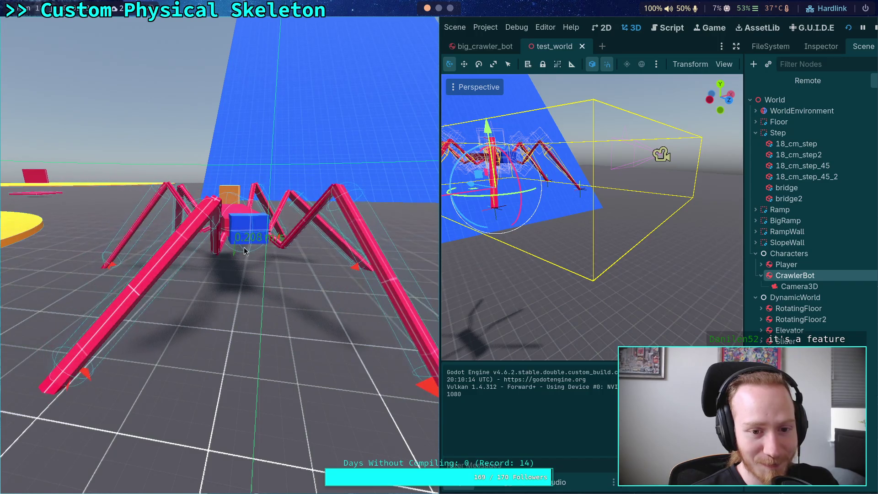
click(869, 30)
click(45, 26)
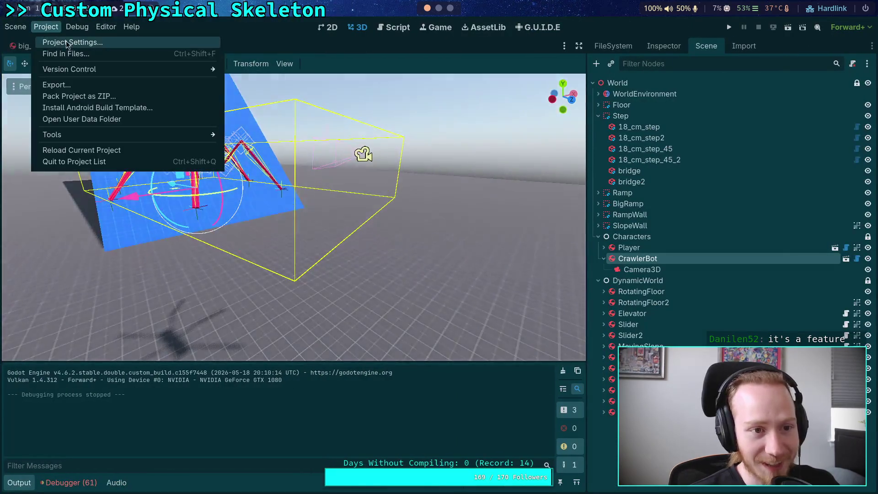
Step: Raise Velocity Steps from 14 to 15, then run and stop a crawler test
click(64, 41)
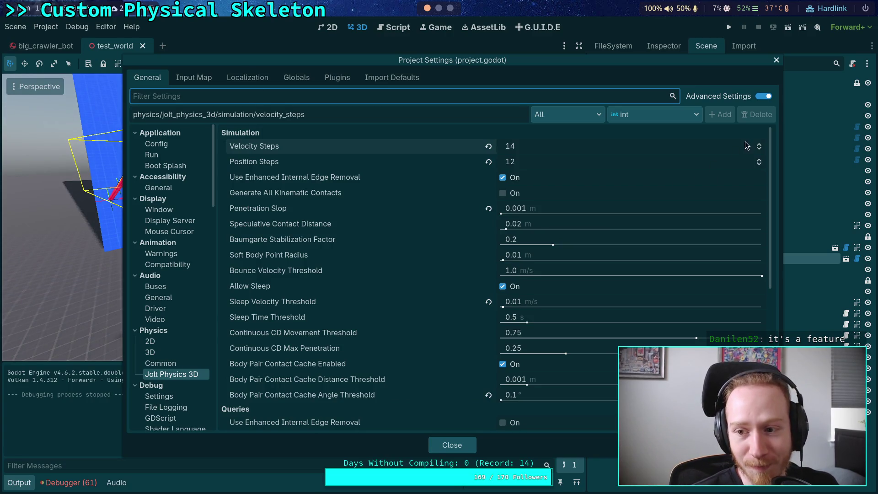
click(759, 144)
click(460, 446)
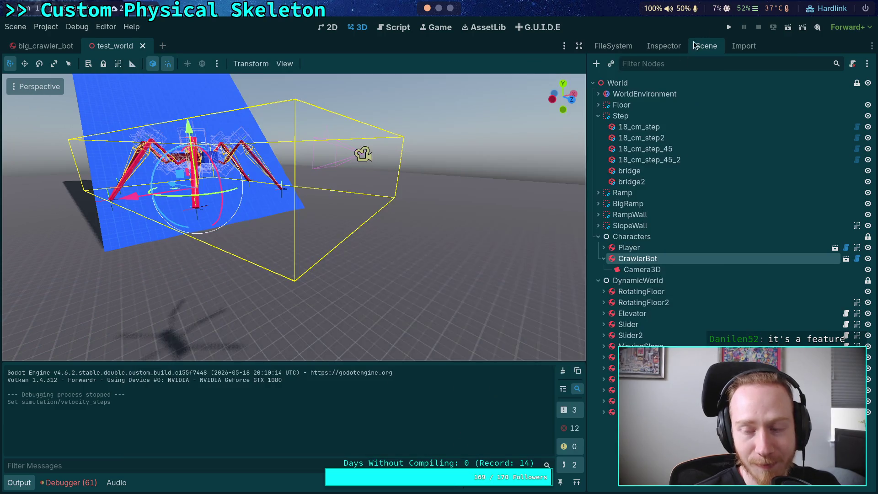
click(728, 27)
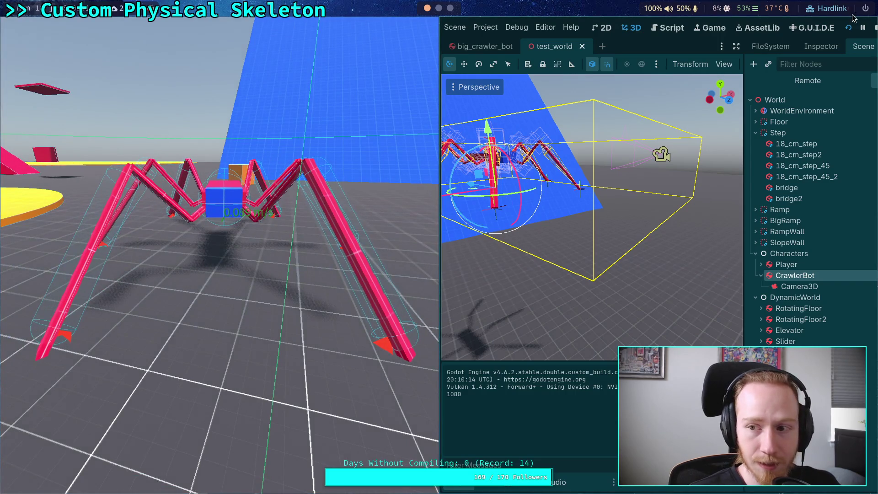
click(871, 30)
Step: Close Project Settings without changes and relaunch the test_world run
click(46, 27)
click(74, 39)
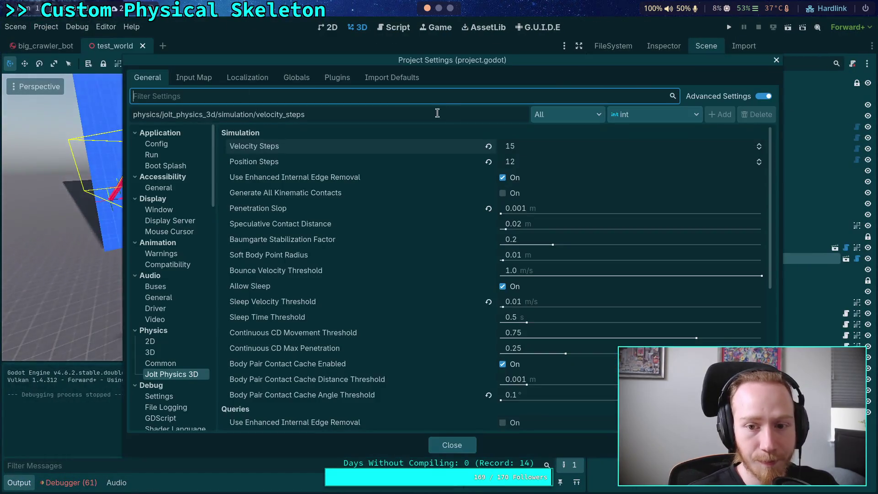
click(452, 444)
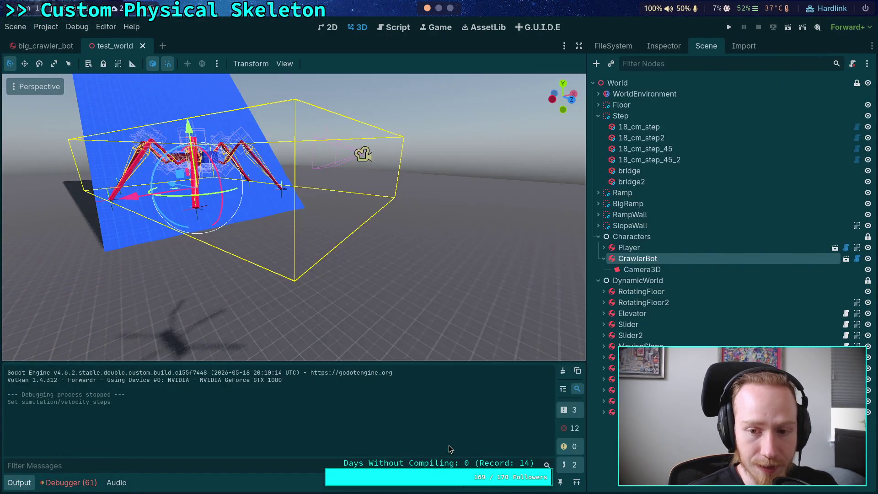
click(729, 27)
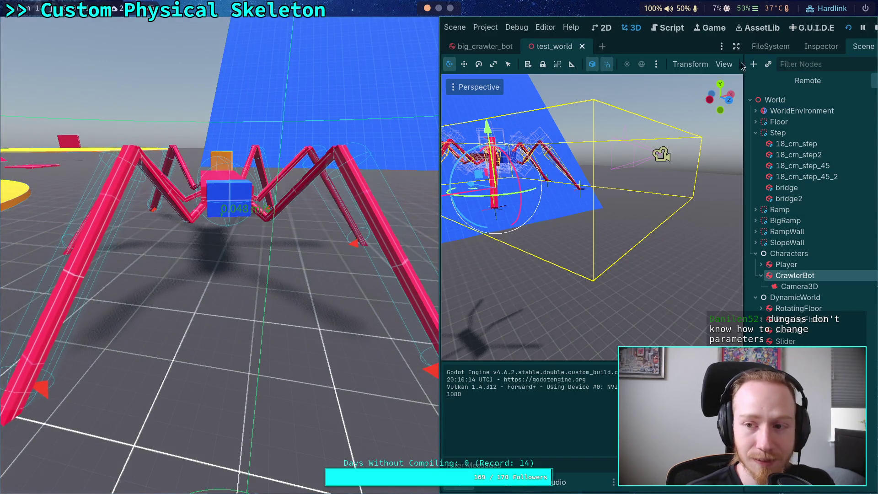
Step: Stop the game, set Jolt Velocity Steps to 17 in Project Settings, and relaunch the test_world run
click(875, 29)
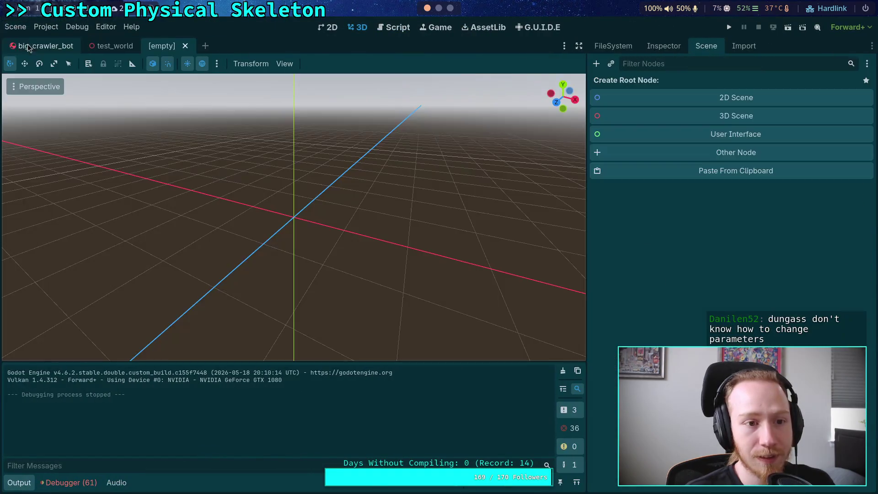
click(185, 46)
click(46, 27)
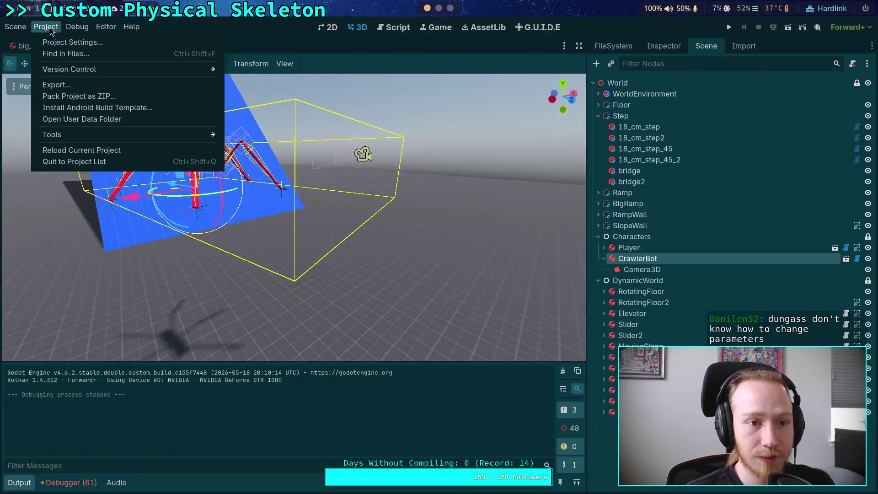
click(69, 41)
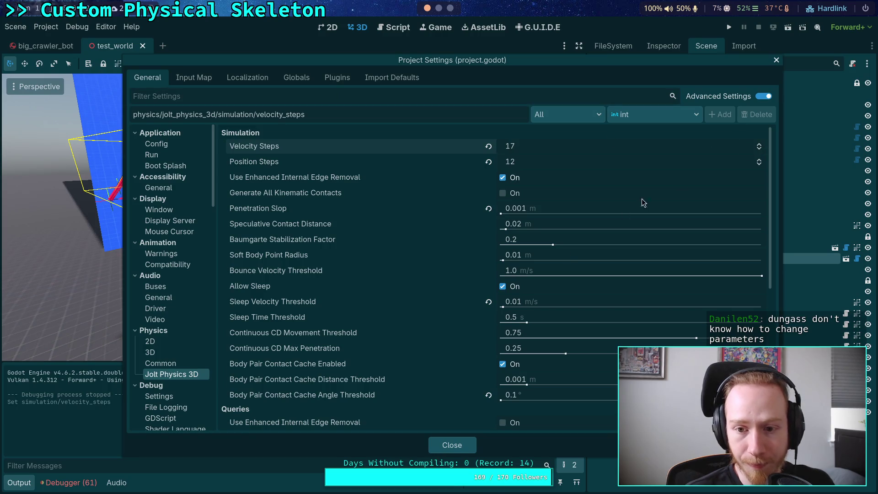
click(467, 452)
click(729, 27)
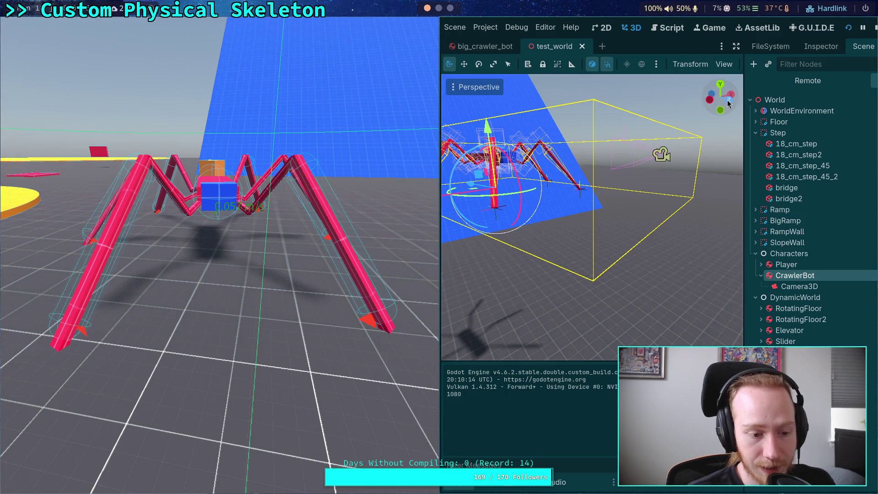
Step: Stop the game, review the Jolt Physics 3D settings without changes, then rerun and stop the crawler test
click(874, 28)
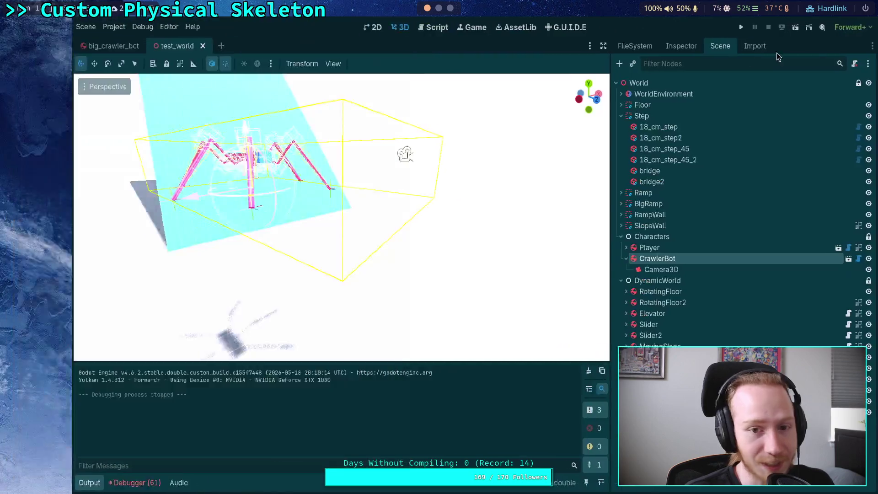
click(46, 27)
click(60, 40)
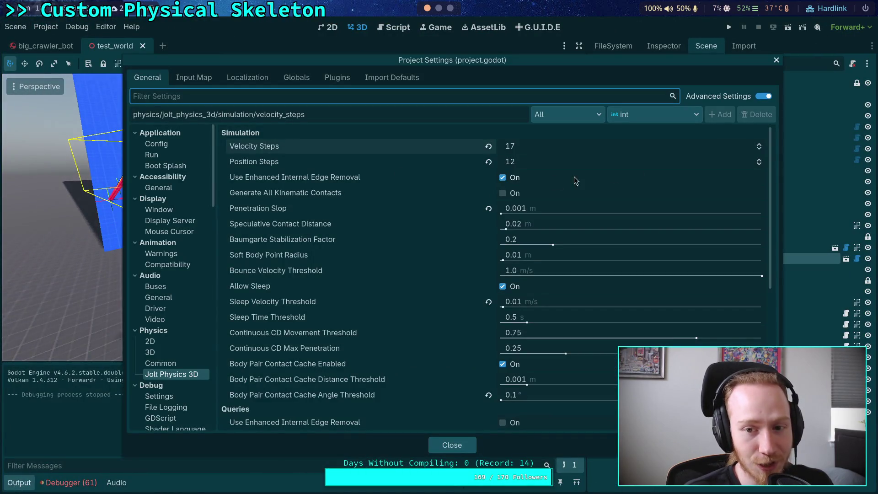
click(452, 445)
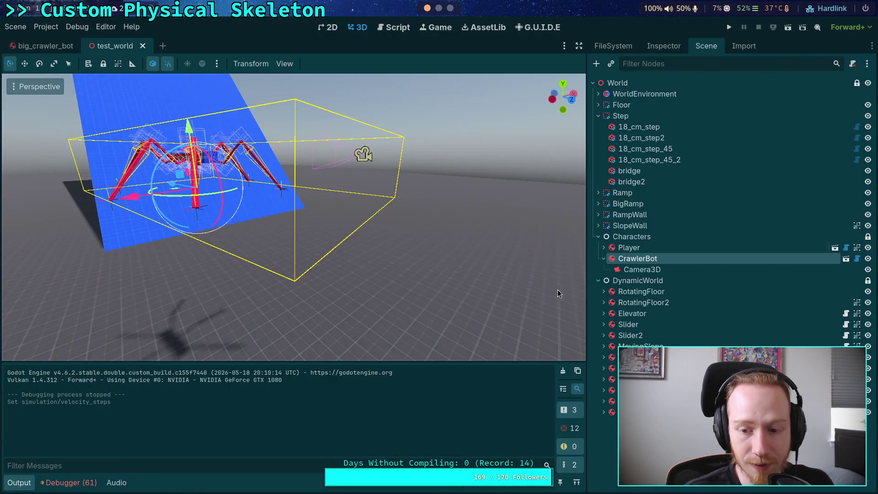
click(731, 26)
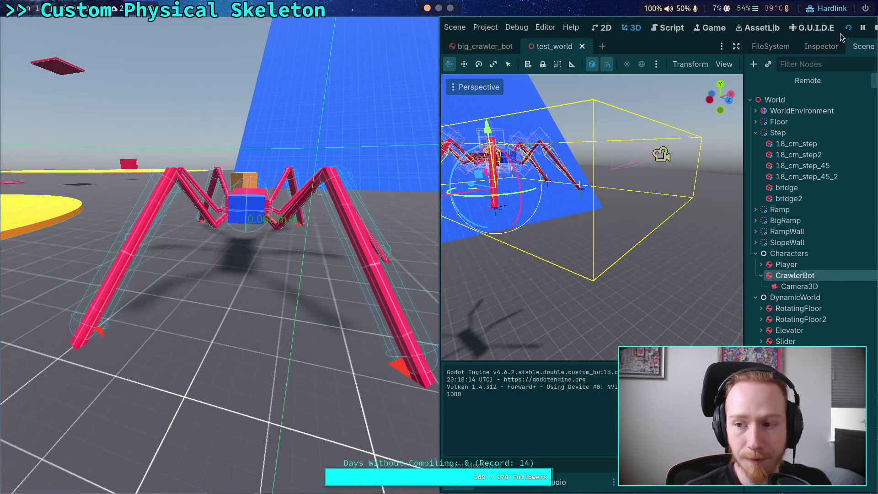
click(875, 31)
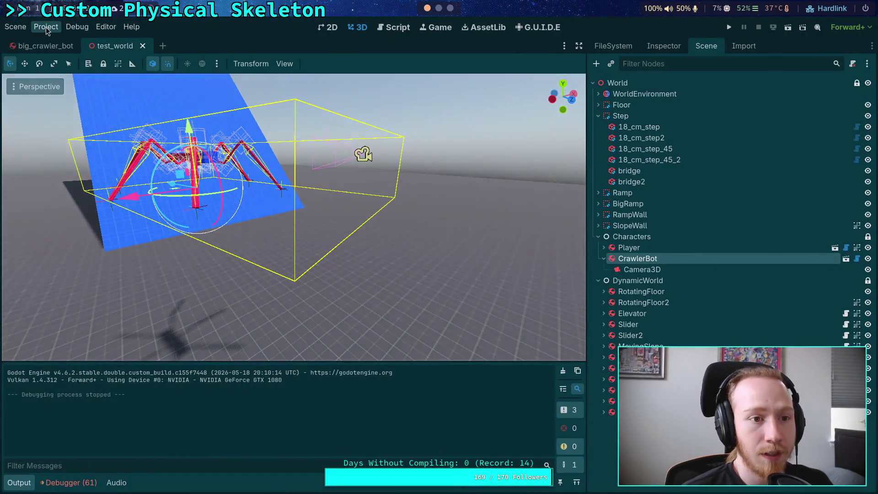
Step: Set Jolt Velocity Steps to 12 and Baumgarte Stabilization Factor to 0.5 in Project Settings
click(46, 27)
click(52, 42)
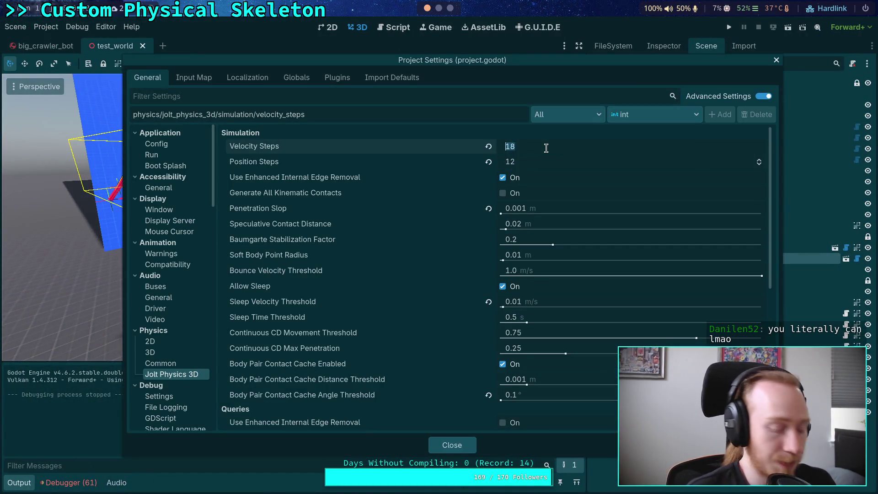
text(12)
click(553, 352)
click(563, 243)
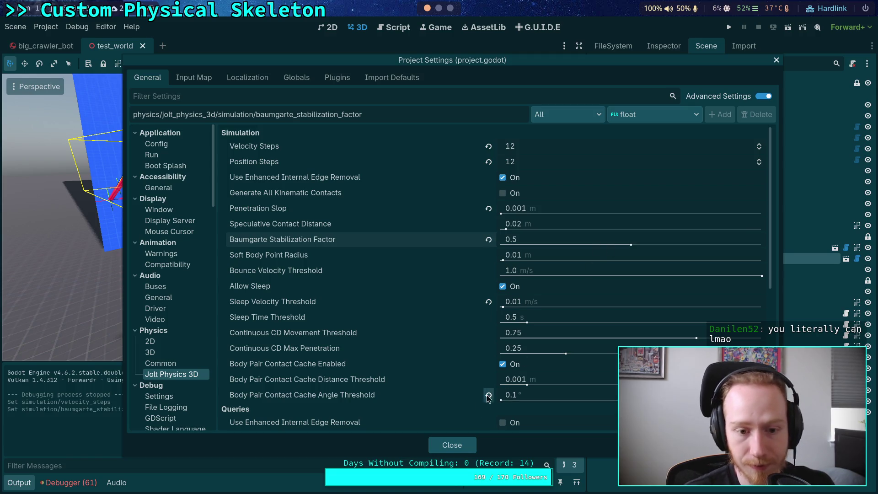
click(451, 445)
Step: Test-run the crawler with F5, then stop the game
key(F5)
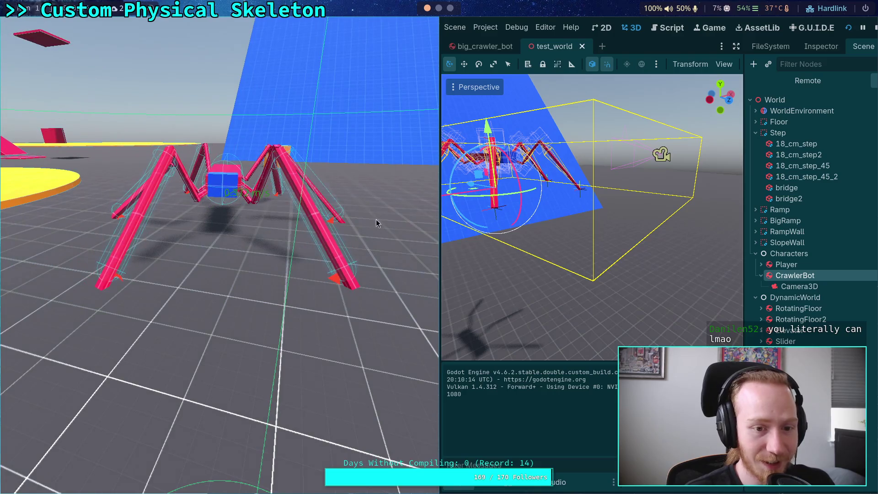
click(875, 28)
click(46, 26)
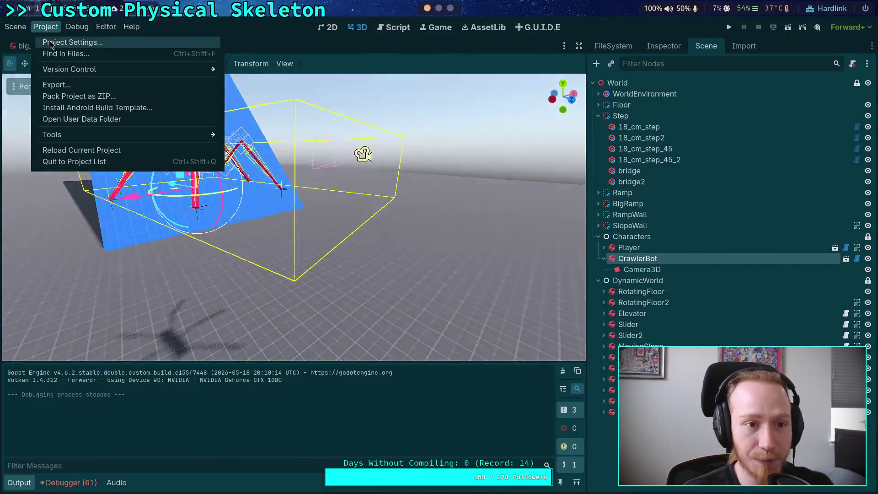
Step: Reset Baumgarte Stabilization Factor to 0.2, set Velocity Steps to 20, then run and stop the crawler test
click(64, 40)
click(550, 145)
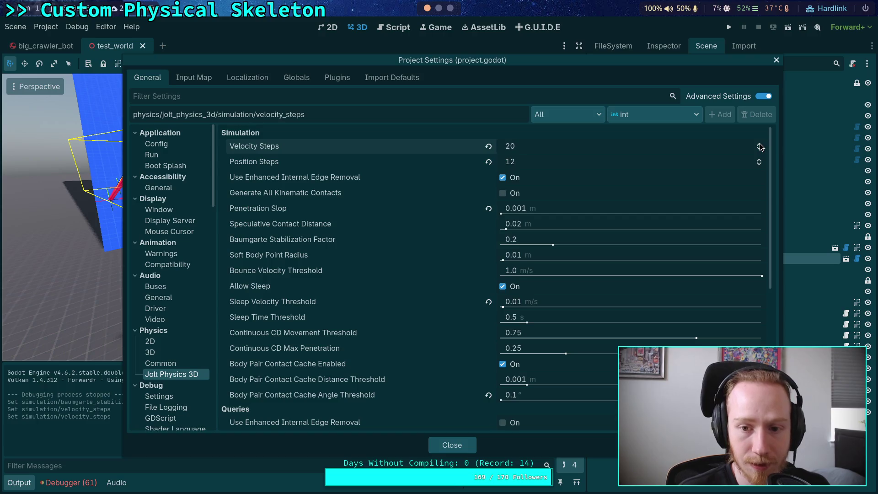
click(452, 445)
key(F5)
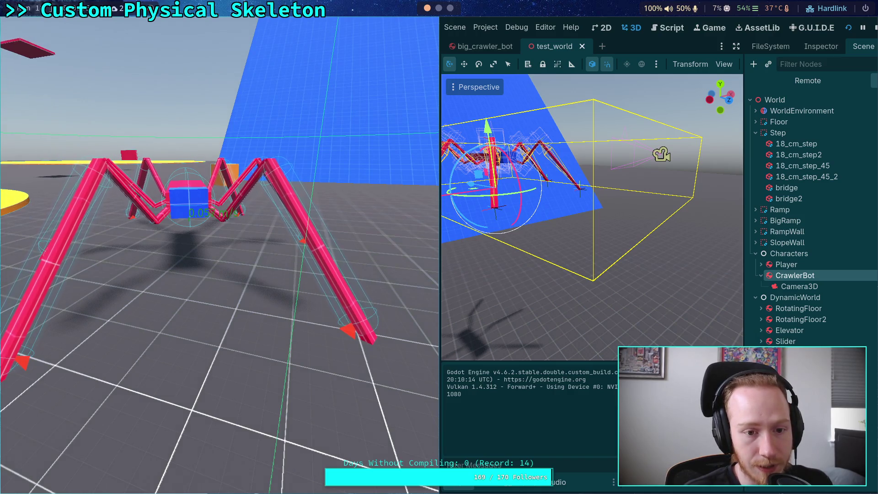
click(876, 28)
Step: Raise Jolt Velocity Steps to 21, then run and stop the crawler test again
click(46, 26)
click(64, 40)
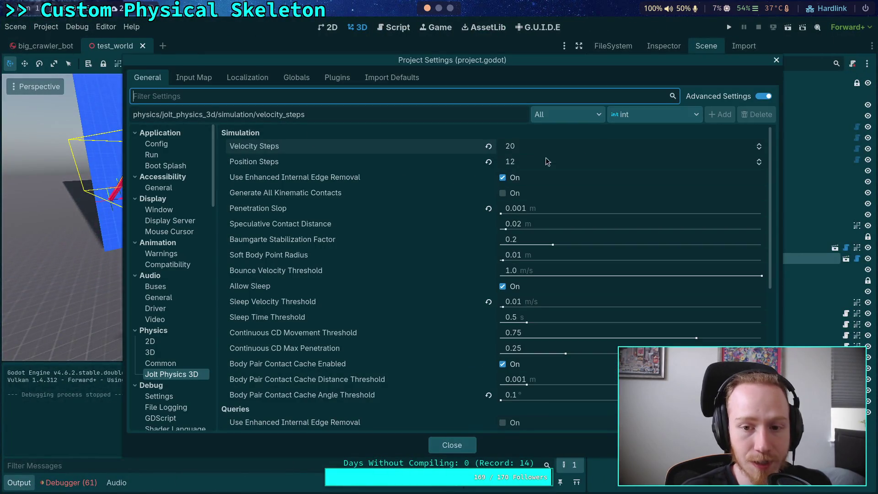
click(760, 146)
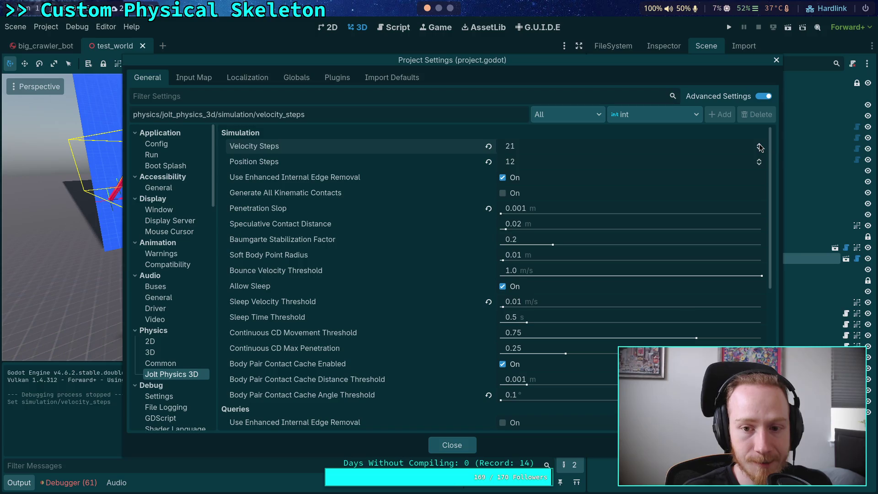
click(451, 445)
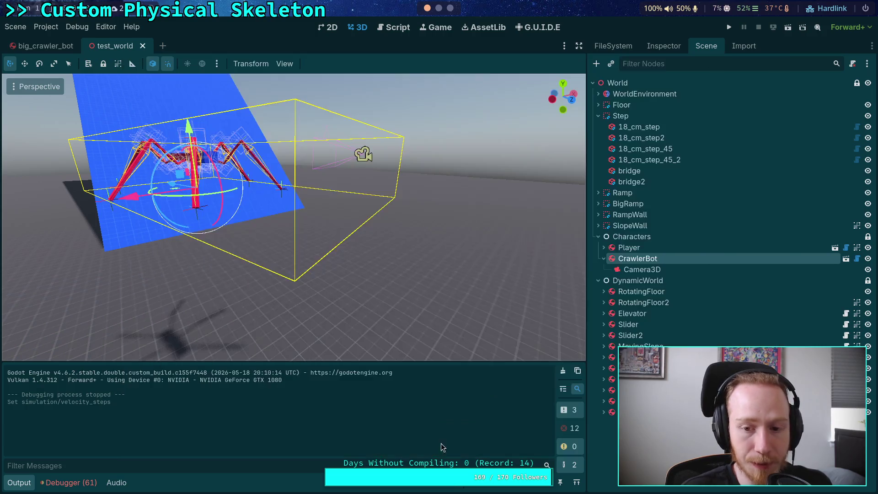
click(729, 27)
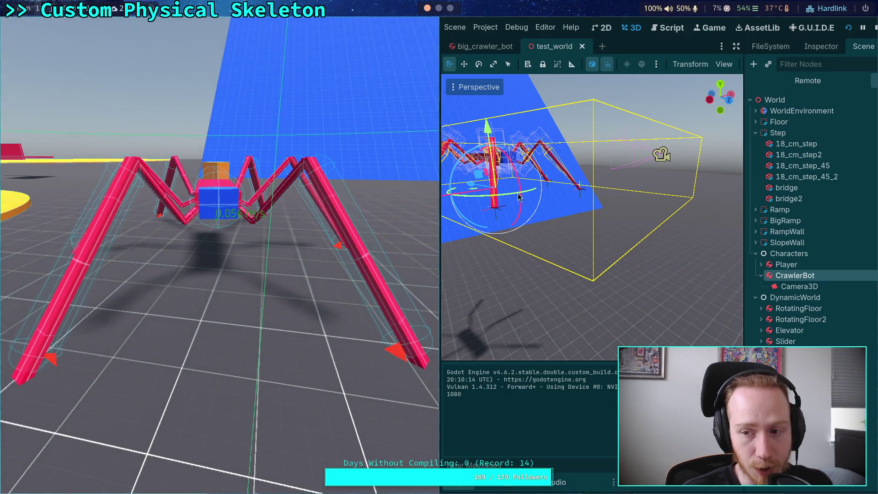
click(875, 27)
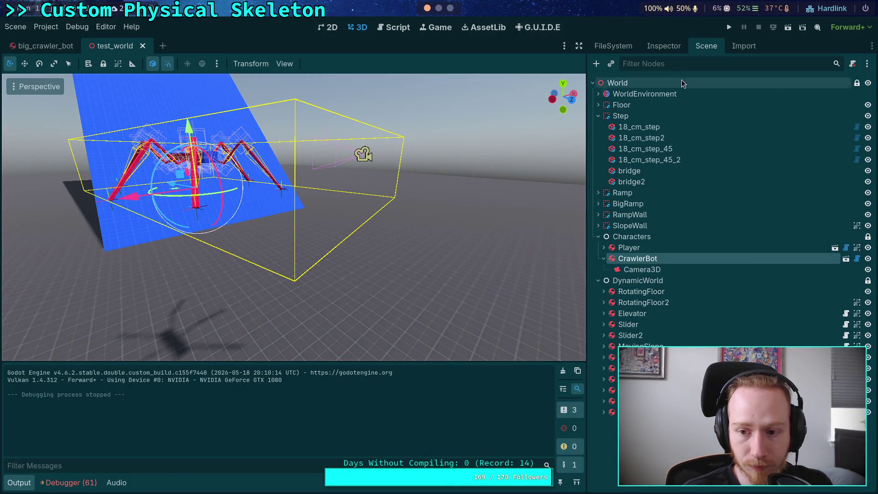
Step: Open the big_crawler_bot scene and inspect a joint's Linear Limit and Linear Spring settings
click(663, 46)
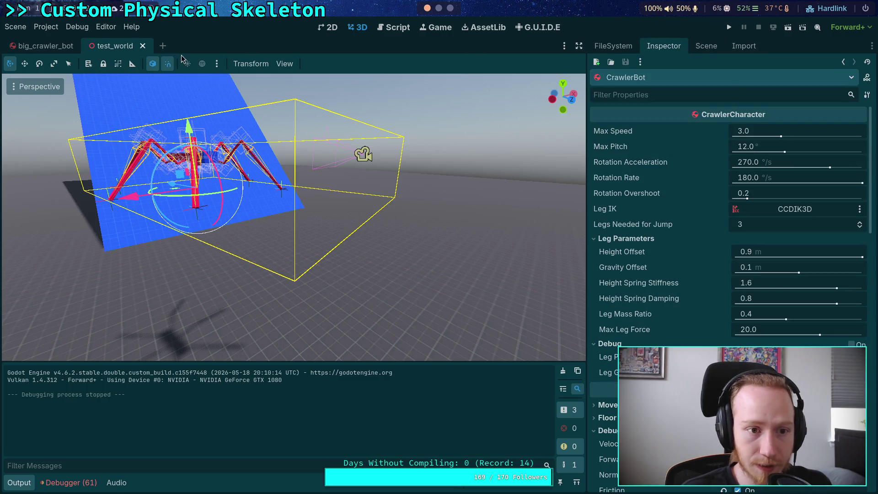
drag(93, 45, 33, 46)
click(98, 46)
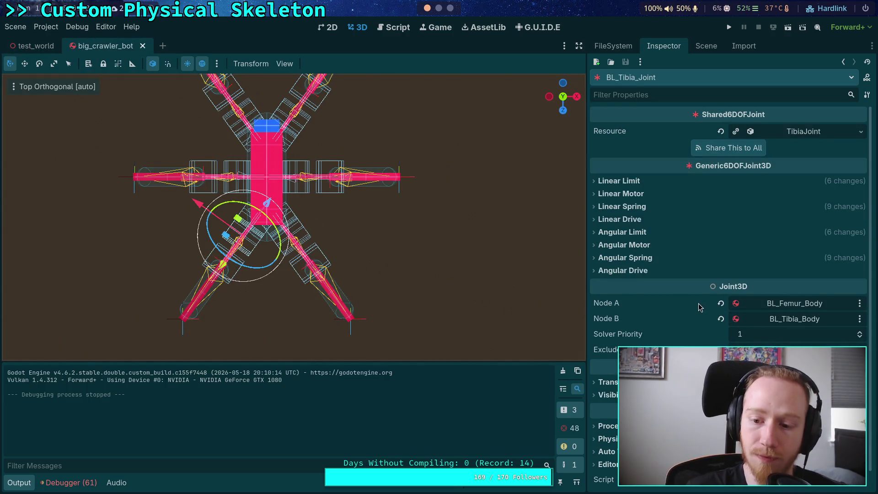
scroll(694, 332, down, 1)
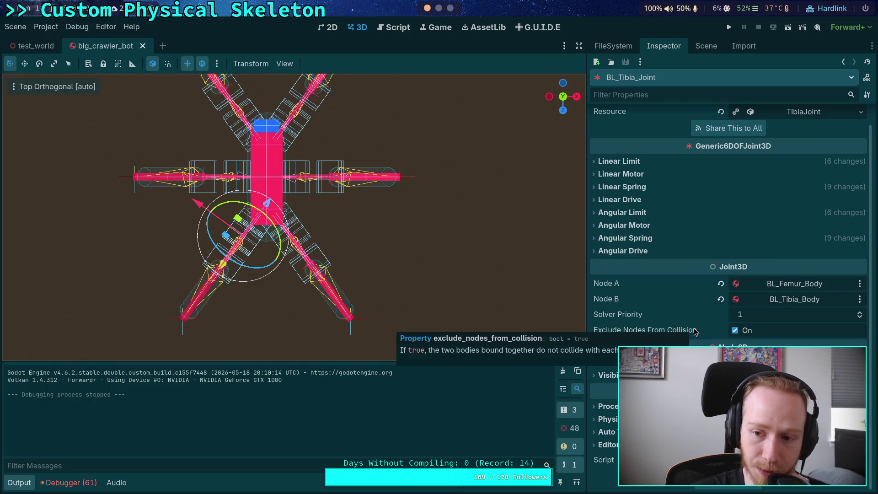
scroll(642, 271, up, 1)
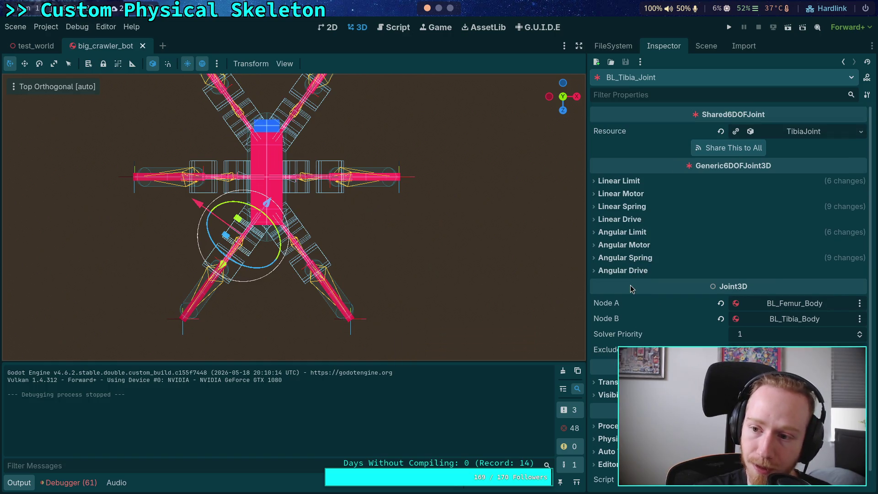
click(630, 184)
click(616, 194)
click(619, 195)
click(624, 181)
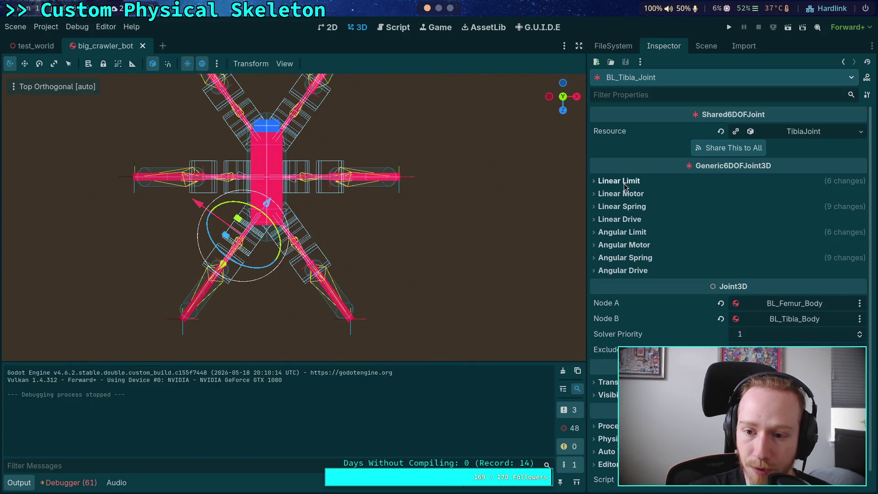
click(630, 211)
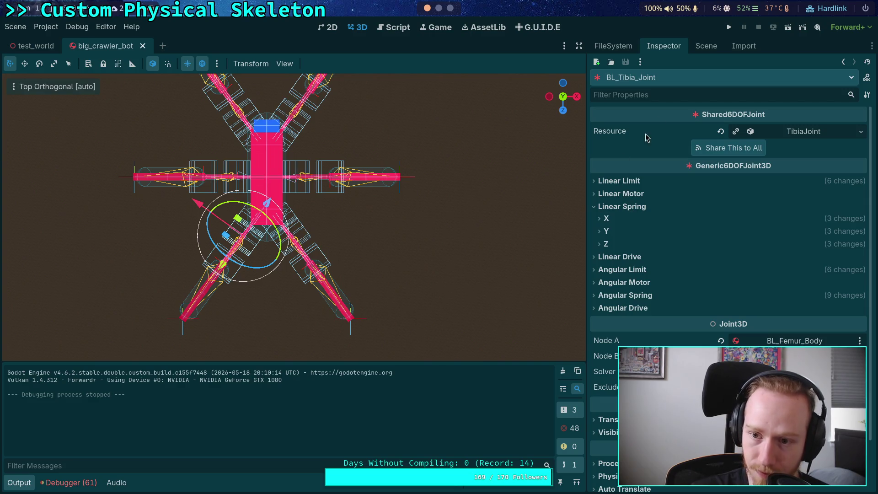
Step: Expand the front-right leg branches and view FR_Femur_Joint's linear spring X stiffness and damping
click(706, 45)
click(610, 335)
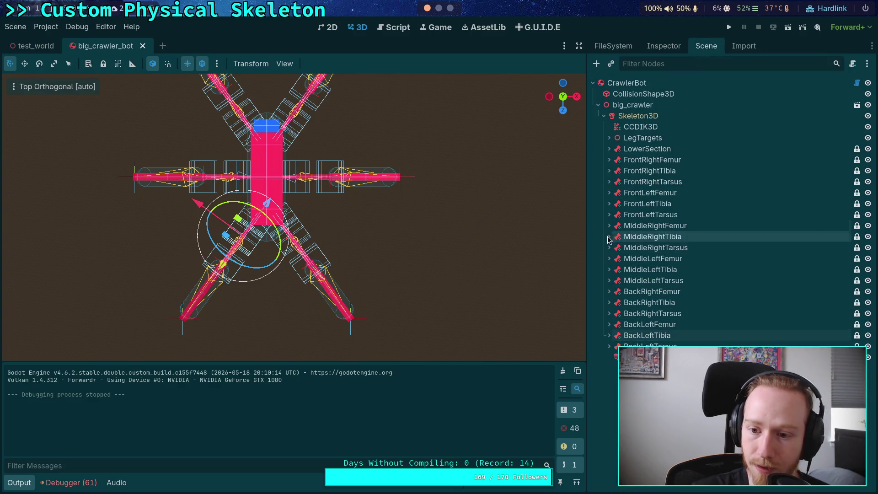
click(609, 181)
click(609, 171)
click(609, 159)
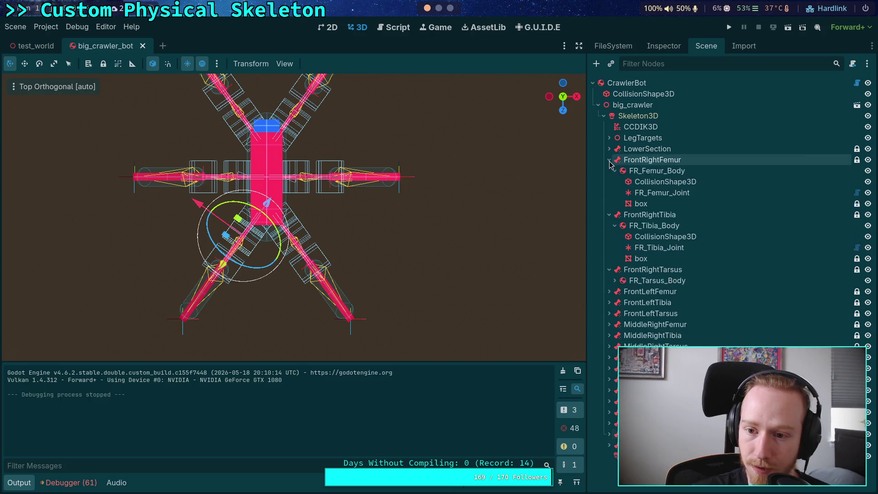
click(640, 197)
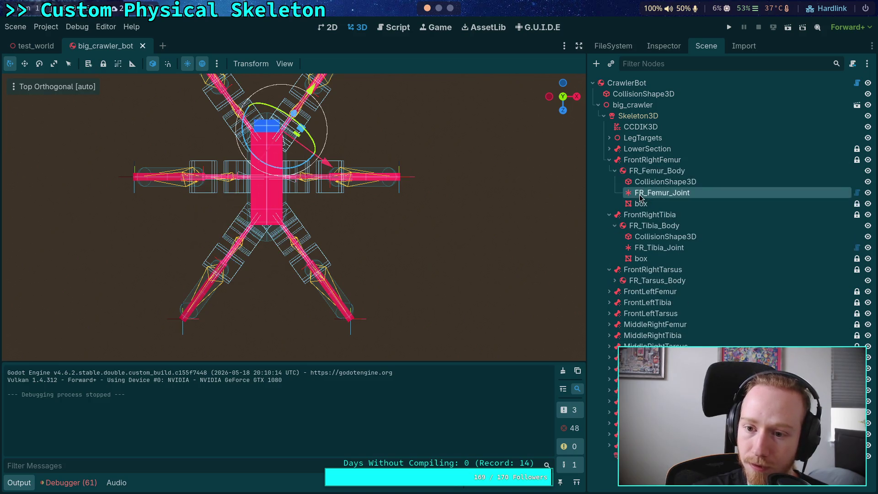
click(615, 280)
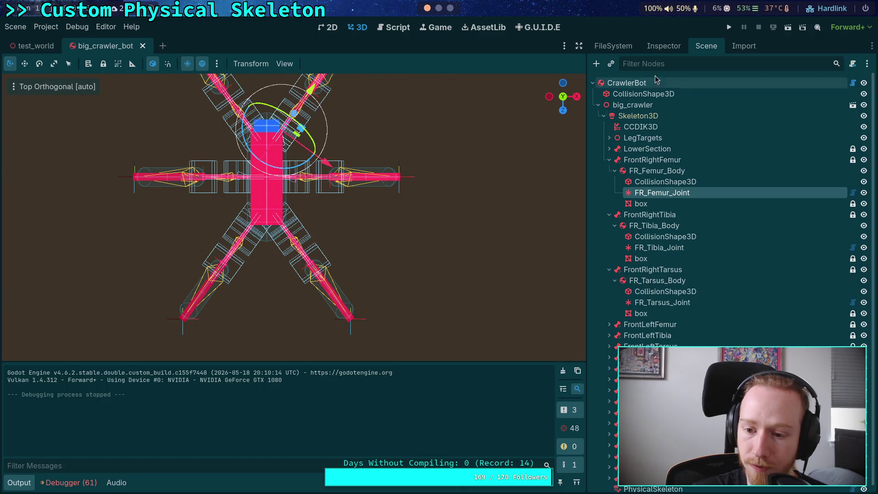
click(661, 45)
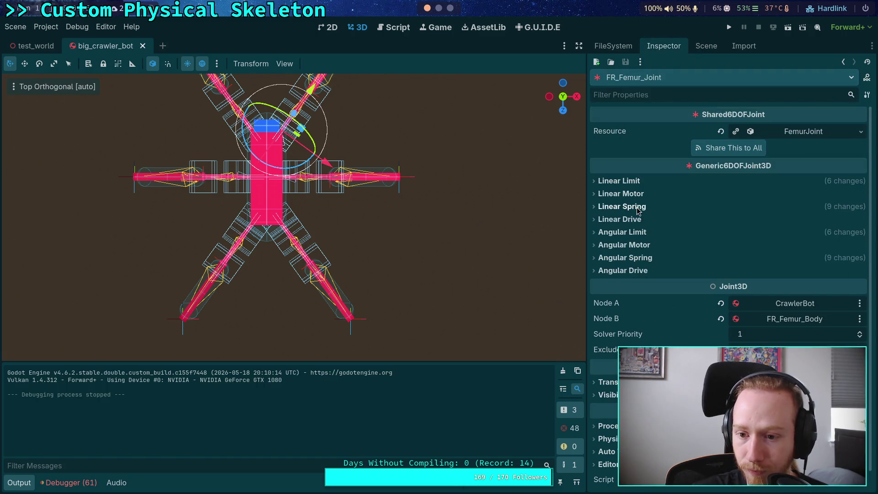
click(659, 207)
click(608, 219)
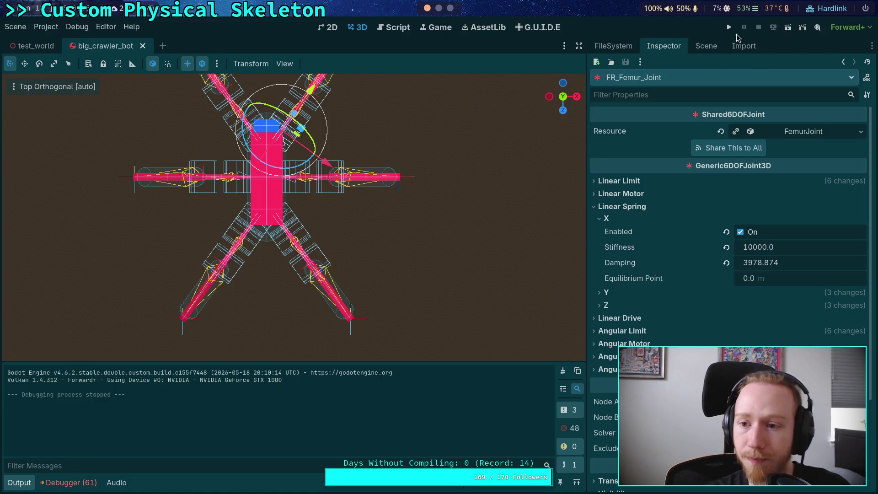
Step: Select the PhysicalSkeleton node and show its properties in the Inspector
click(707, 45)
click(650, 317)
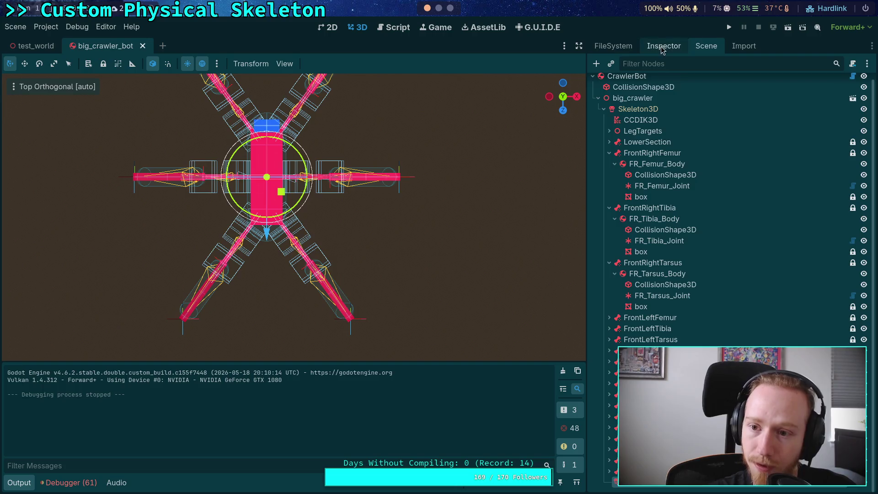
click(662, 47)
Step: Enter stiffness 5000 and frequency 0.8 Hz in the Frequency Calculator
click(771, 191)
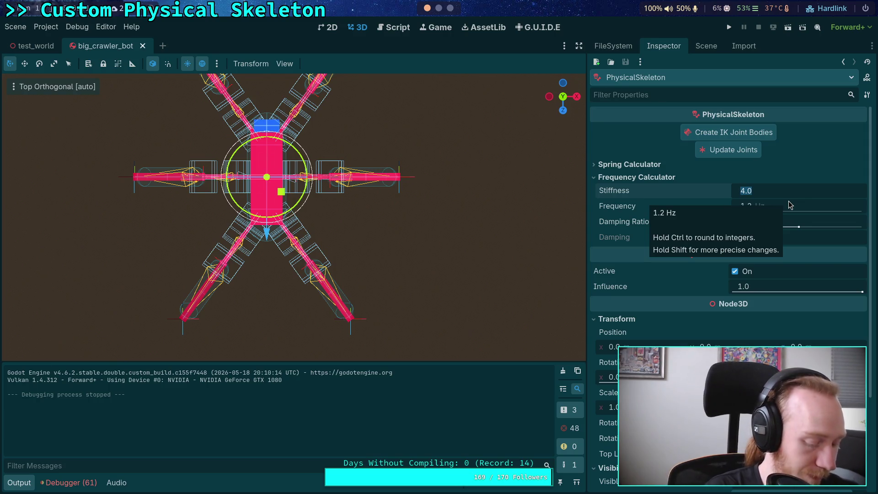
text(5000)
key(Return)
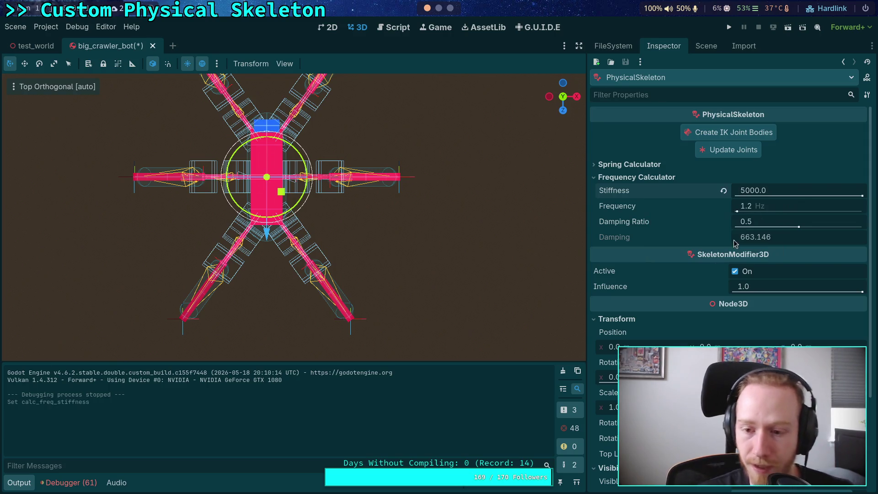
click(744, 209)
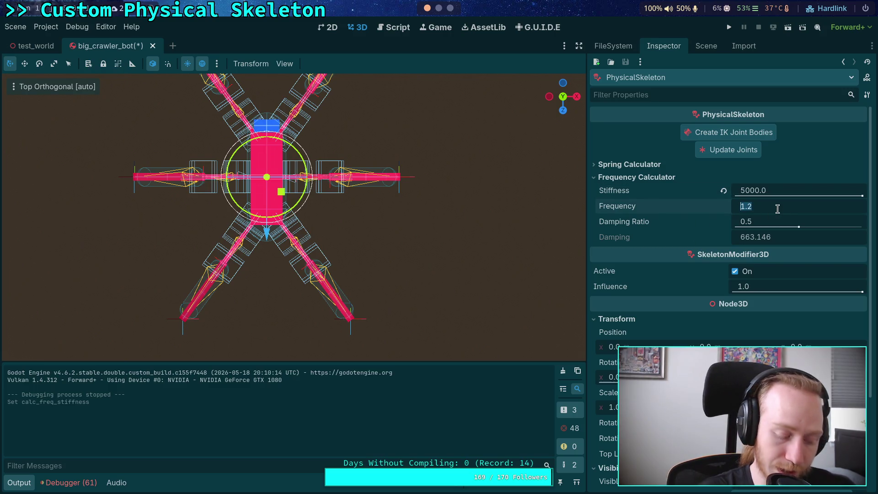
text(.7)
key(BackSpace)
text(8)
key(Return)
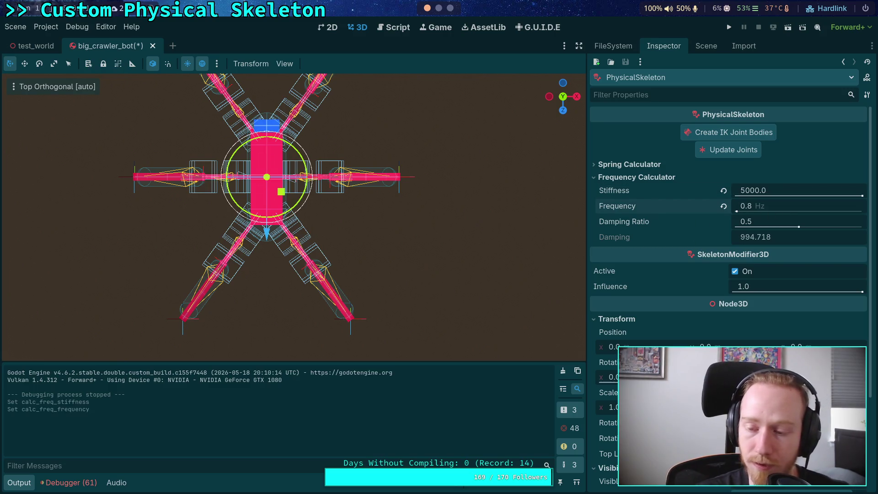
Step: Drag the damping ratio to 1.0 and copy the resulting damping value 1989.437
drag(799, 227, 803, 227)
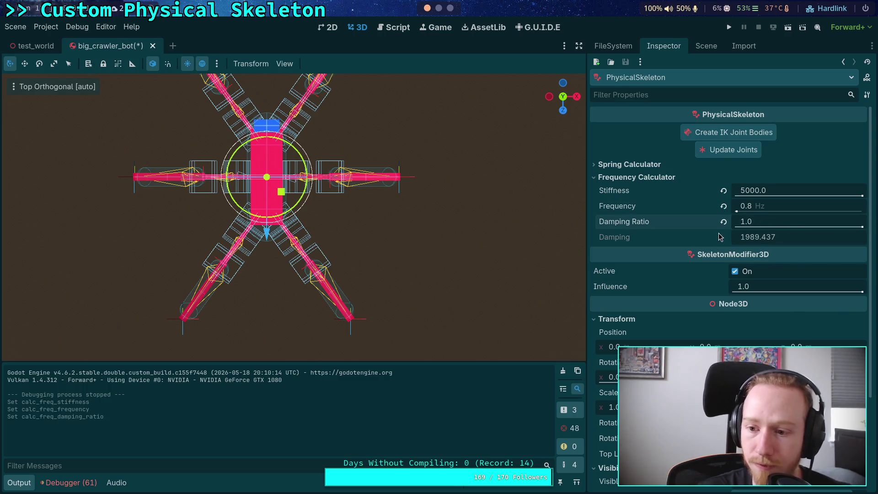
right_click(637, 238)
click(641, 252)
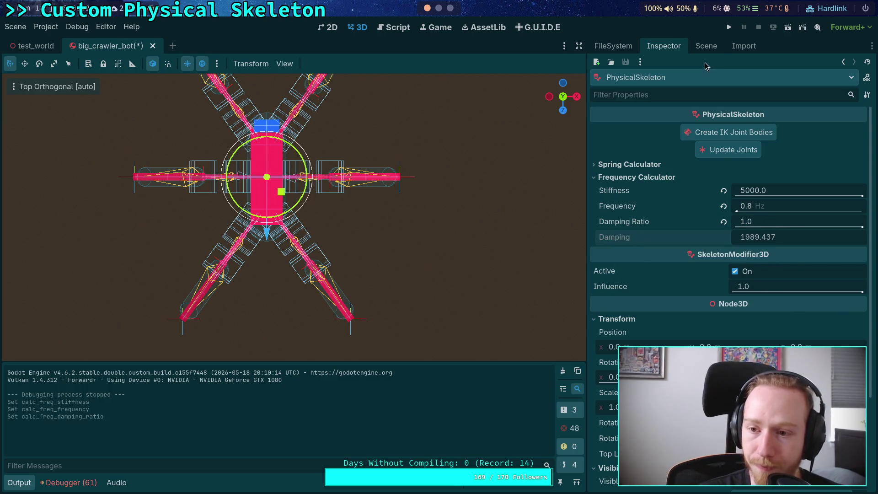
Step: Select FR_Femur_Joint and give linear spring X stiffness 5000 and damping 1989.437
click(707, 46)
click(663, 186)
click(659, 47)
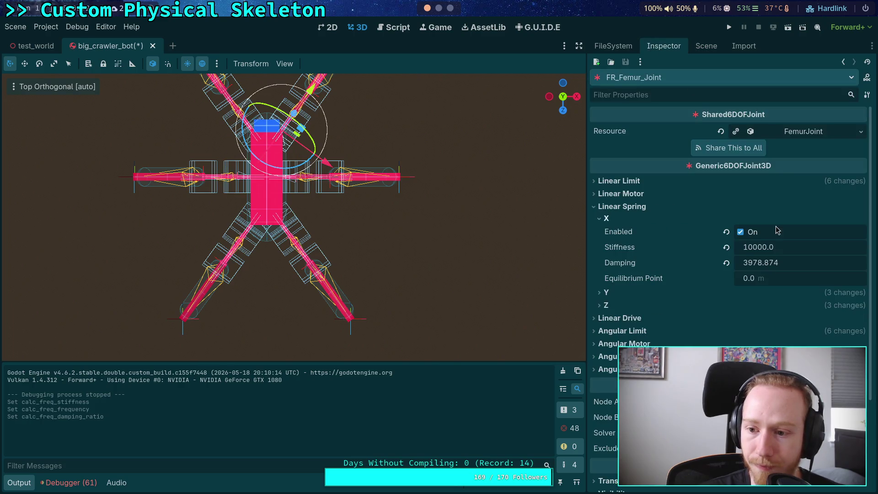
click(753, 251)
text(5000)
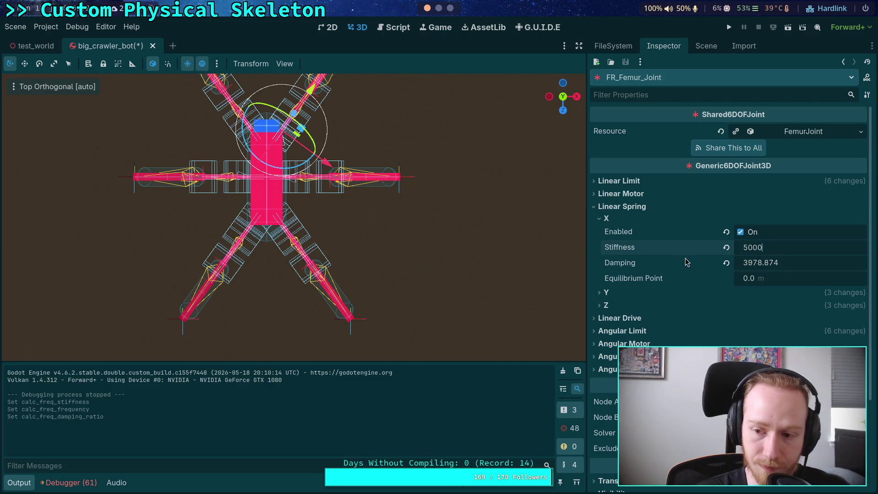
key(Return)
right_click(674, 263)
click(685, 286)
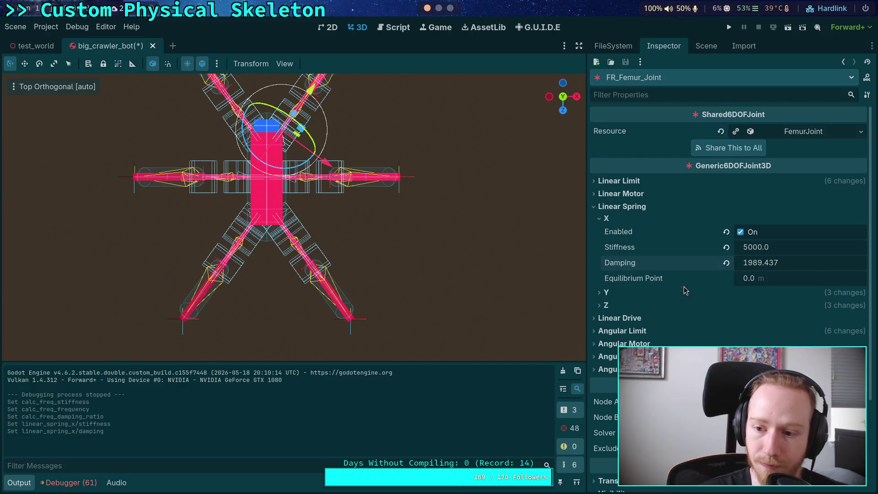
Step: Paste damping 1989.437 into linear spring Y and Z, and set linear Y stiffness to 5000
click(617, 307)
click(614, 297)
right_click(649, 341)
click(660, 363)
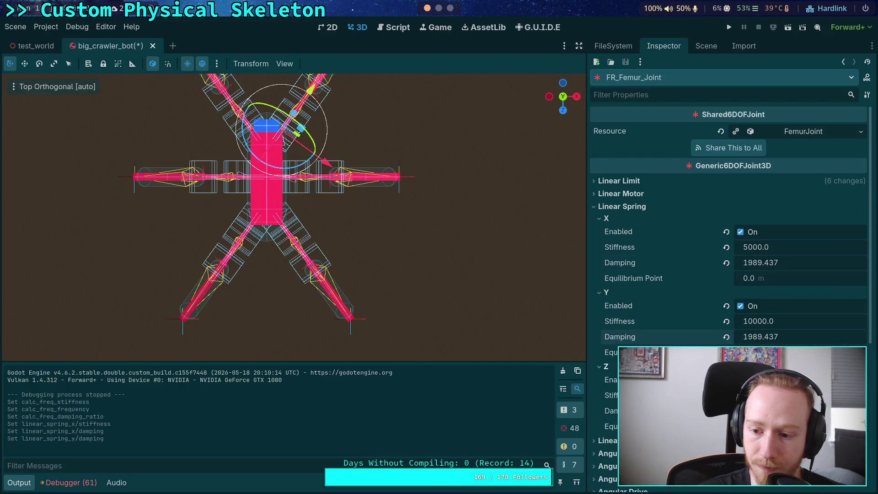
right_click(650, 415)
click(660, 437)
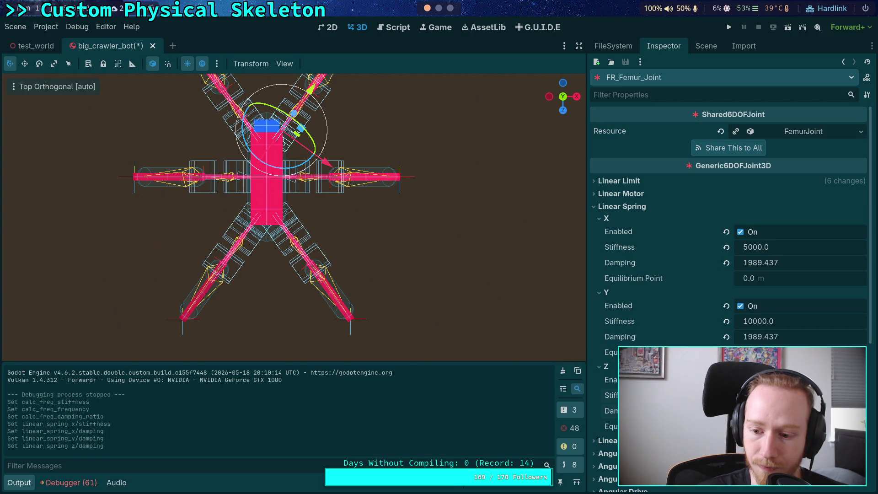
click(753, 327)
text(5000)
key(Return)
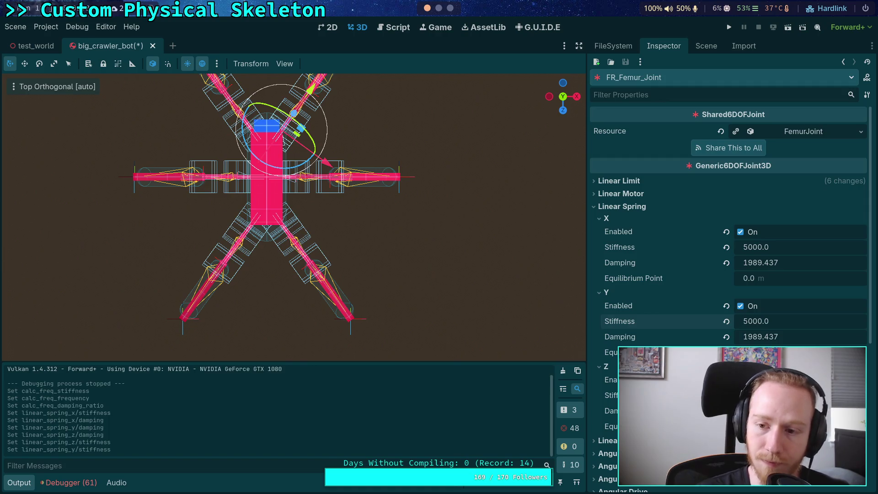
Step: Check the FR_Tibia_Joint properties, then reselect FR_Femur_Joint in the Inspector
click(706, 46)
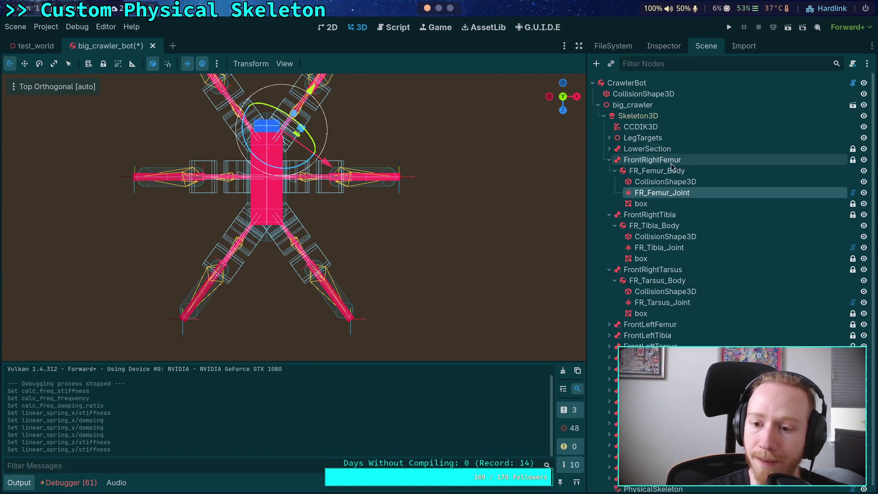
click(659, 247)
click(664, 45)
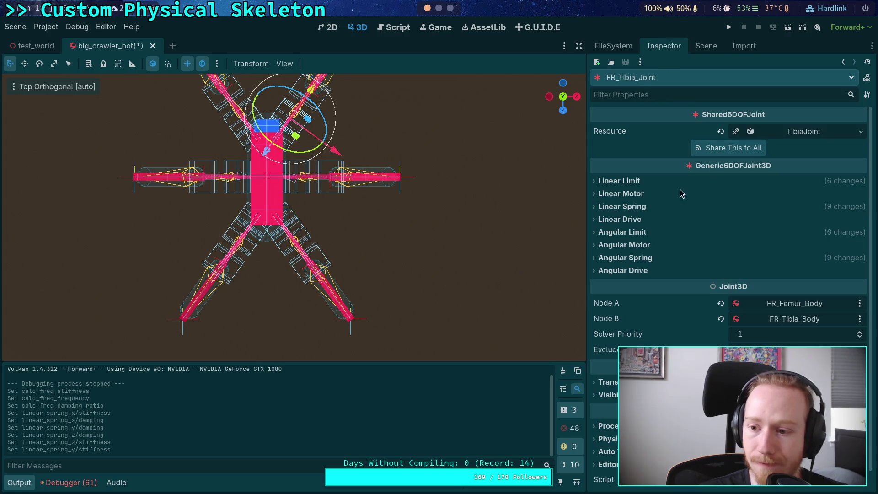
click(706, 46)
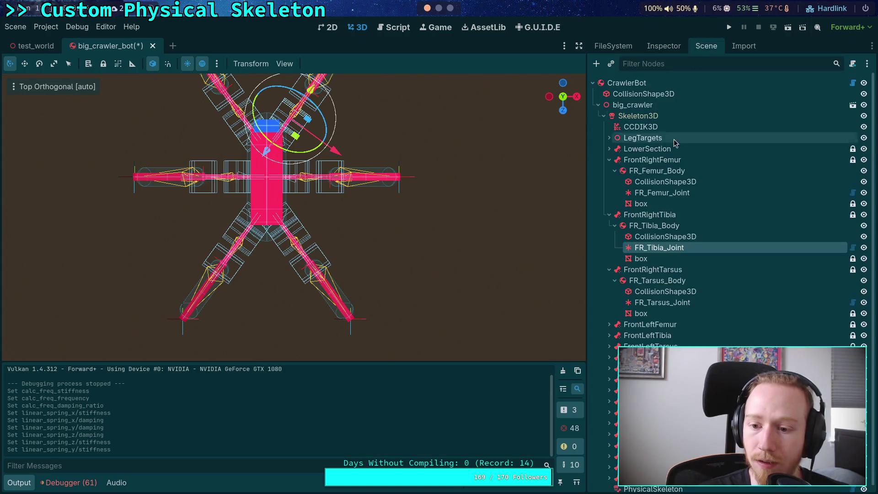
click(662, 193)
click(664, 45)
Step: Paste damping 1989.437 into the femur joint's angular spring X, Y and Z
scroll(679, 300, down, 3)
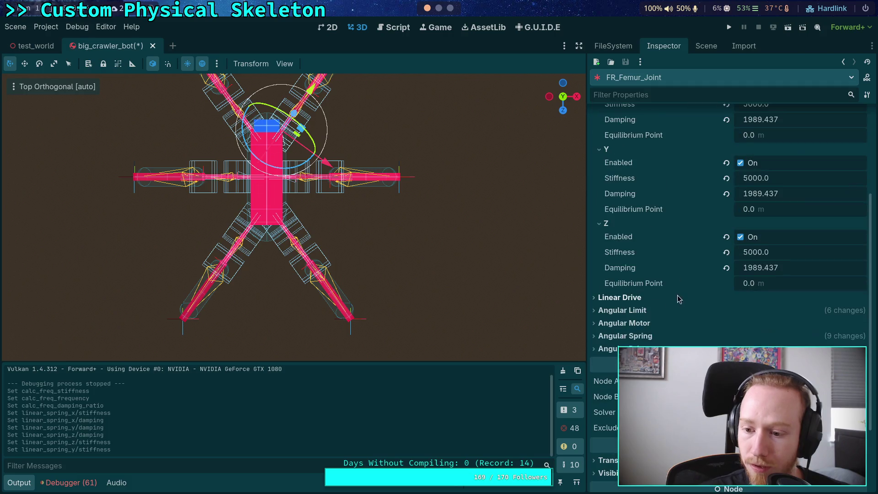
click(635, 336)
scroll(613, 362, down, 2)
click(607, 325)
click(606, 313)
click(607, 299)
scroll(672, 320, down, 4)
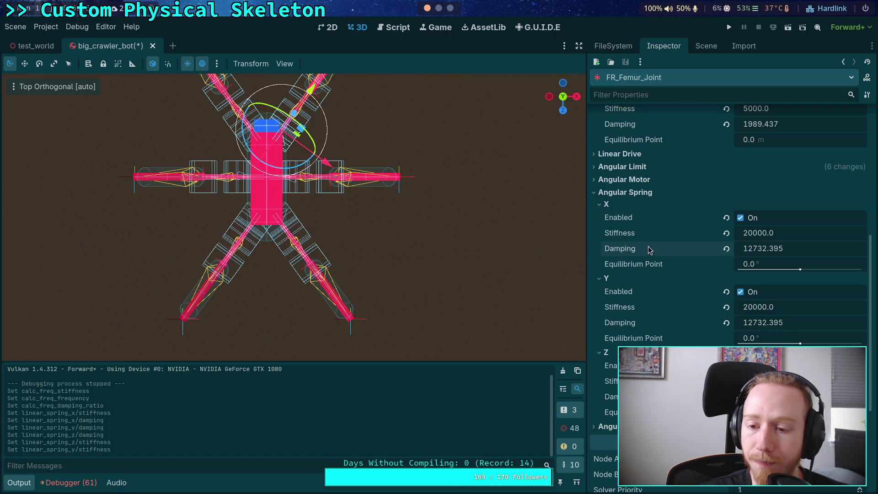
right_click(634, 248)
click(669, 267)
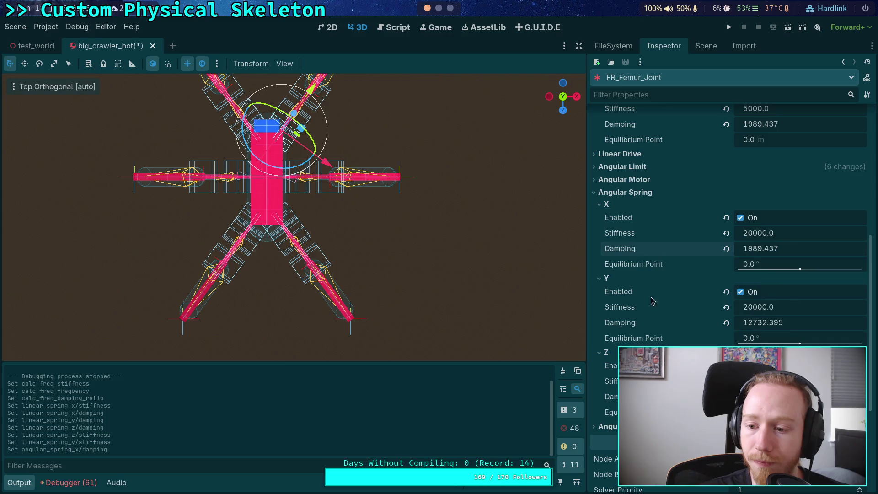
right_click(623, 326)
click(659, 343)
right_click(611, 397)
click(646, 414)
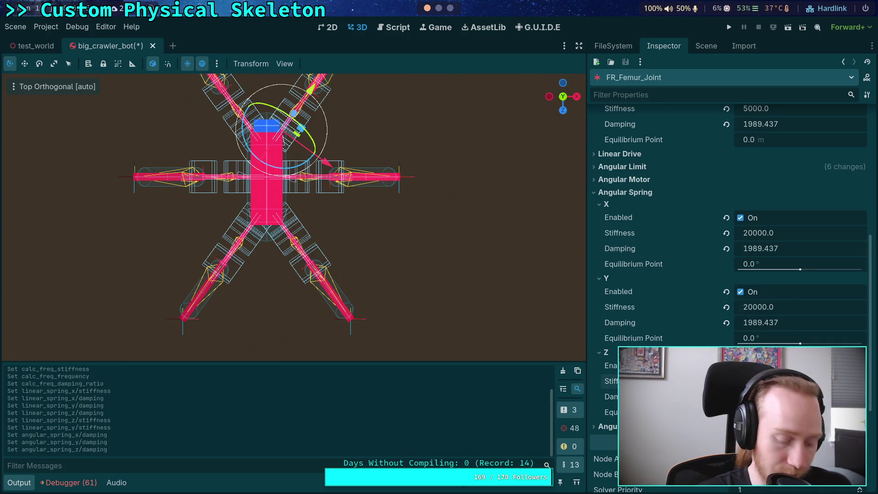
Step: Set the femur joint's angular spring Y and X stiffness to 5000
click(764, 309)
text(5000)
click(777, 233)
text(5)
key(Return)
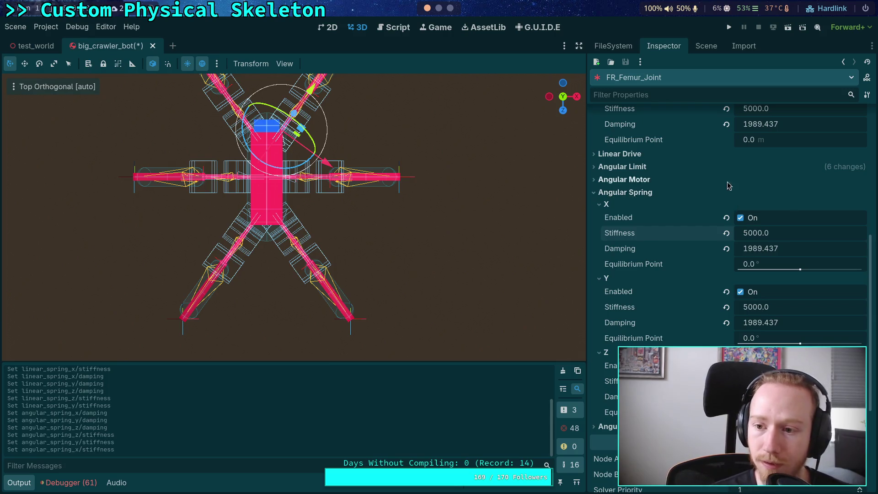
scroll(644, 198, up, 5)
scroll(644, 197, down, 5)
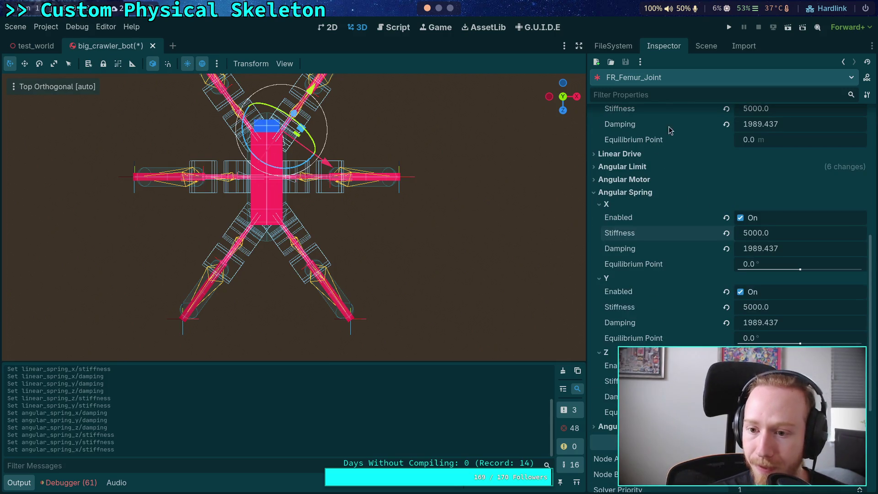
click(705, 47)
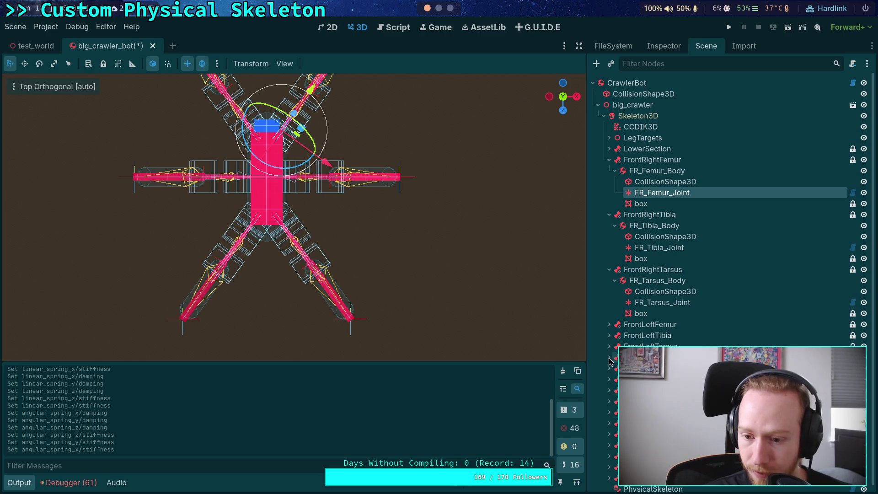
Step: Select ML_Femur_Joint and check its angular spring X, Y and Z values
click(616, 394)
click(615, 392)
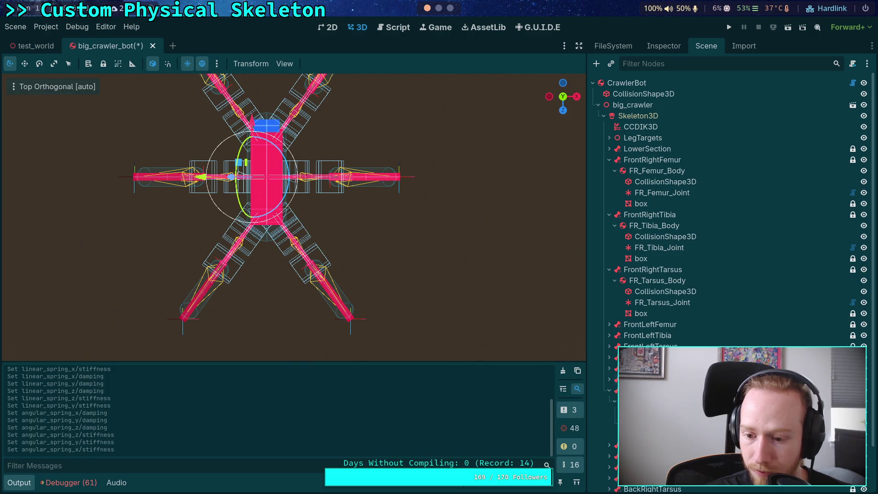
click(663, 46)
click(627, 258)
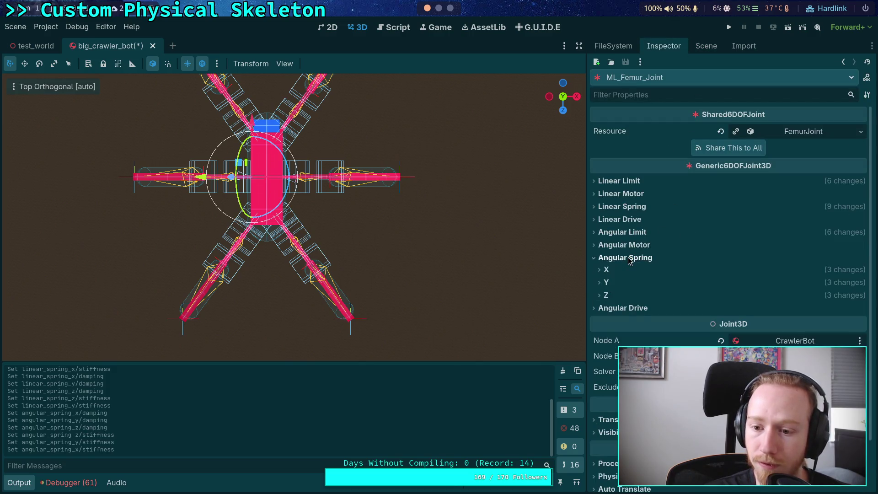
click(620, 270)
click(613, 270)
click(611, 283)
click(610, 283)
click(609, 296)
click(609, 296)
click(625, 258)
Step: Check ML_Femur_Joint's angular limit and linear spring Z settings
click(622, 233)
click(623, 236)
click(622, 206)
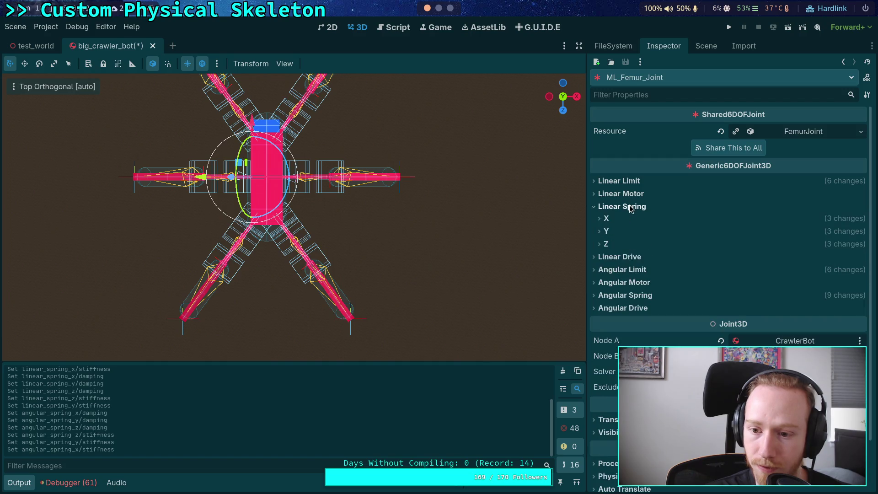
click(605, 244)
click(605, 245)
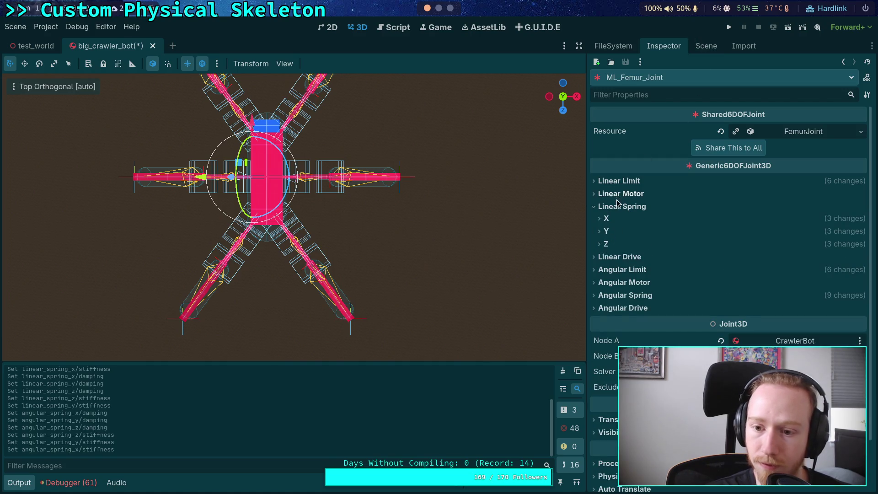
click(617, 206)
Step: Select FR_Tibia_Joint in the scene tree
click(706, 51)
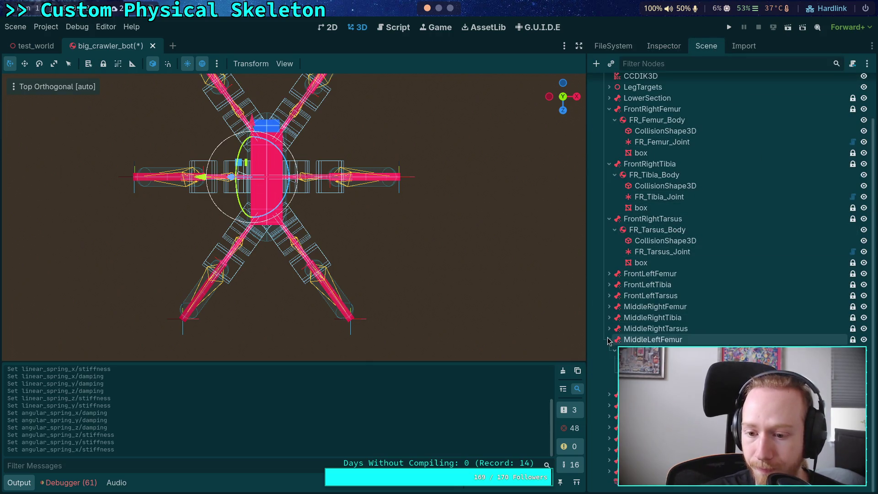
scroll(641, 232, up, 2)
click(653, 241)
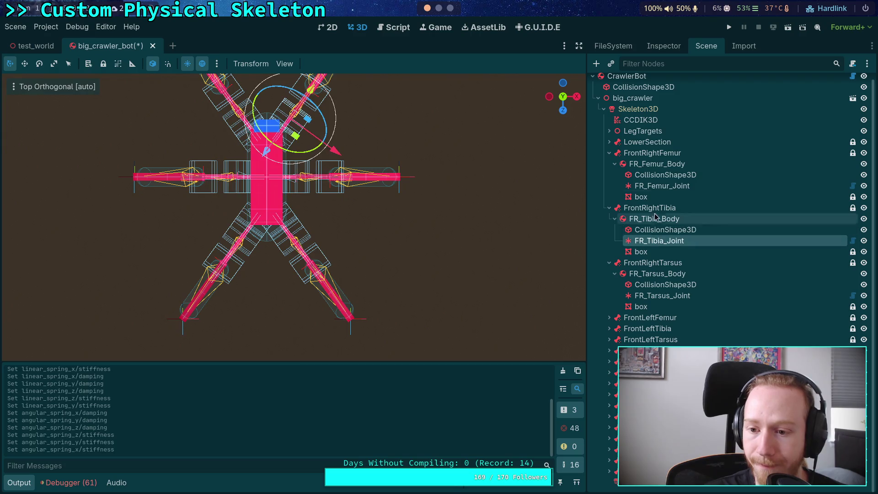
Step: Expand the tibia joint's linear spring X/Y/Z settings and paste damping 1989.437 into linear X
click(658, 48)
click(632, 258)
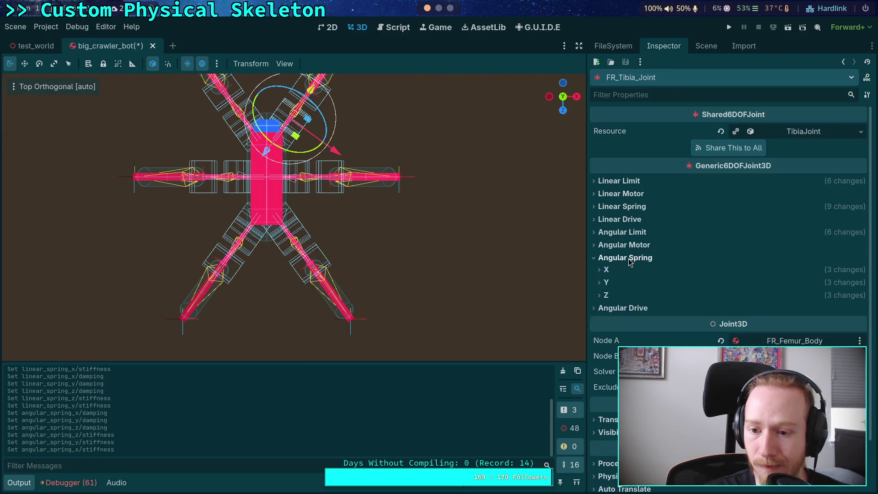
click(631, 209)
click(609, 244)
click(610, 232)
click(612, 219)
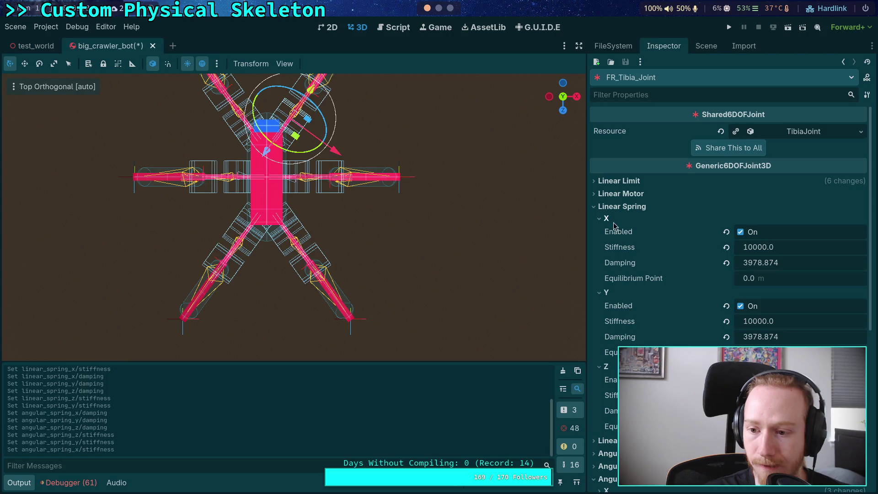
right_click(640, 261)
click(663, 284)
Step: Set tibia linear X, Y and Z stiffness to 5000, with 1989.437 damping on Y and Z
click(768, 248)
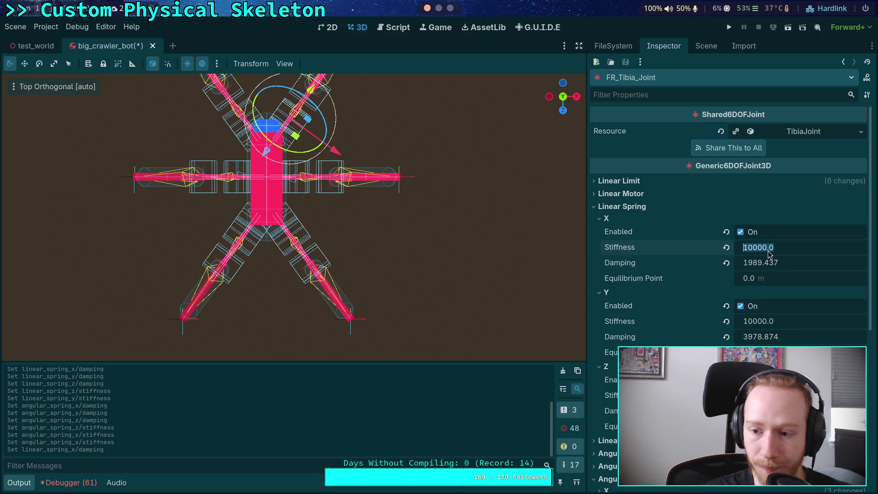
text(5000)
click(772, 326)
key(Return)
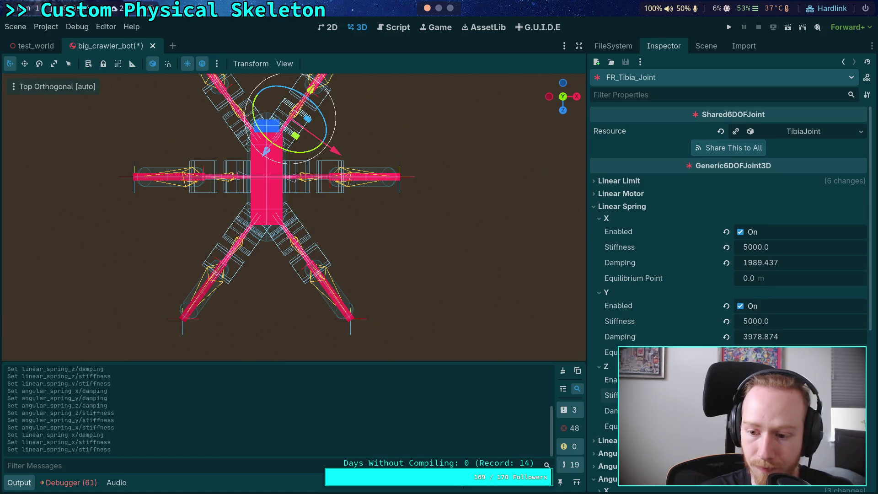
key(Return)
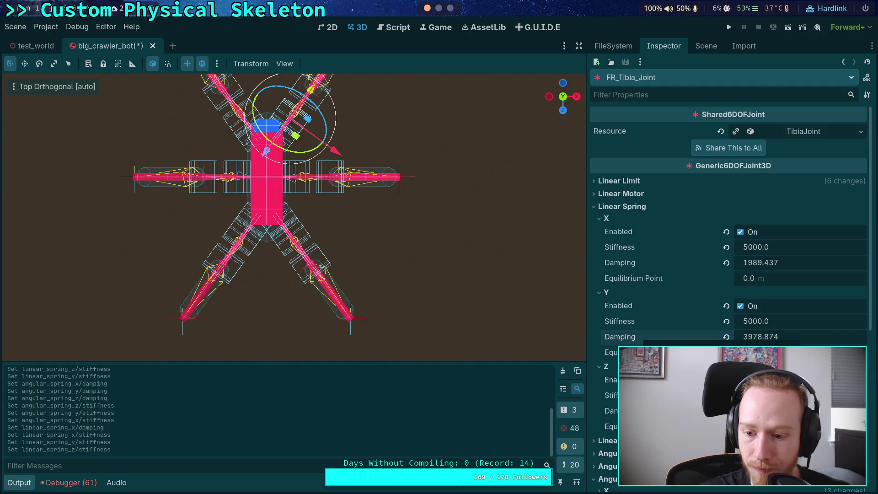
click(663, 362)
right_click(624, 411)
click(649, 433)
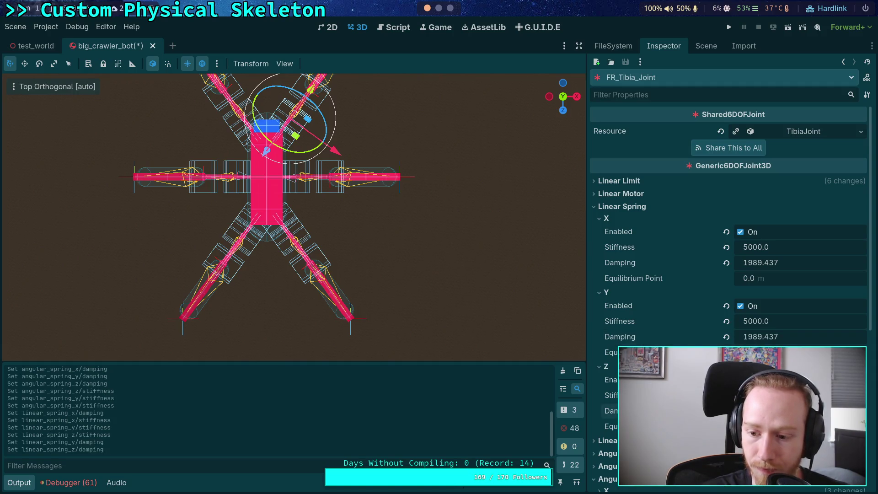
Step: Set the tibia angular X and Z damping to 1989.437 and angular X stiffness to 5000
click(599, 206)
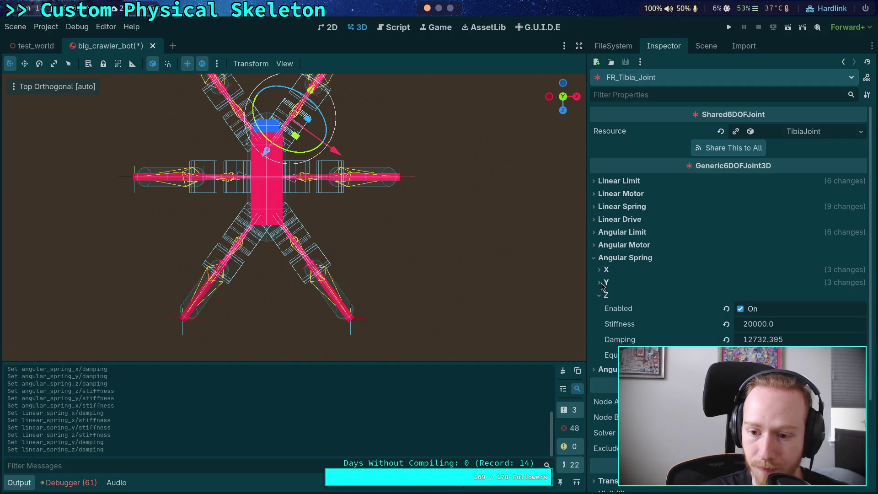
right_click(636, 322)
click(663, 339)
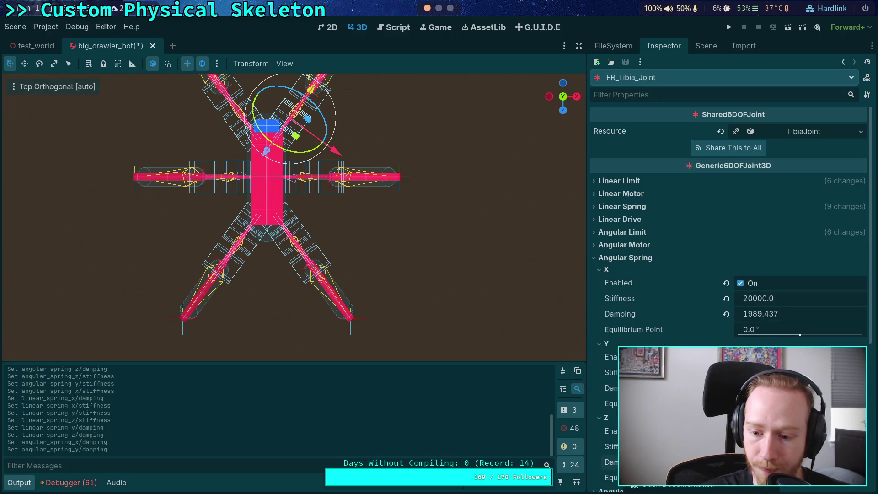
click(663, 445)
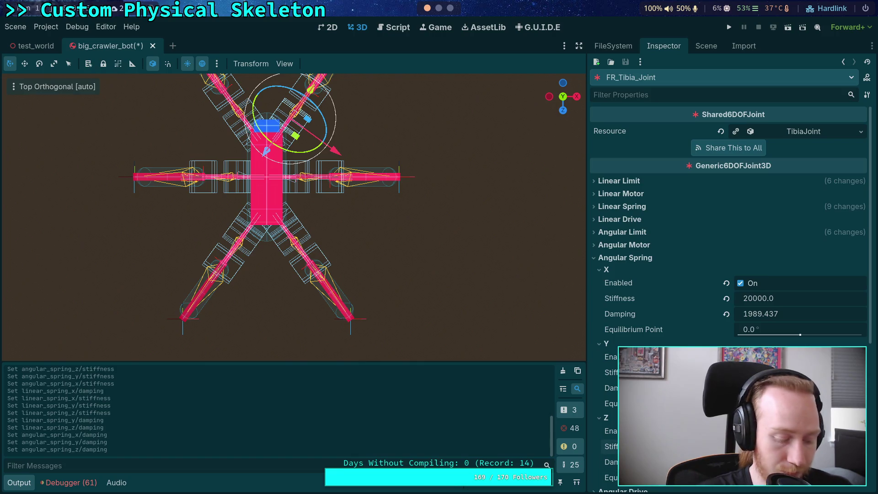
click(759, 304)
text(50)
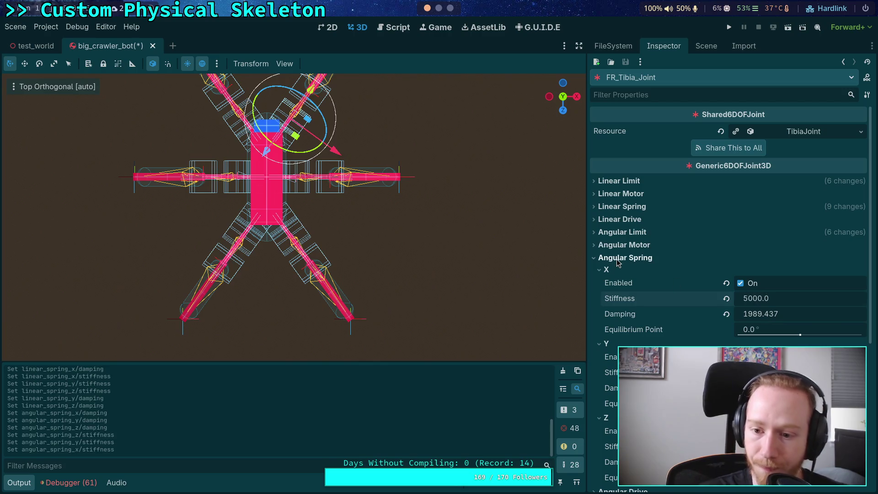
click(618, 258)
click(700, 48)
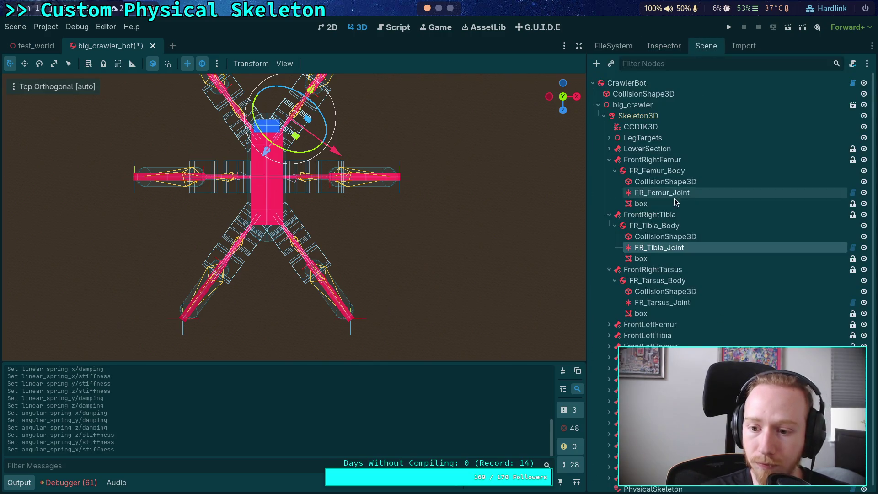
Step: Select FR_Tarsus_Joint and set its angular X spring damping to 1989.437
click(663, 302)
click(663, 47)
click(626, 258)
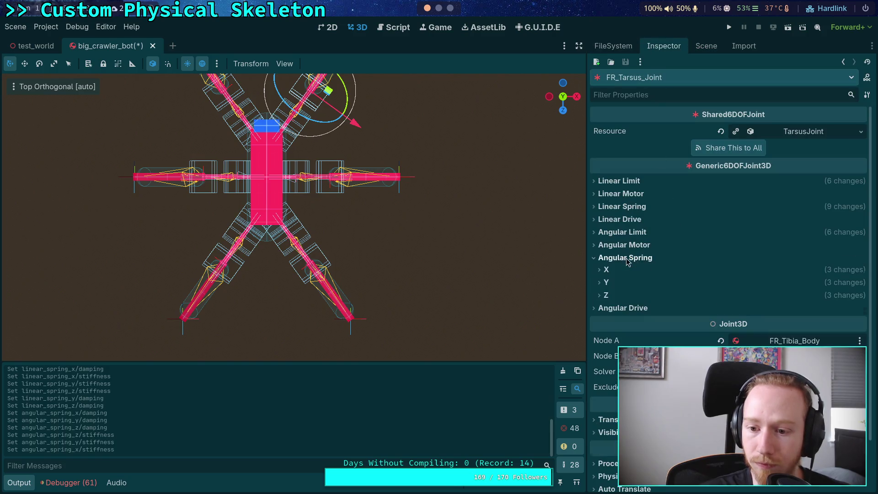
click(607, 295)
click(607, 282)
click(607, 270)
right_click(659, 314)
click(654, 340)
right_click(631, 388)
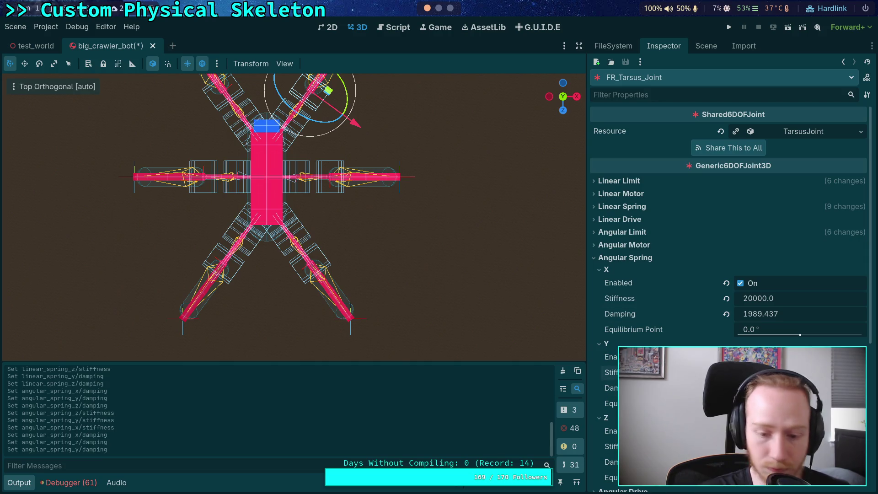
Step: Set the tarsus joint's angular X spring stiffness to 5000
click(763, 298)
text(5000)
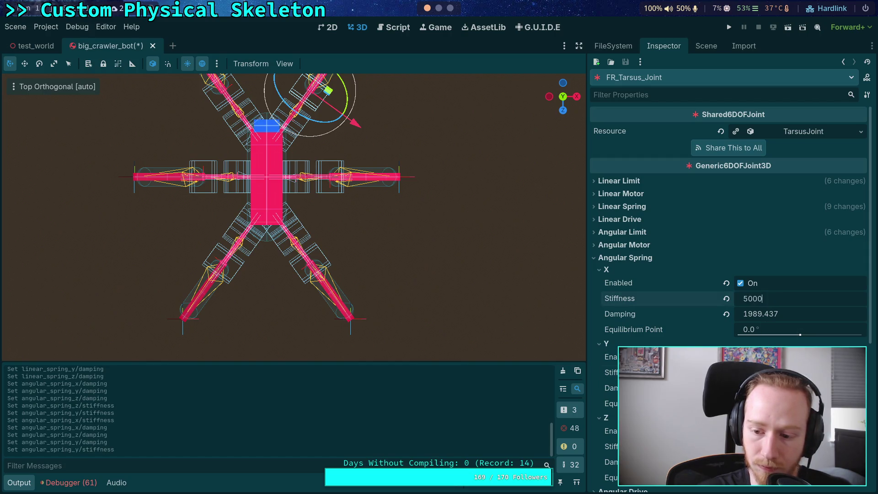
key(Return)
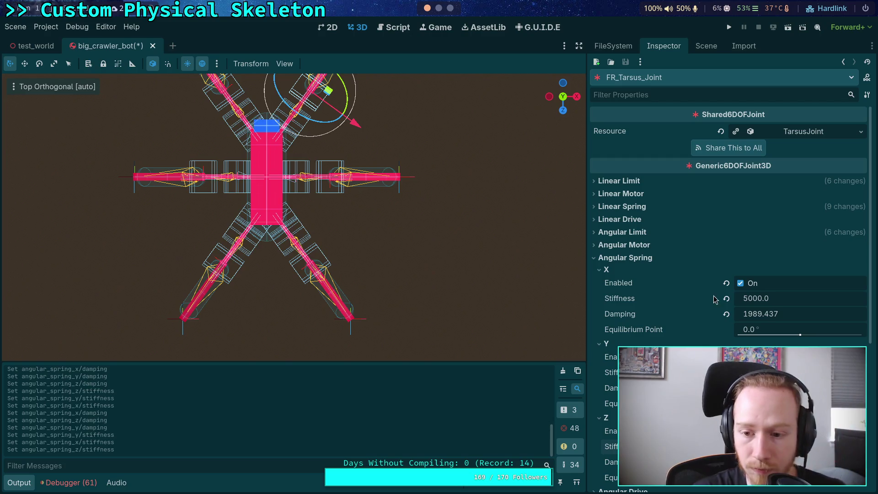
click(629, 259)
Step: Give tarsus linear X and Y springs damping 1989.437 and stiffness 5000, then save and run the project
click(622, 206)
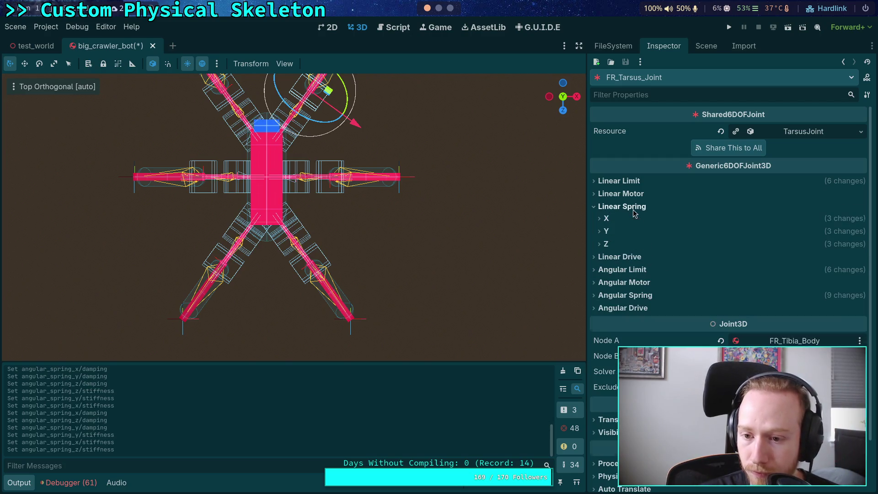
click(609, 219)
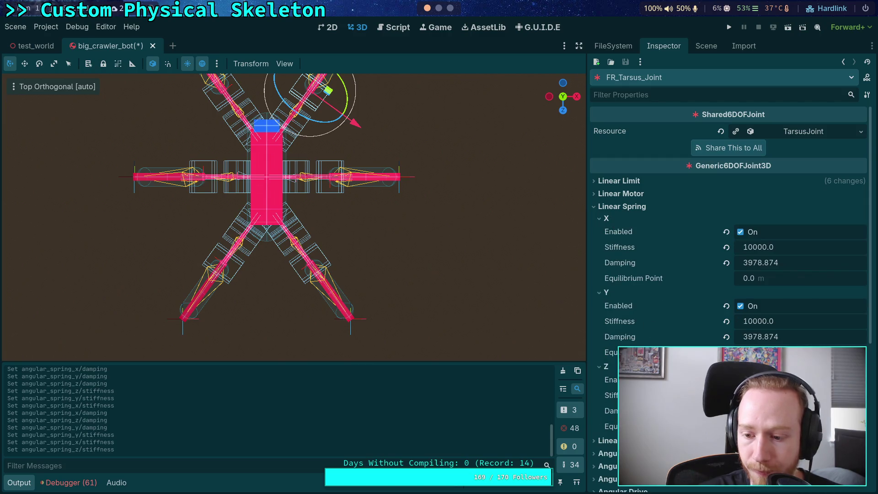
click(650, 360)
right_click(620, 263)
click(649, 283)
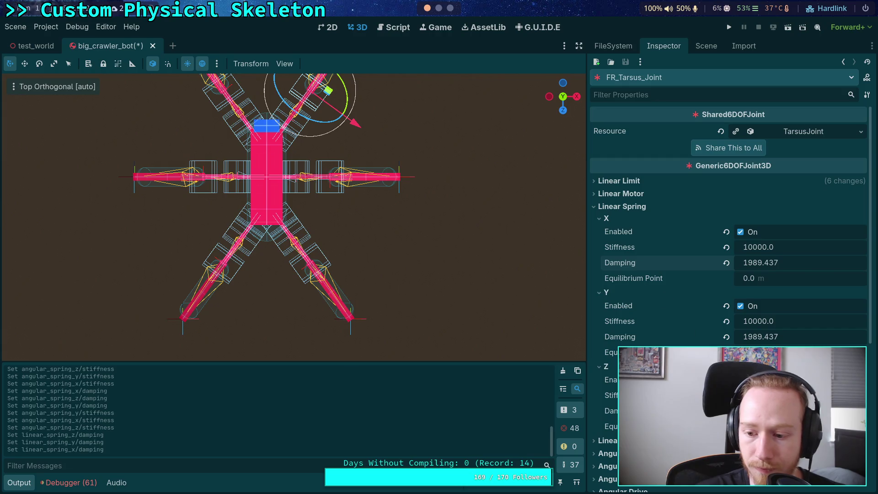
click(759, 321)
text(5000)
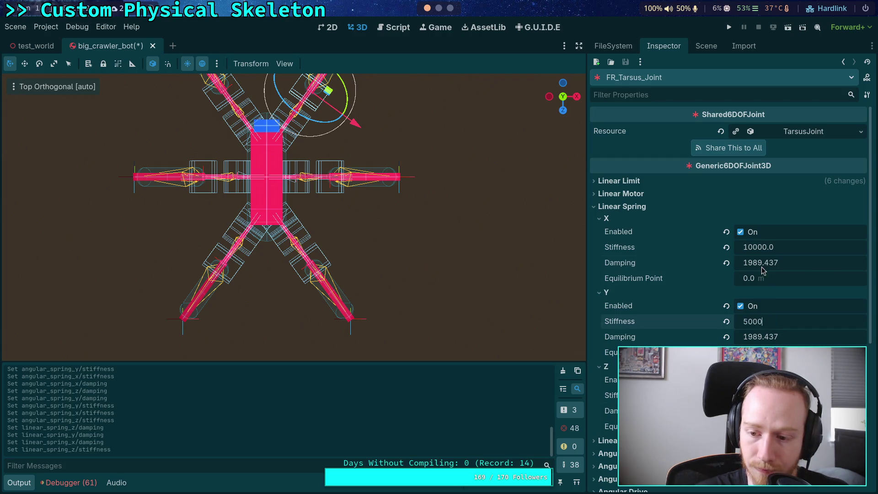
click(759, 247)
text(5)
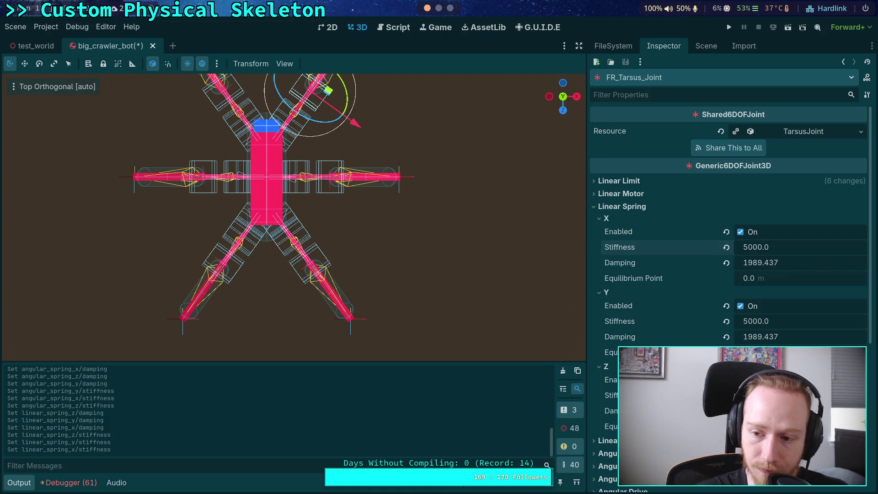
click(706, 45)
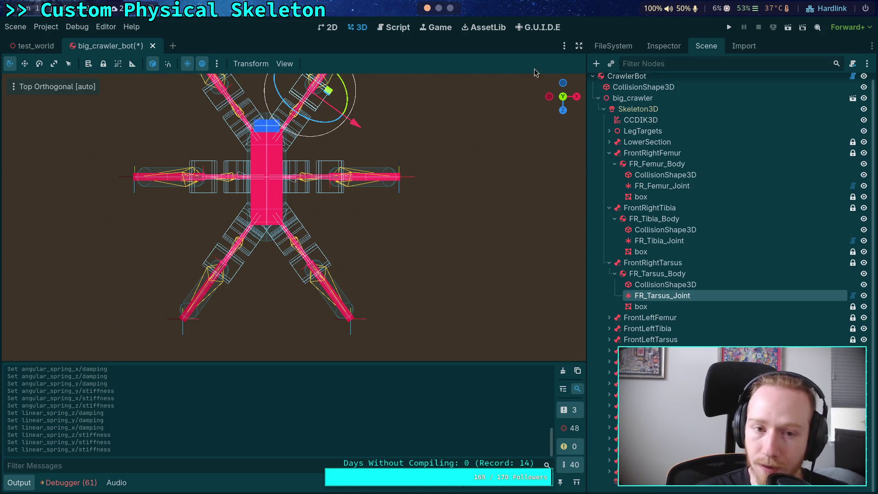
click(730, 28)
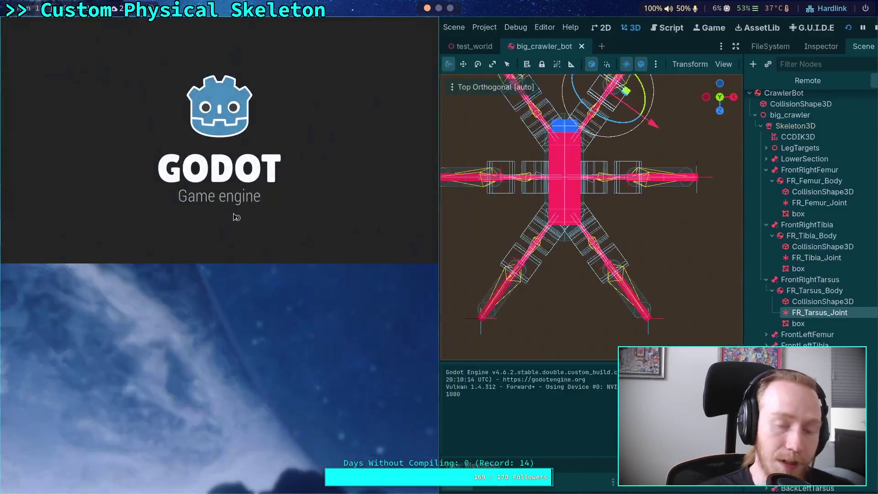
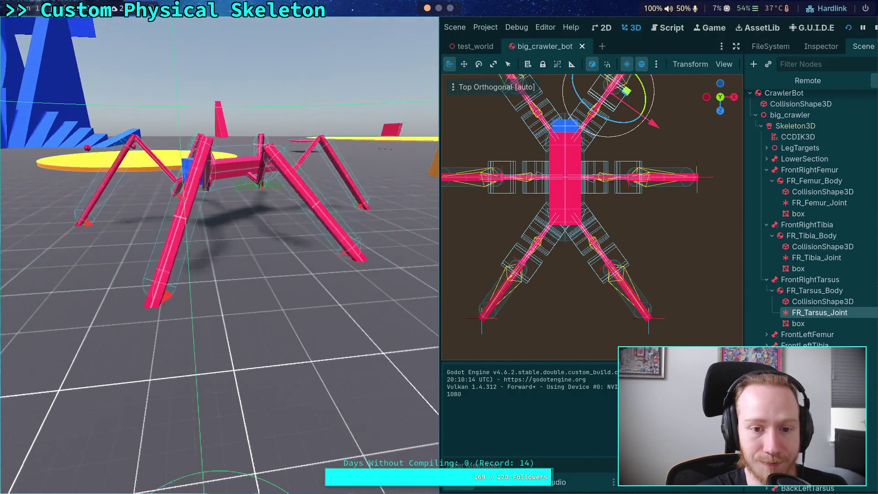
Step: Set Jolt velocity and position steps to 13 and test-run the crawler
click(875, 27)
click(46, 27)
click(60, 39)
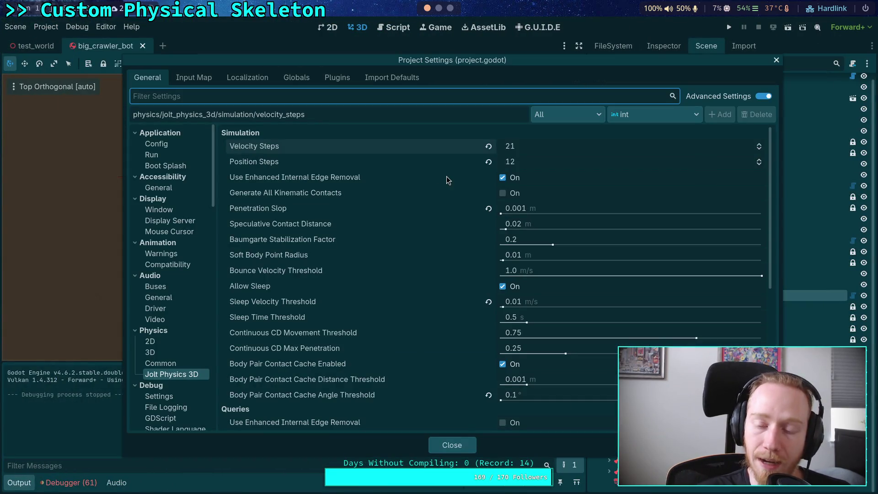
click(760, 150)
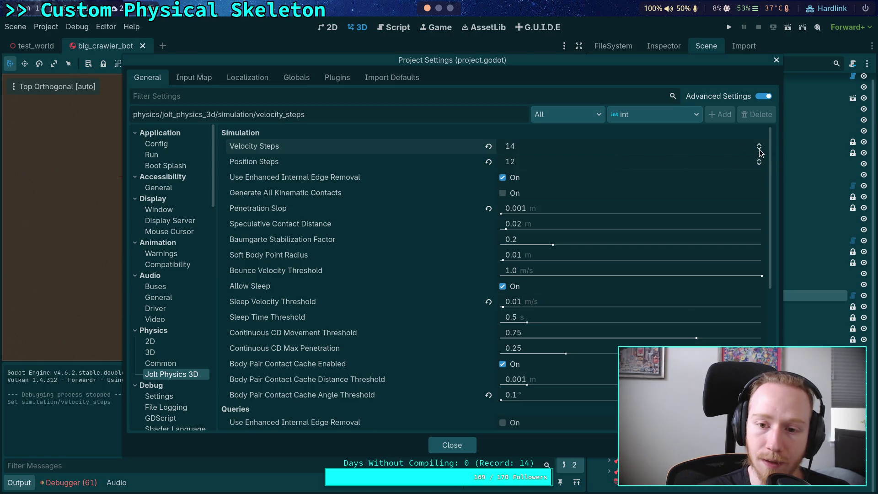
click(759, 160)
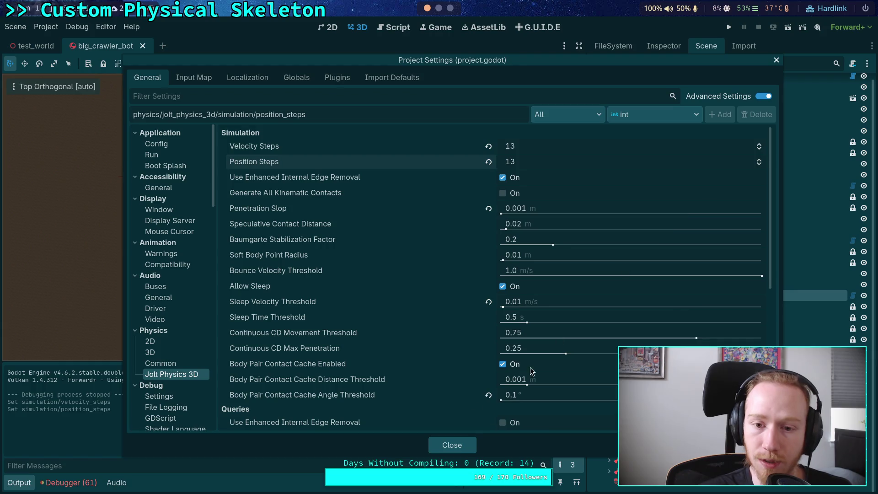
click(458, 447)
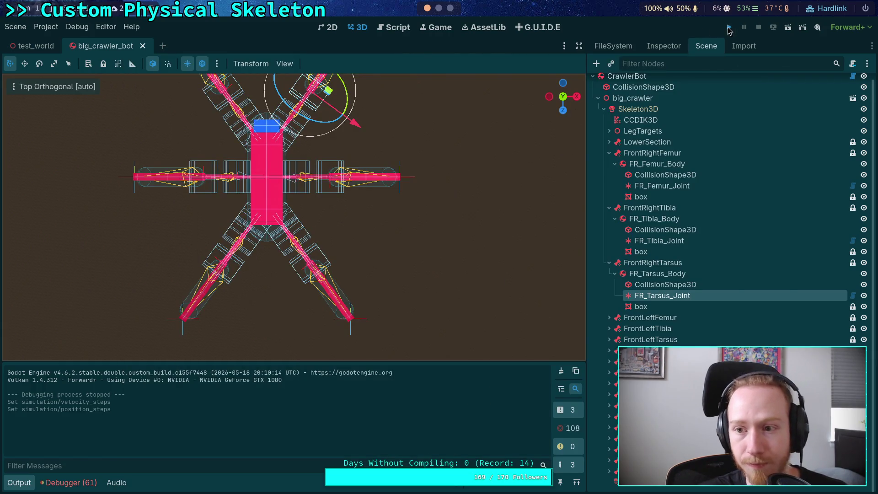
click(729, 27)
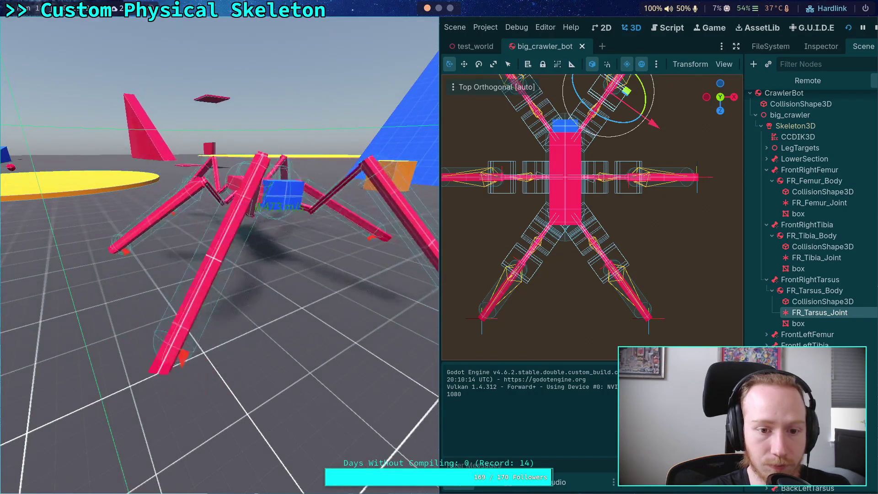
Step: Lower the Jolt Baumgarte stabilization factor to 0.1 and run the crawler again
click(874, 28)
click(46, 27)
click(59, 41)
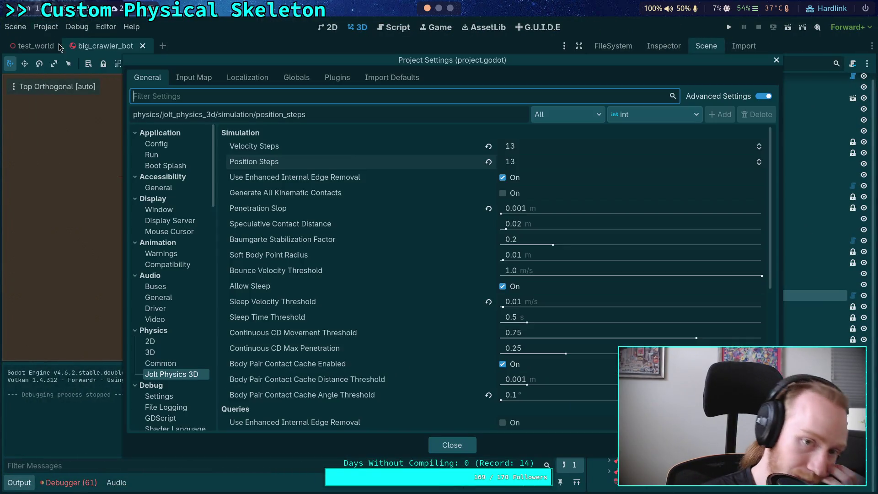
mouse_move(306, 242)
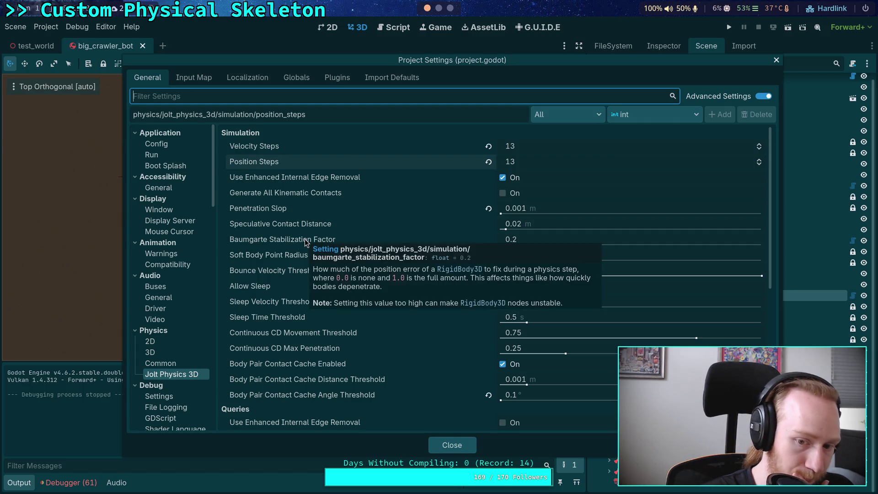
click(546, 239)
text(0.1)
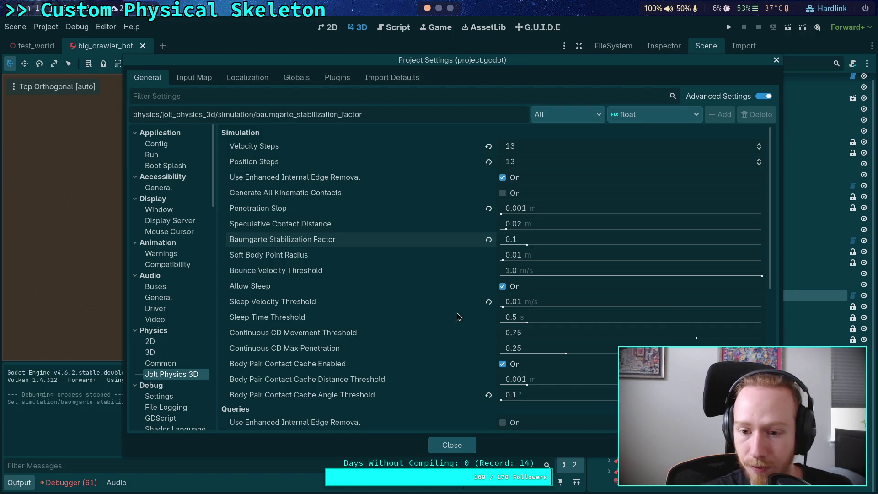
click(459, 445)
key(F5)
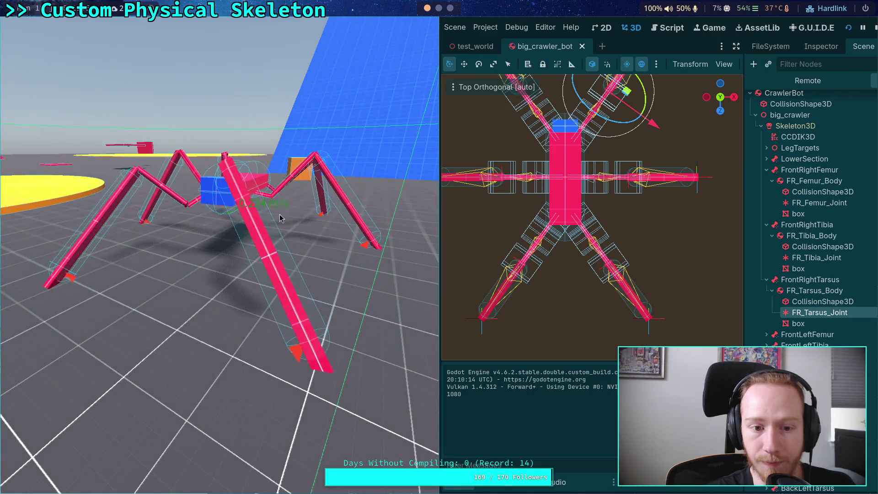
key(F8)
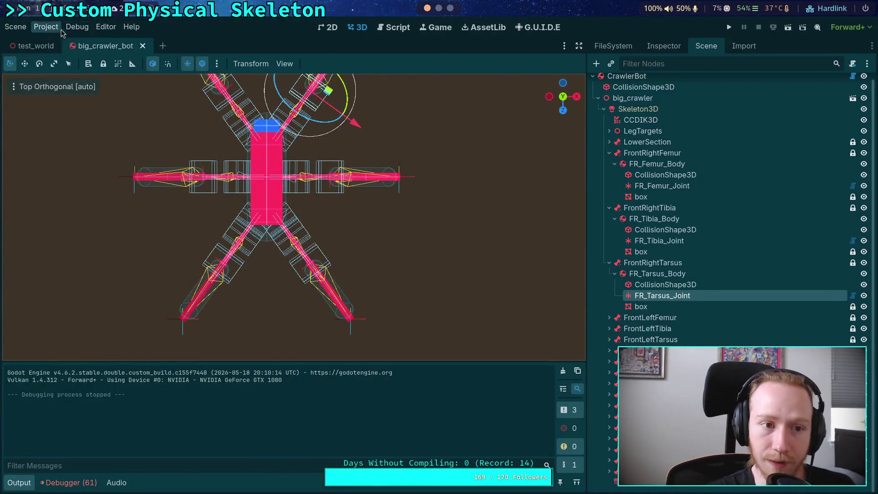
Step: Raise velocity and position steps to 14 with Baumgarte factor 0.2, then test the crawler
click(46, 26)
click(69, 41)
click(489, 240)
click(759, 160)
click(760, 144)
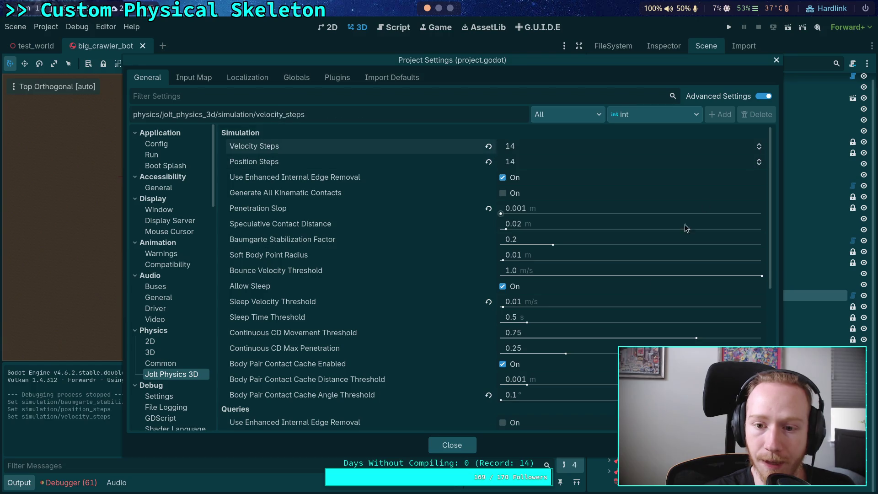
click(452, 445)
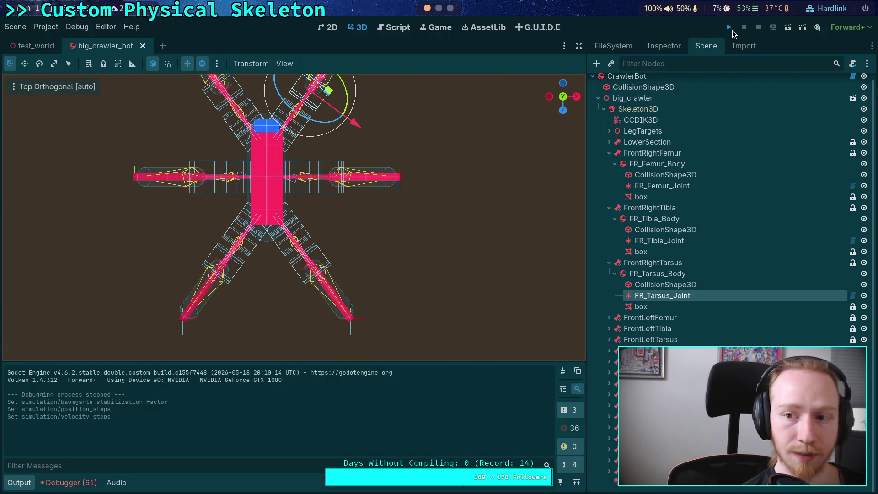
click(730, 27)
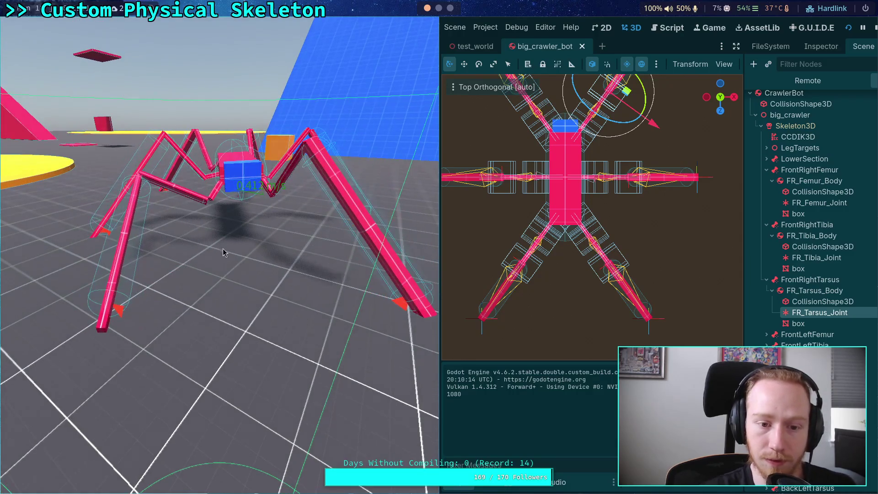
click(874, 28)
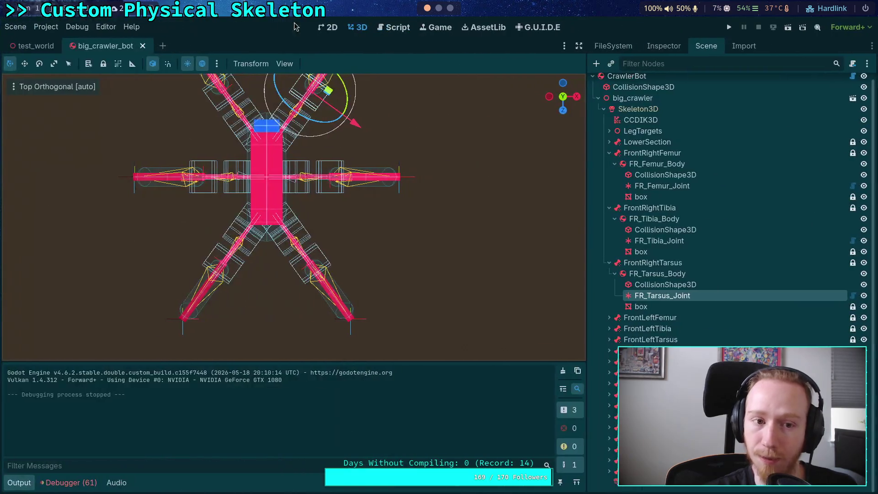
Step: Set the Baumgarte factor back to 0.1, rerun the crawler, then select FR_Femur_Joint
click(44, 26)
click(48, 42)
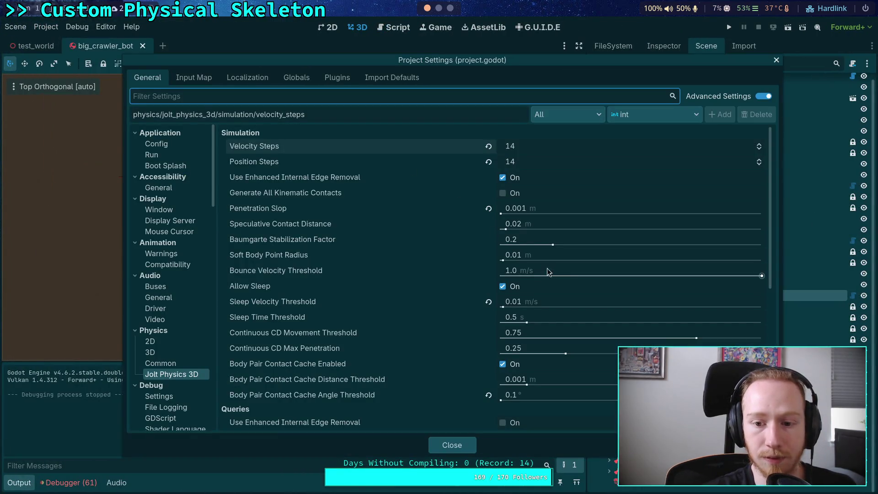
click(524, 246)
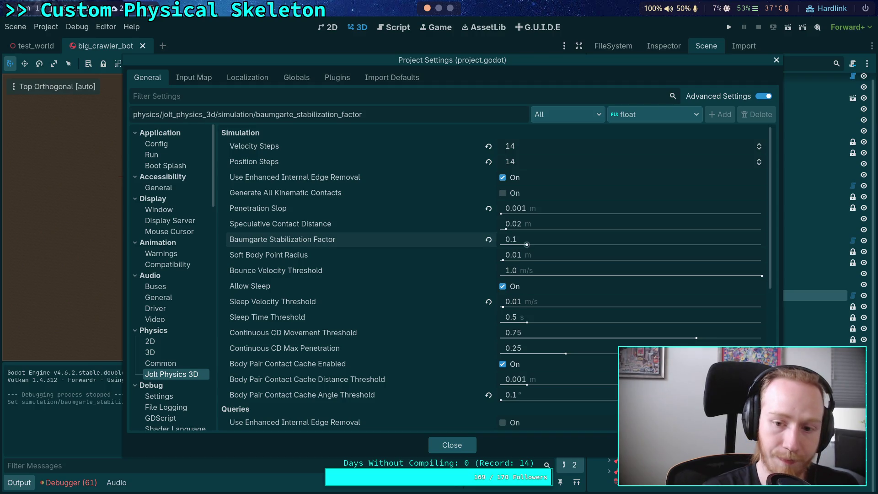
click(463, 452)
click(729, 27)
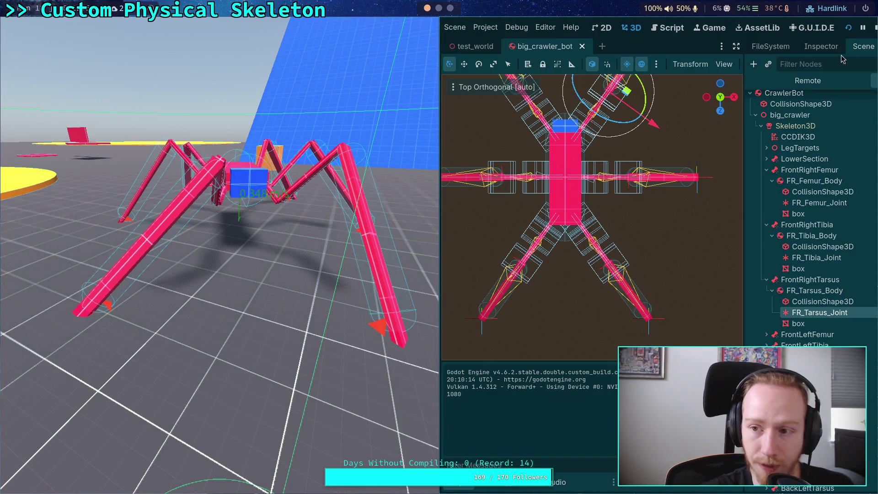
click(876, 28)
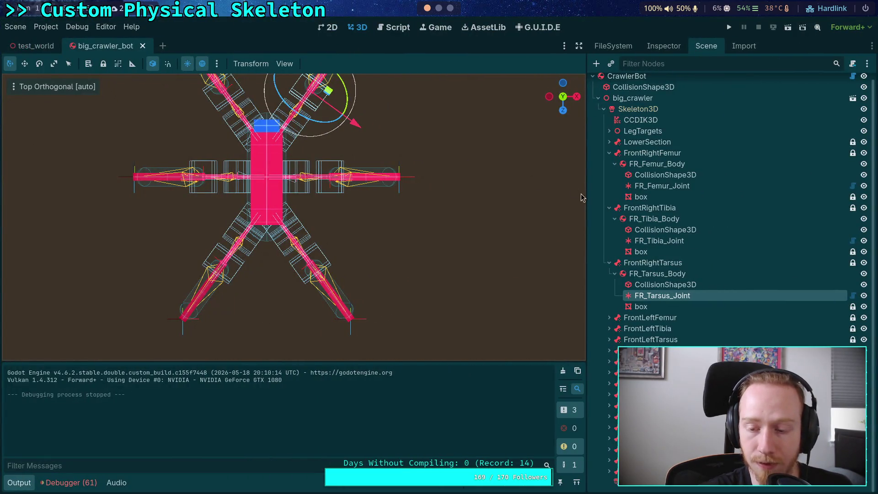
click(657, 188)
Step: Collapse FR_Femur_Joint's spring sections and keep its Solver Priority at 1
click(665, 47)
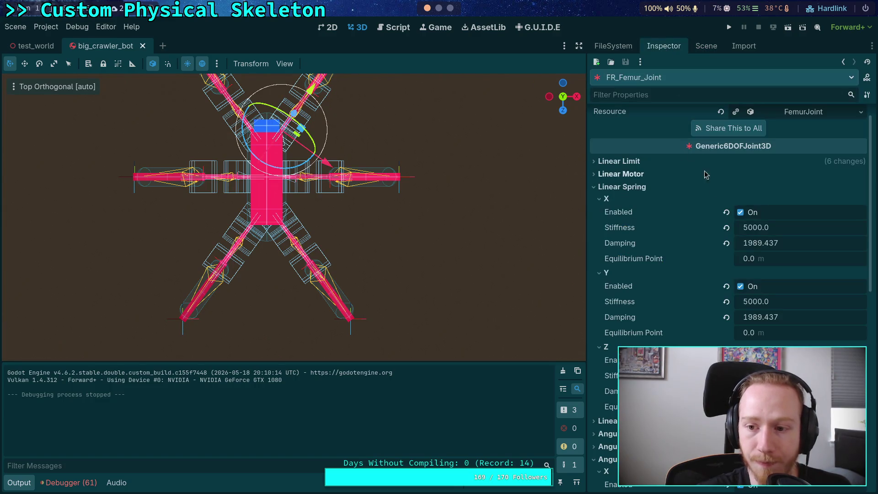
click(622, 187)
click(627, 238)
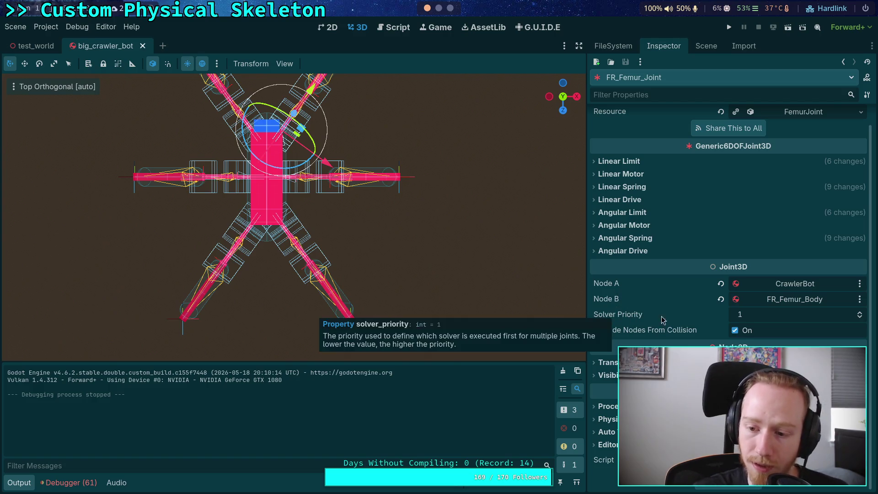
click(861, 312)
click(721, 315)
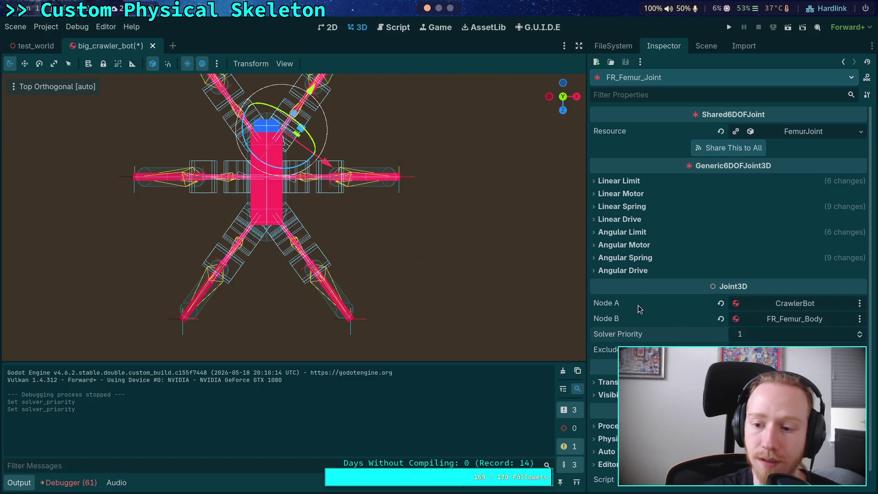
Step: Raise FR_Tibia_Joint's Solver Priority to 2 in the Inspector
click(706, 46)
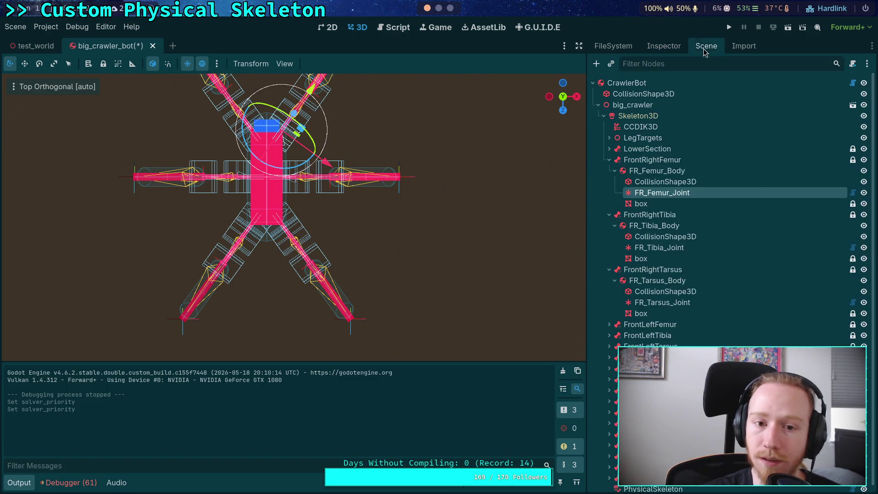
click(663, 251)
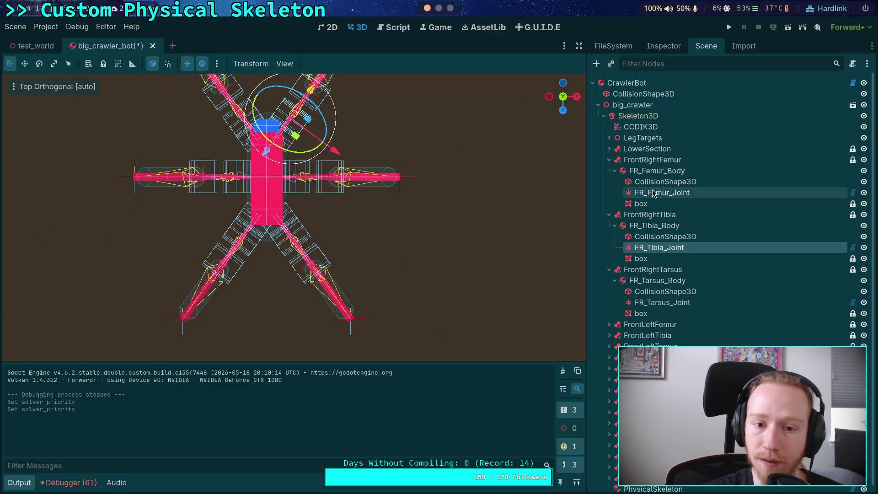
click(661, 193)
click(659, 250)
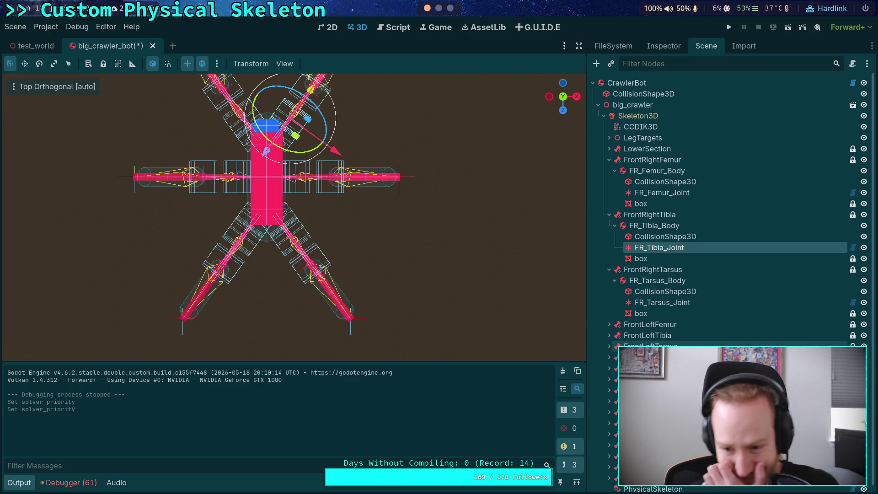
click(664, 46)
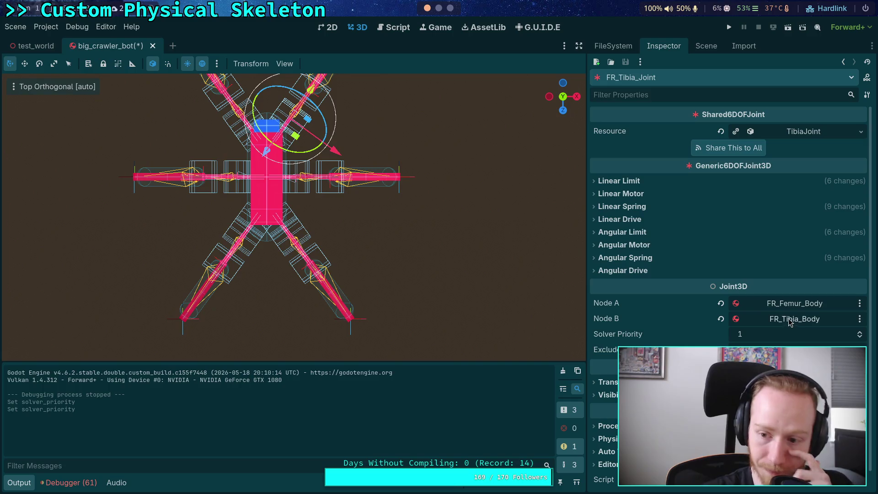
mouse_move(643, 337)
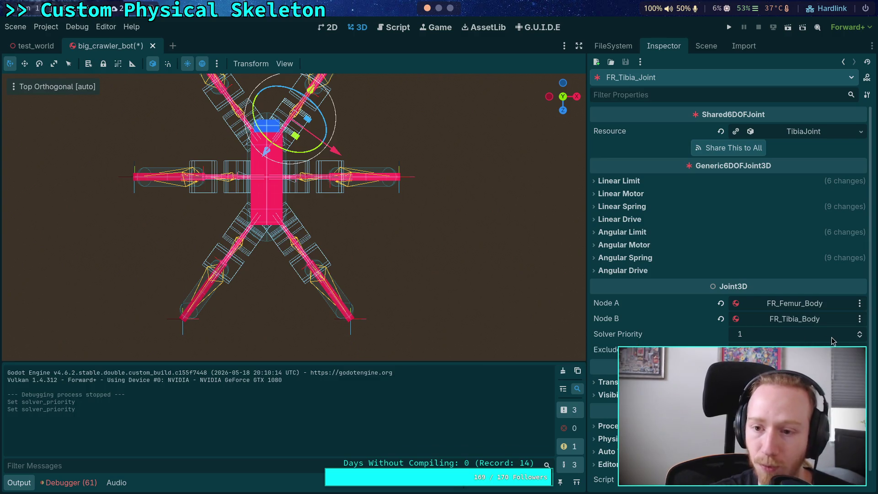
click(860, 335)
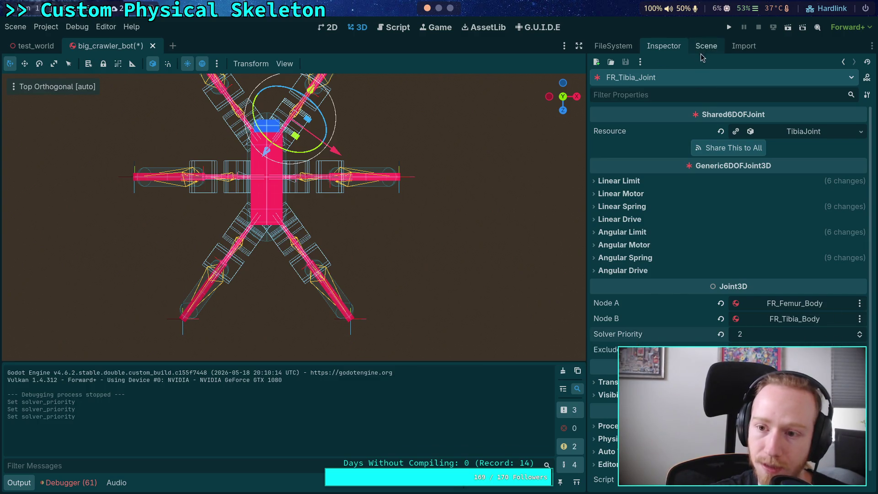
click(706, 46)
click(663, 302)
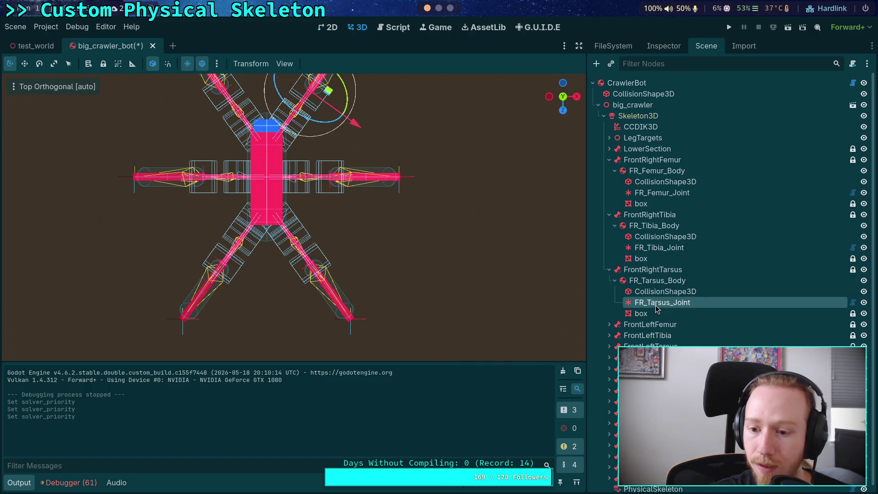
Step: Set FR_Tarsus_Joint's Solver Priority to 2 after trying values 1 and 3
click(664, 46)
click(682, 206)
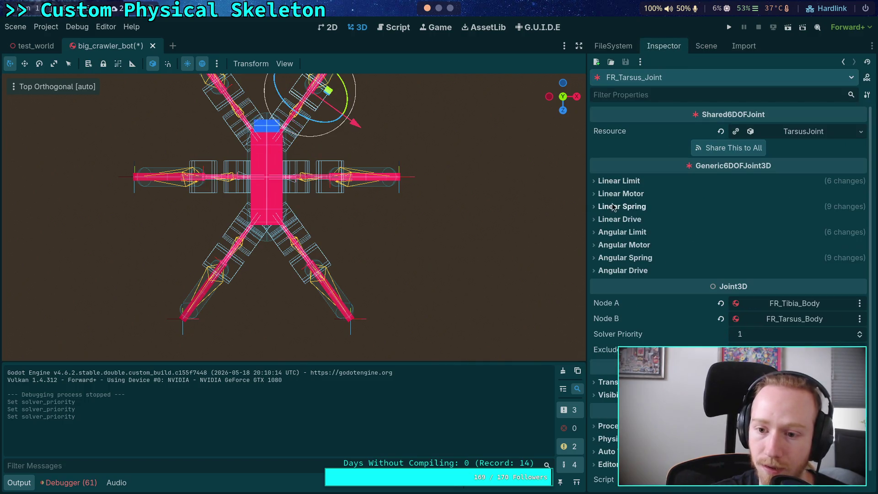
click(862, 334)
click(860, 332)
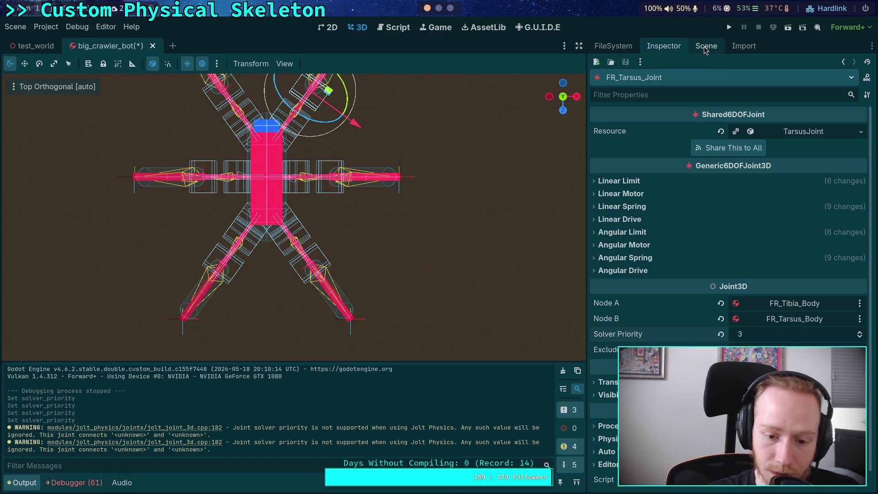
click(860, 337)
click(859, 337)
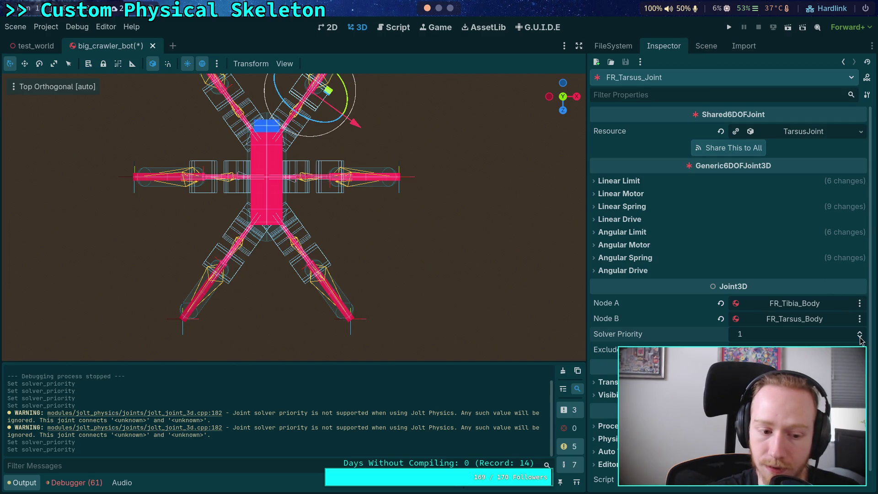
click(860, 332)
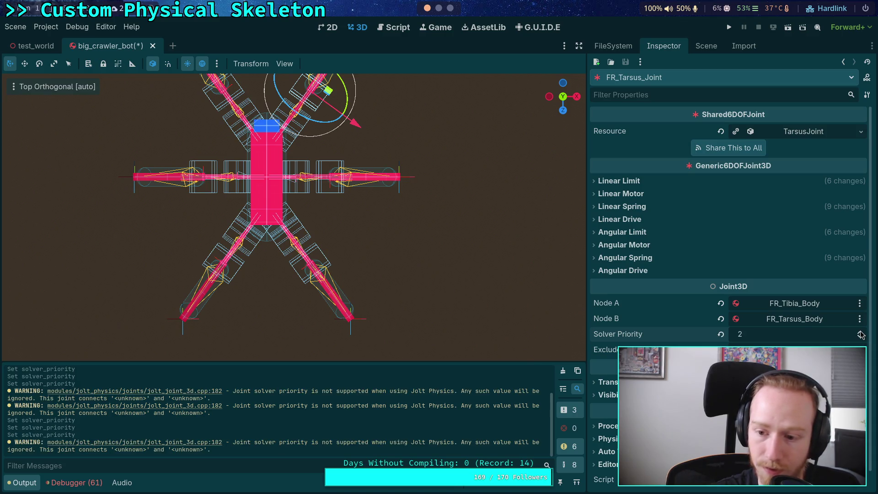
click(859, 333)
click(860, 339)
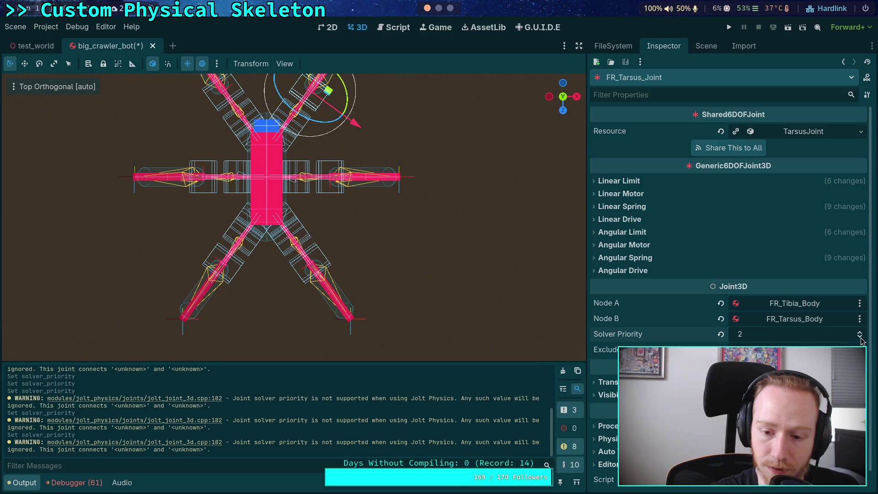
click(861, 338)
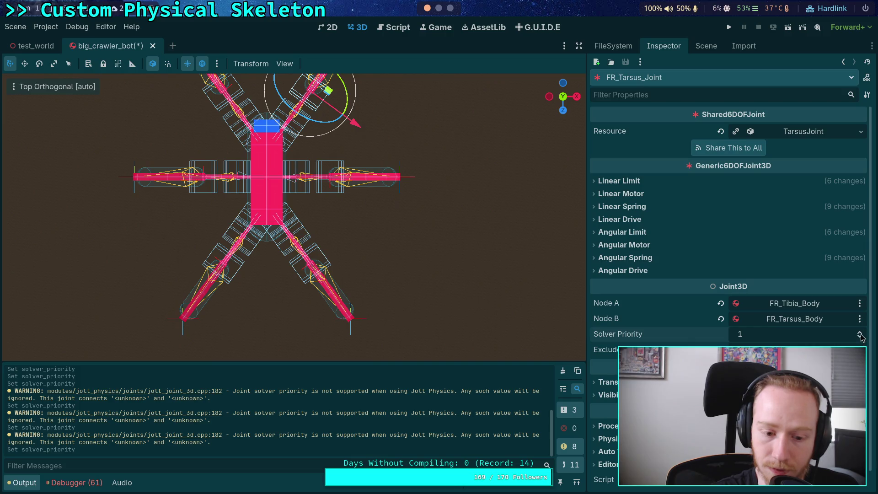
click(860, 337)
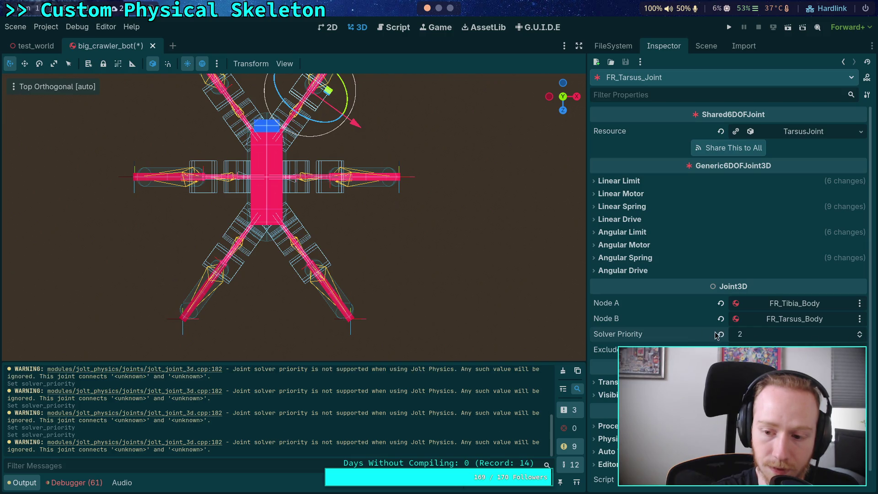
Step: Adjust Solver Priority on FR_Tibia_Joint and raise FR_Femur_Joint's priority to 2
click(706, 45)
click(666, 242)
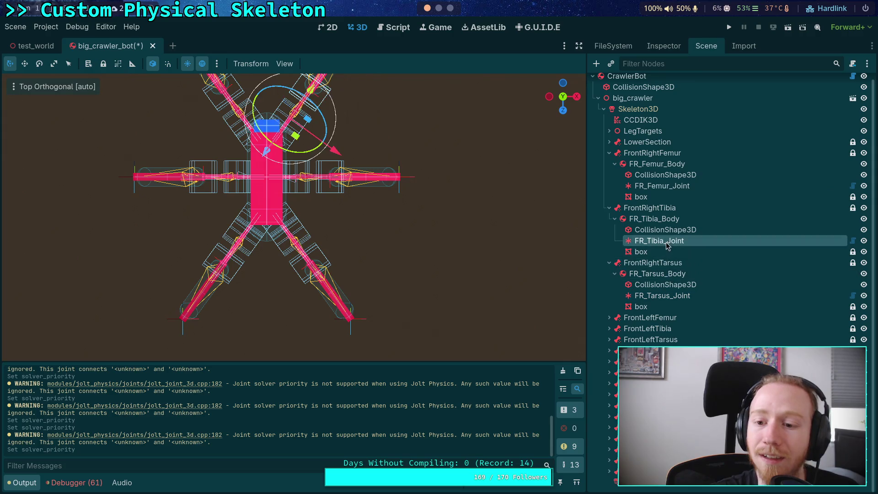
click(671, 48)
click(718, 334)
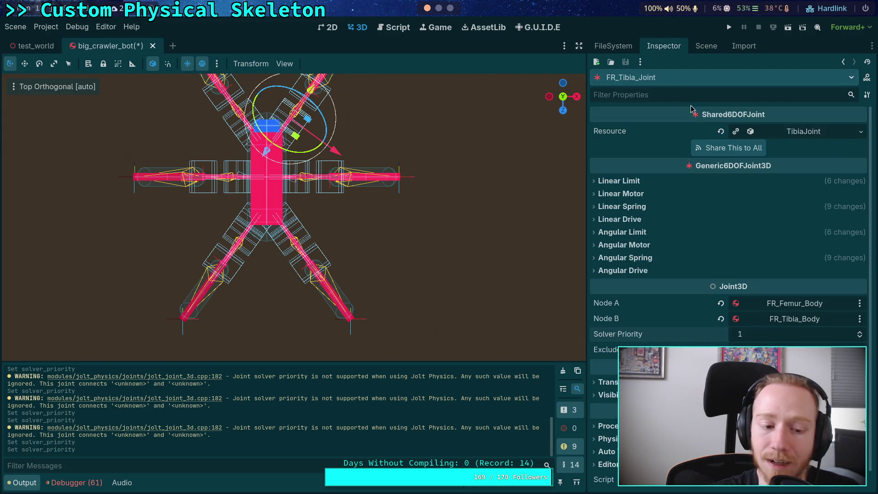
click(862, 336)
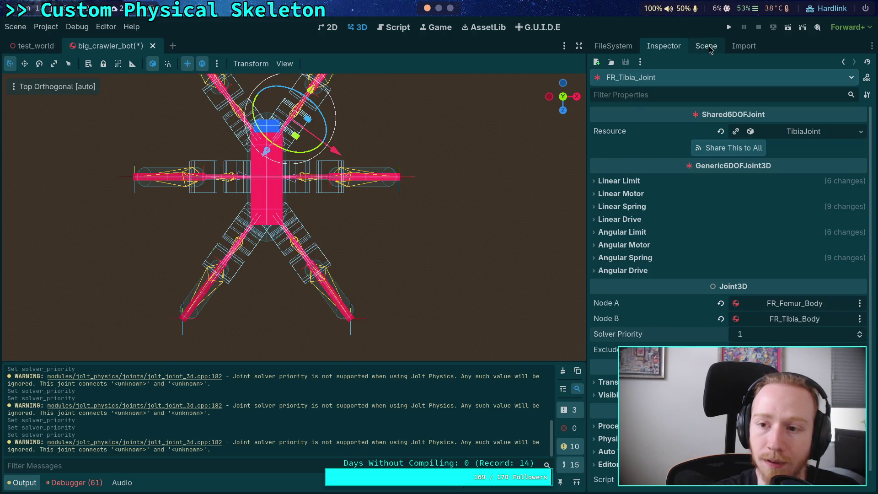
click(709, 46)
click(659, 192)
click(663, 45)
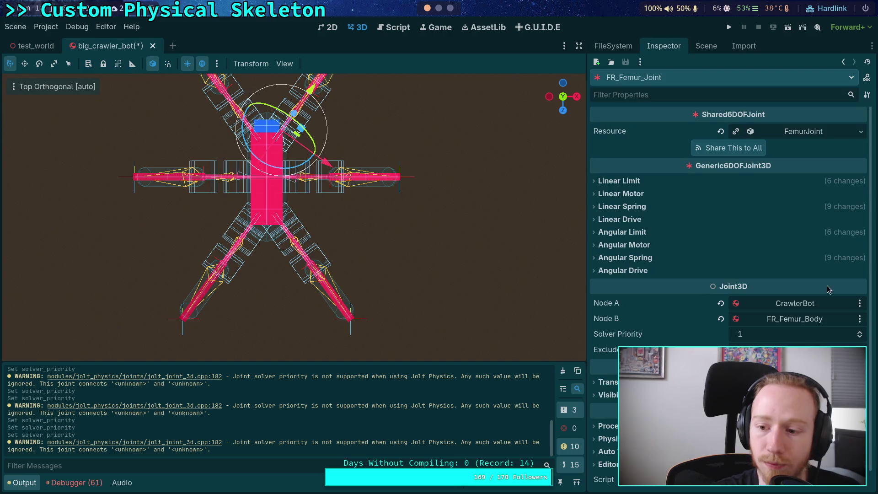
click(860, 337)
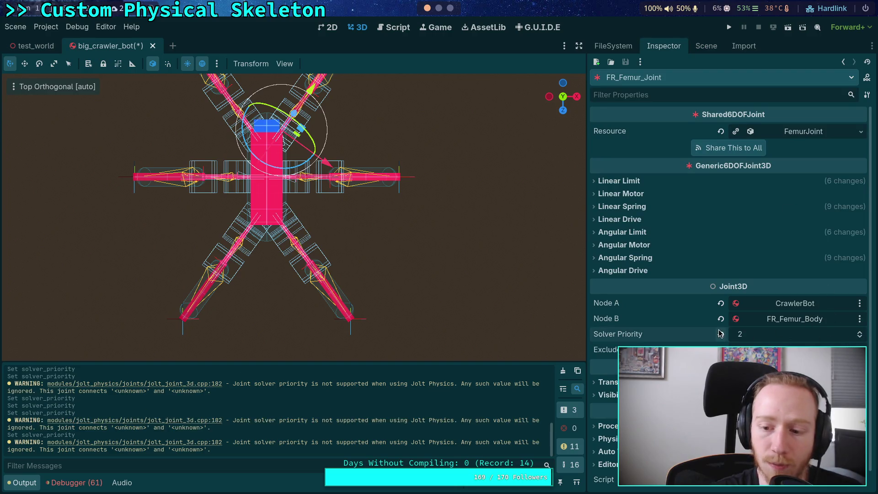
click(860, 337)
Step: Recheck FR_Tibia_Joint's properties and bring up the Jolt Physics 3D project settings
click(706, 46)
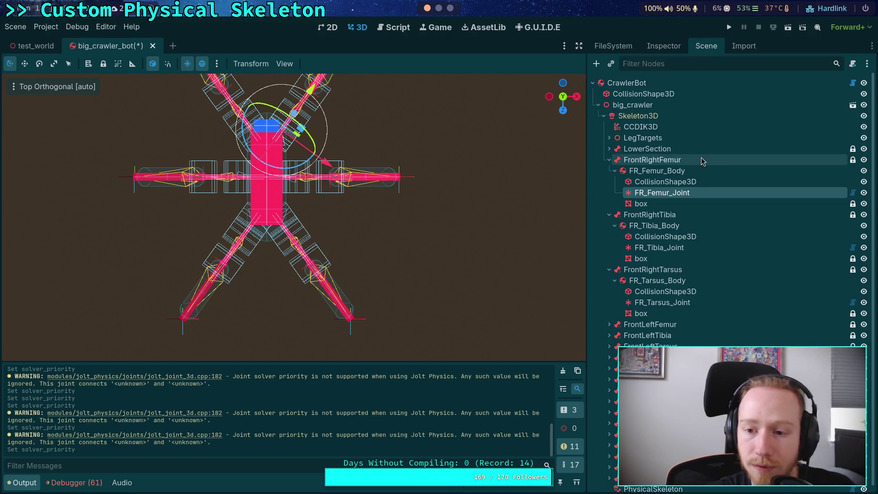
click(660, 247)
click(659, 48)
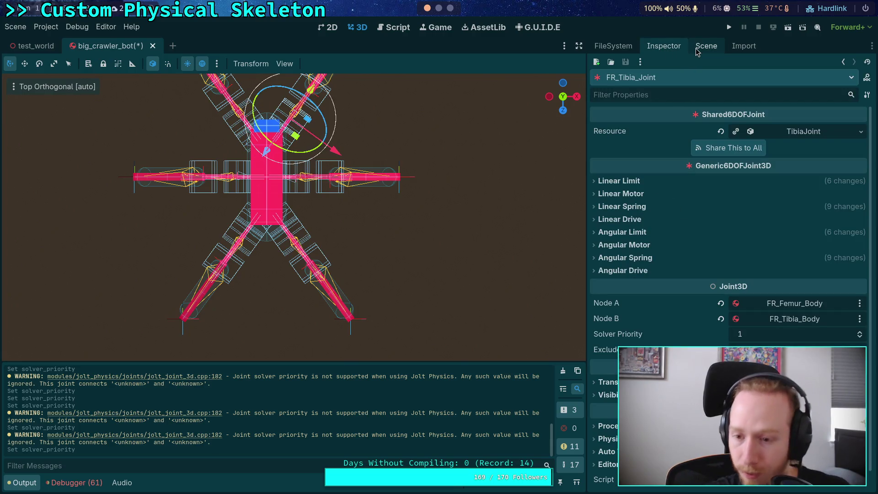
click(697, 49)
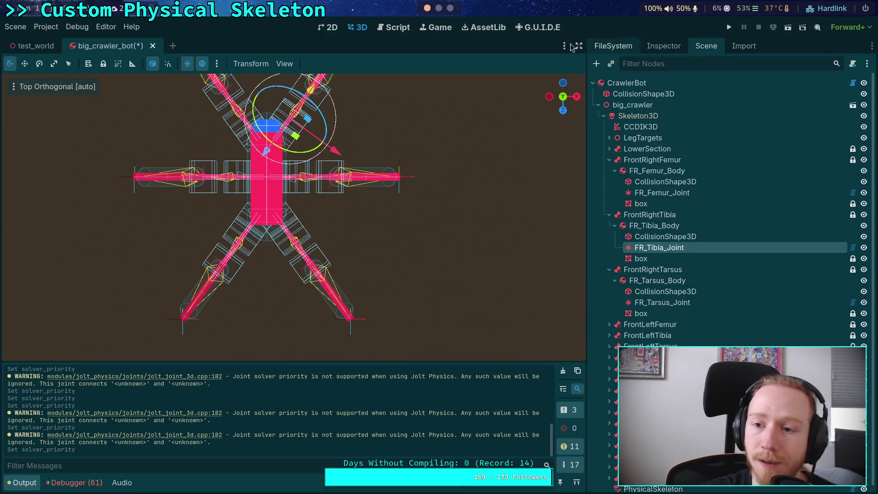
click(46, 27)
click(64, 39)
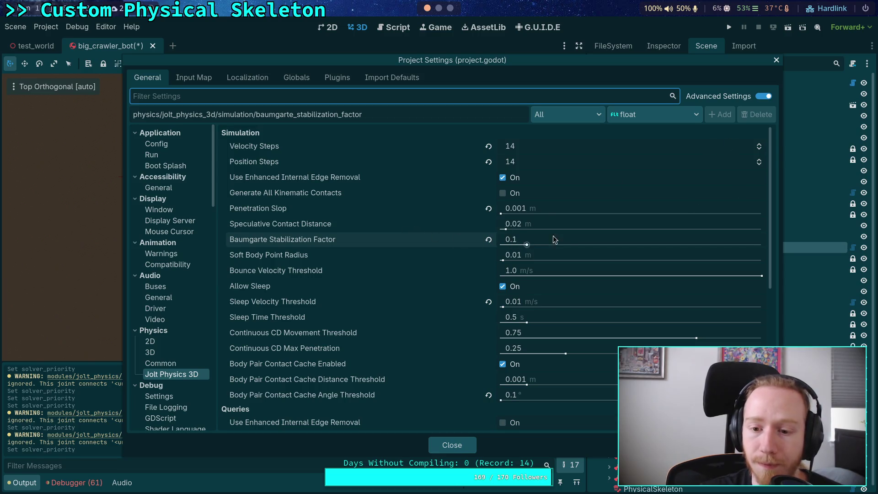
Step: Set velocity and position steps to 15 with Baumgarte factor 0.2 and run the crawler
click(489, 240)
click(760, 158)
click(759, 146)
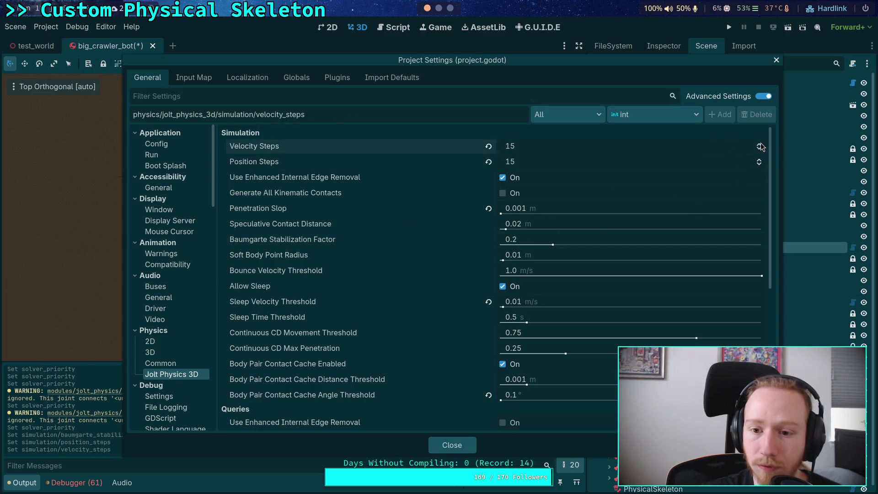
click(523, 242)
key(BackSpace)
key(Return)
key(F5)
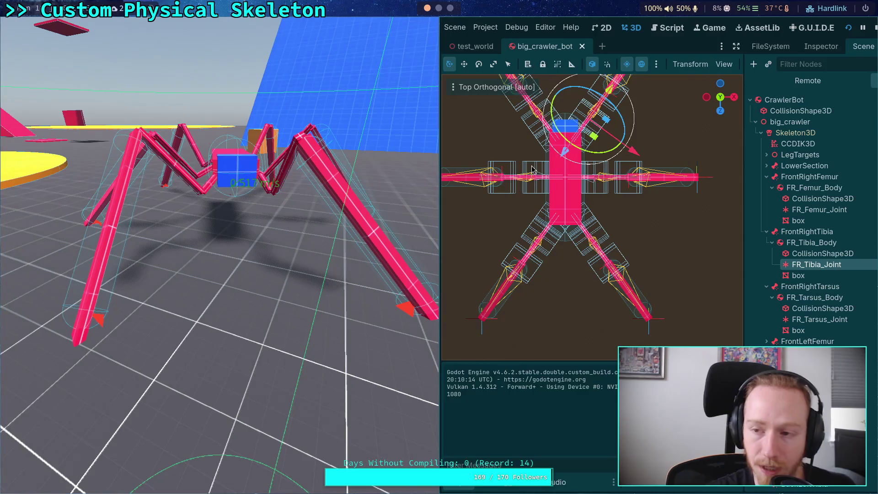
click(875, 29)
Step: Raise velocity and position steps to 16 and run the crawler to check it stands
click(45, 27)
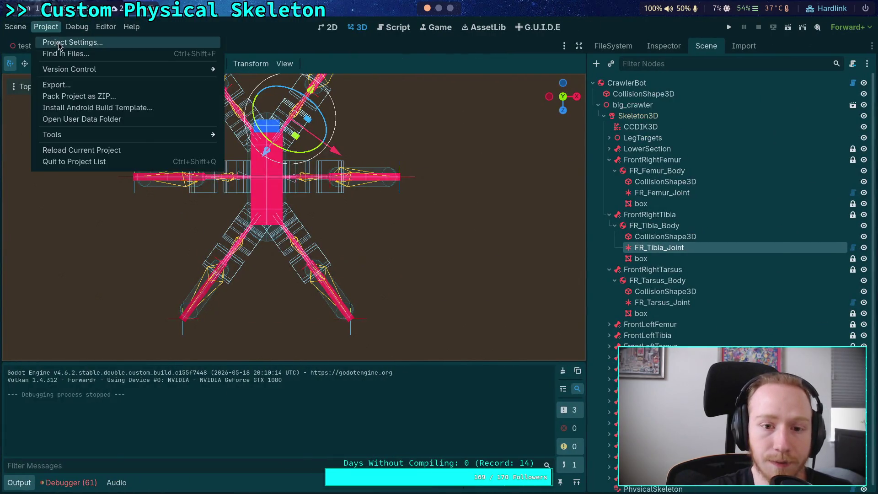
click(55, 40)
click(758, 160)
click(758, 145)
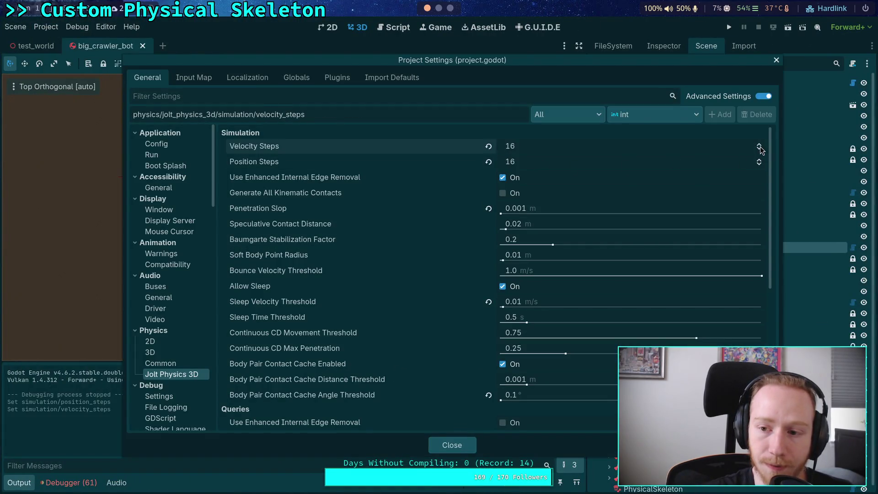
click(448, 445)
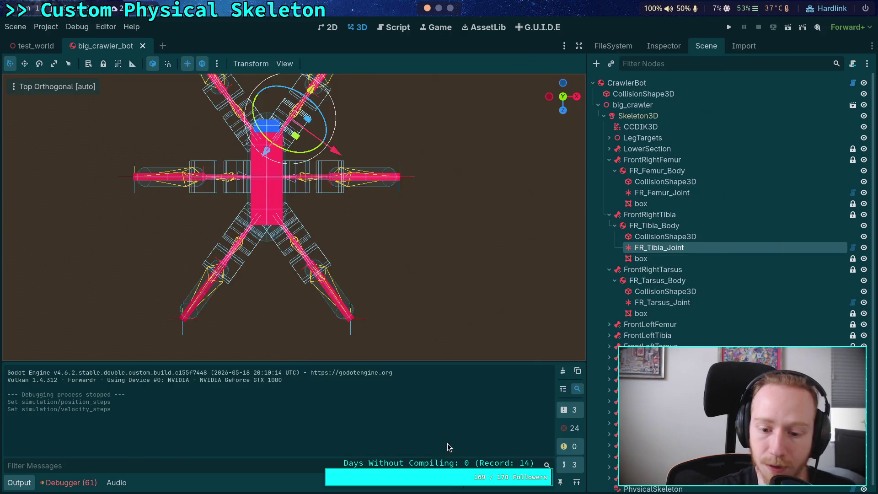
key(F5)
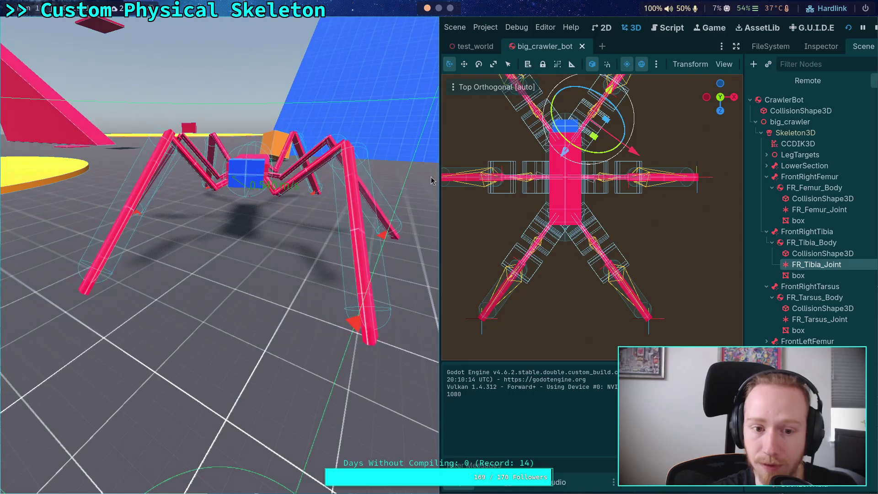
key(F8)
click(16, 27)
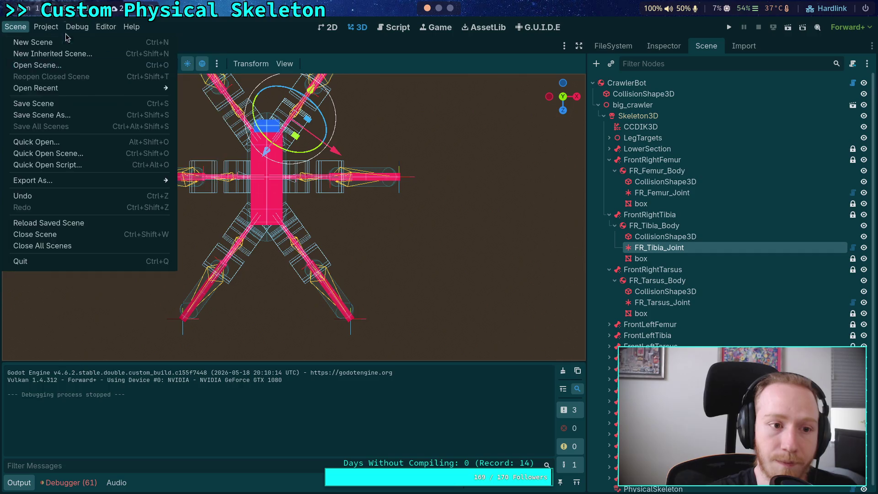
Step: Recheck the 0.2 Baumgarte factor, then enter 0.2** in the Python terminal
click(50, 40)
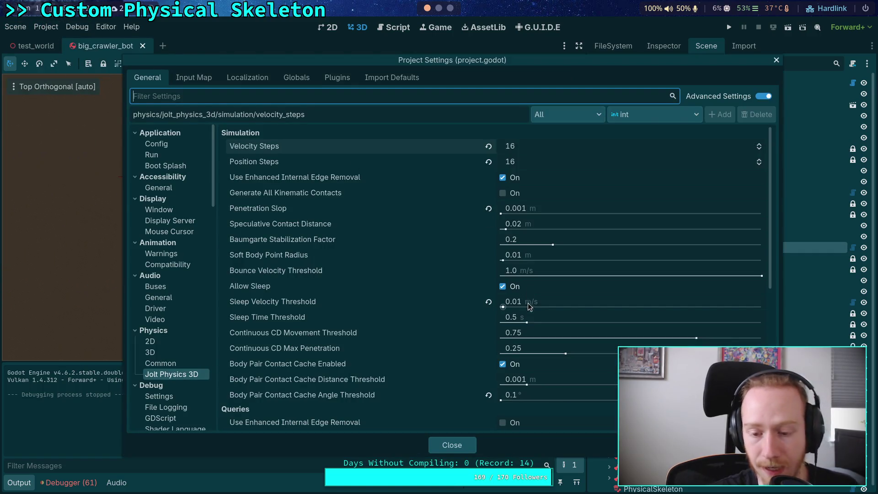
click(535, 241)
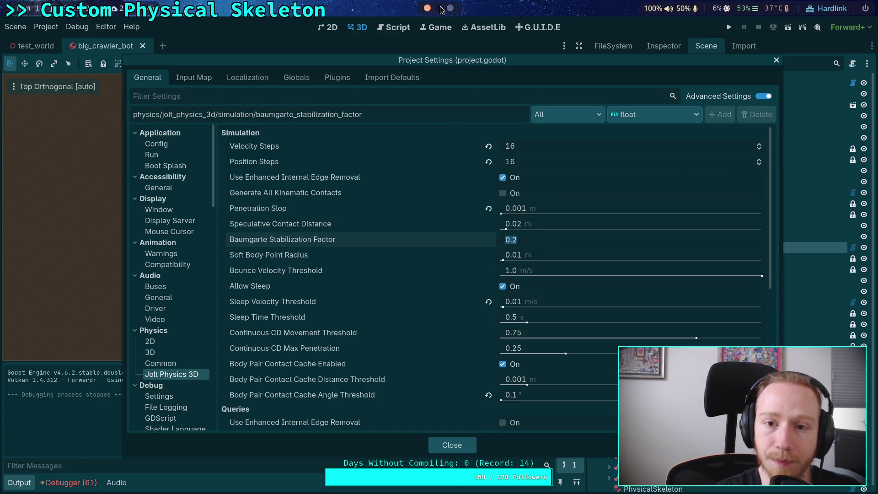
click(440, 8)
text(0.2)
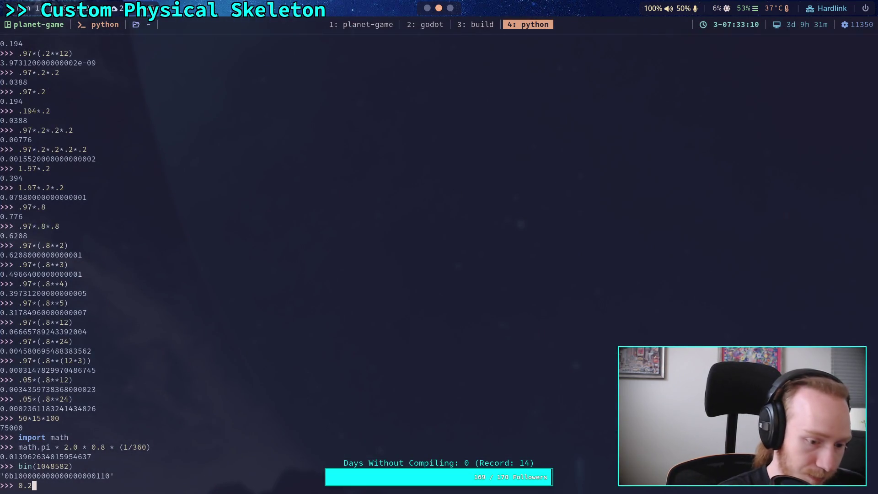
text(**)
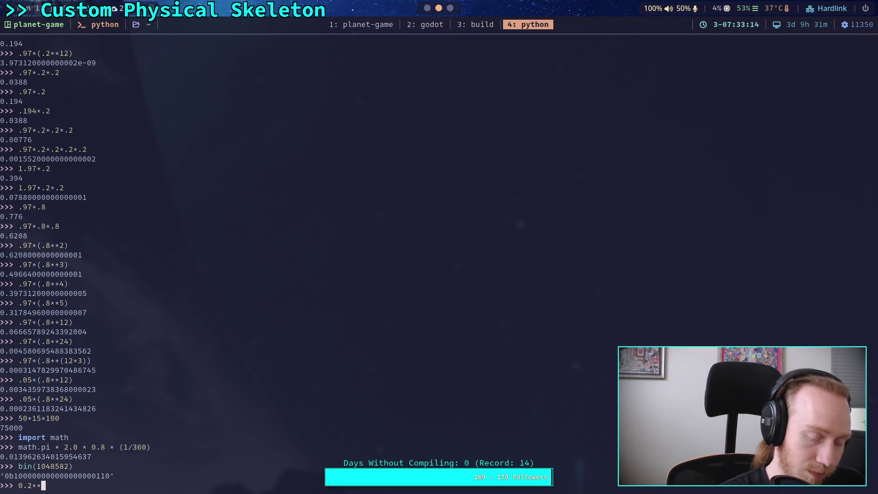
Step: Evaluate 0.2**12, 0.8**12 and .9**12 in the Python REPL
key(Return)
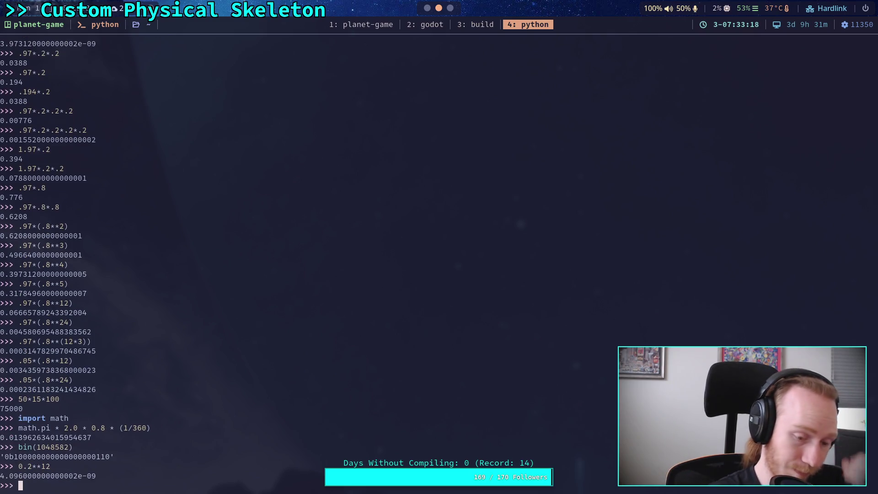
text(0.8**12)
key(Return)
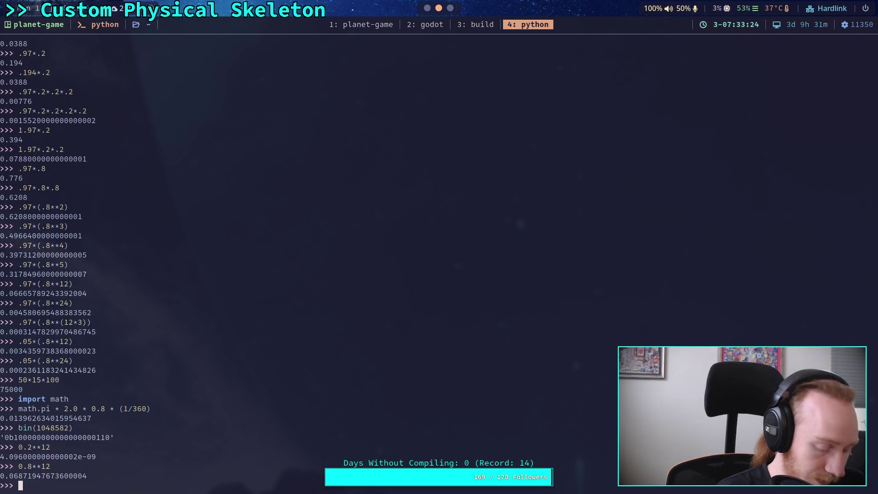
text(.9**)
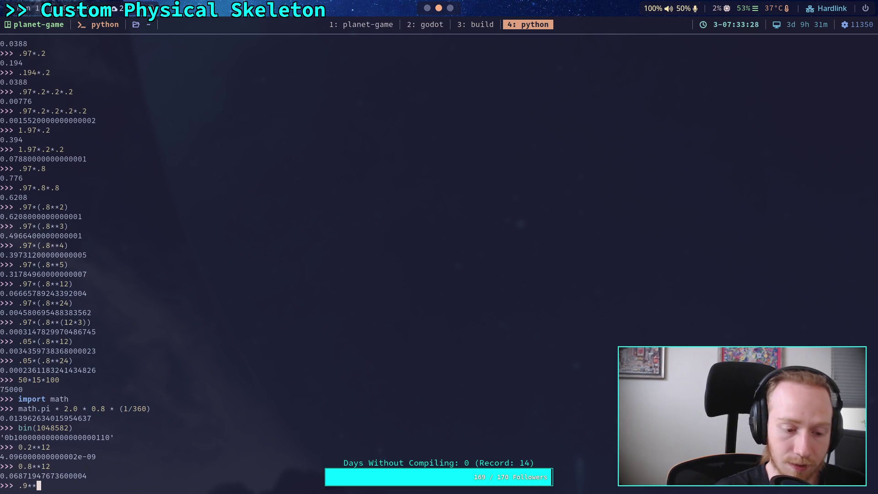
text(12)
key(Return)
Step: Evaluate 0.9 raised to powers 13 through 17, ending near 0.167
key(Up)
key(BackSpace)
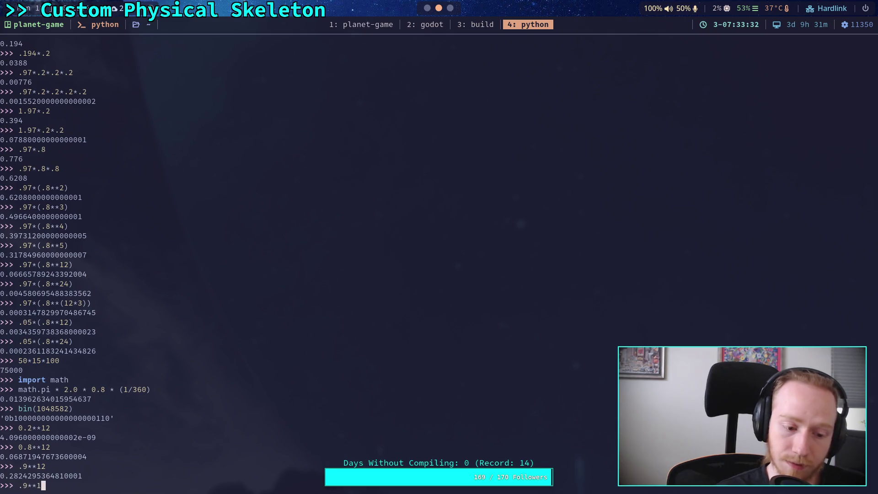
text(3)
key(Return)
key(Up)
key(BackSpace)
text(4)
key(Return)
key(Up)
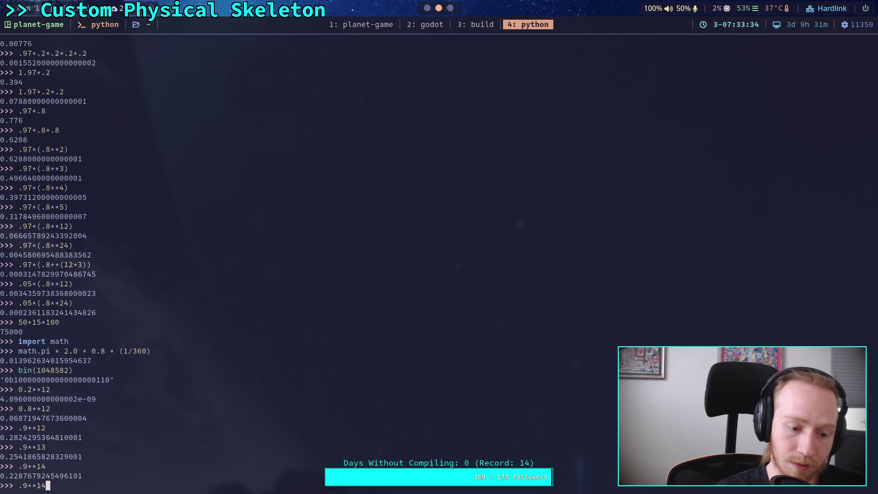
key(Return)
key(Up)
key(BackSpace)
text(6)
key(Return)
key(Up)
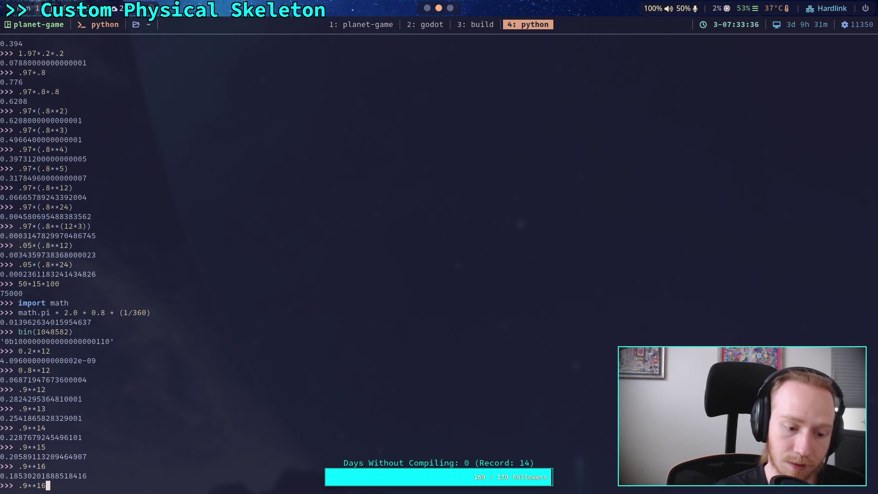
text(7)
key(Return)
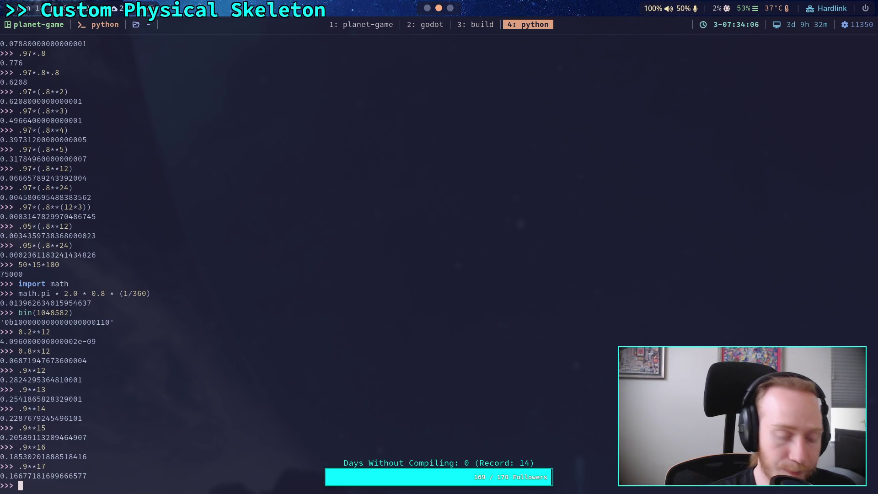
text(()
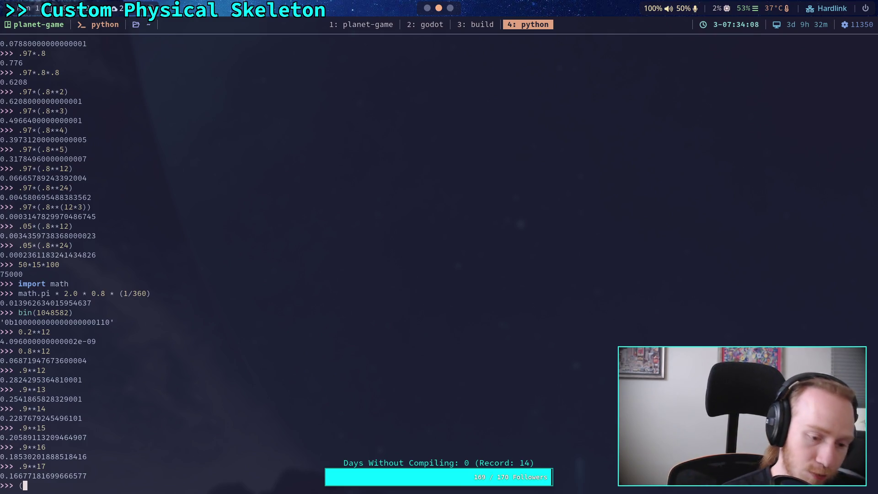
text(a)
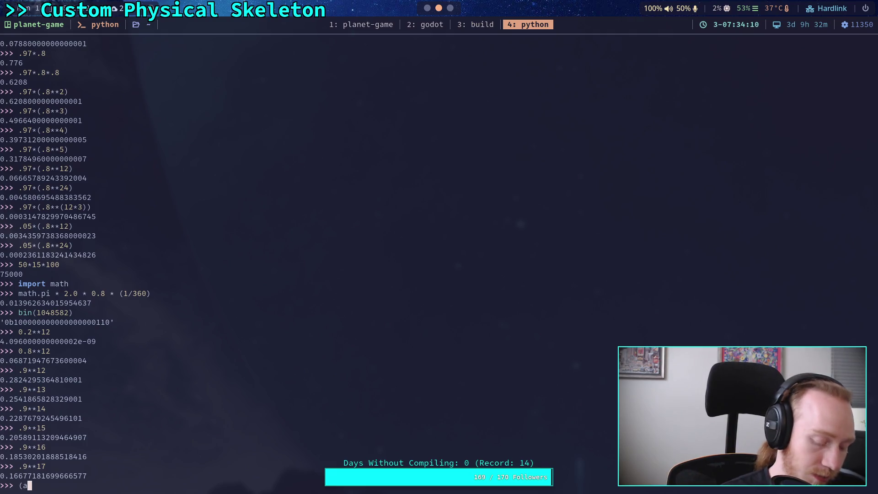
text(%)
key(BackSpace)
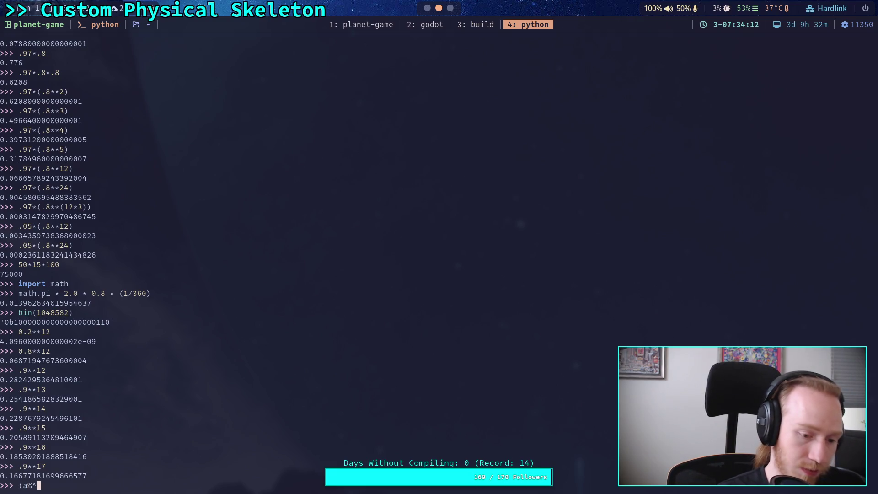
text(^b) = C)
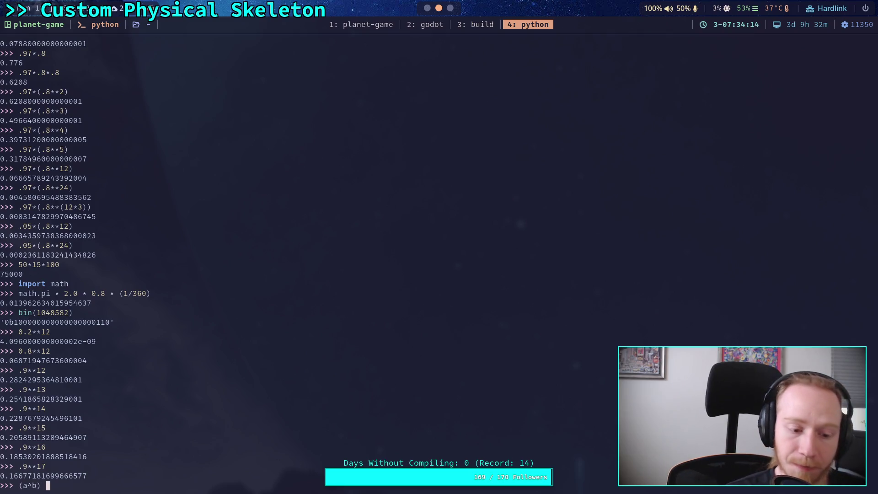
key(Home)
text(""")
key(Return)
key(Right)
key(Right)
key(End)
key(Return)
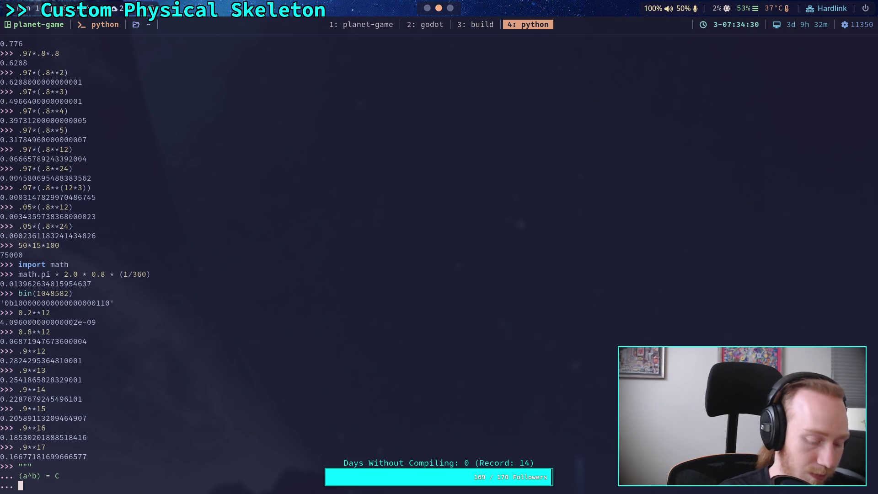
text(X&)
key(BackSpace)
text(^b = )
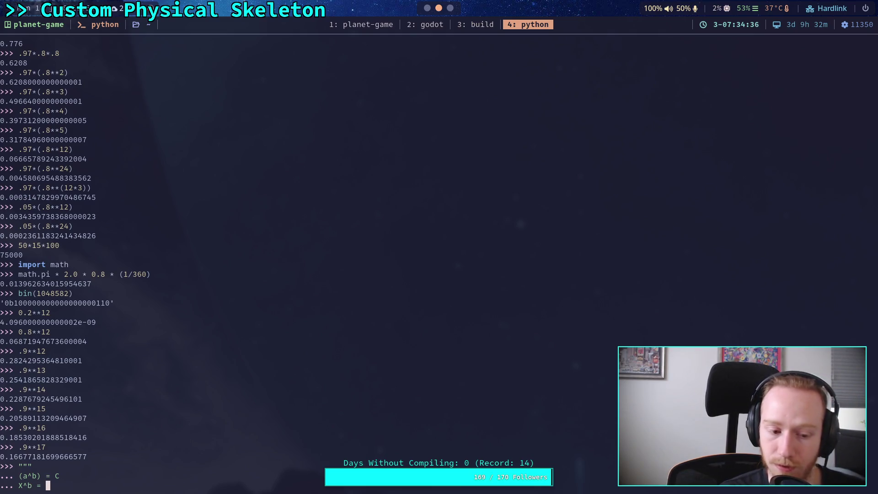
text(C)
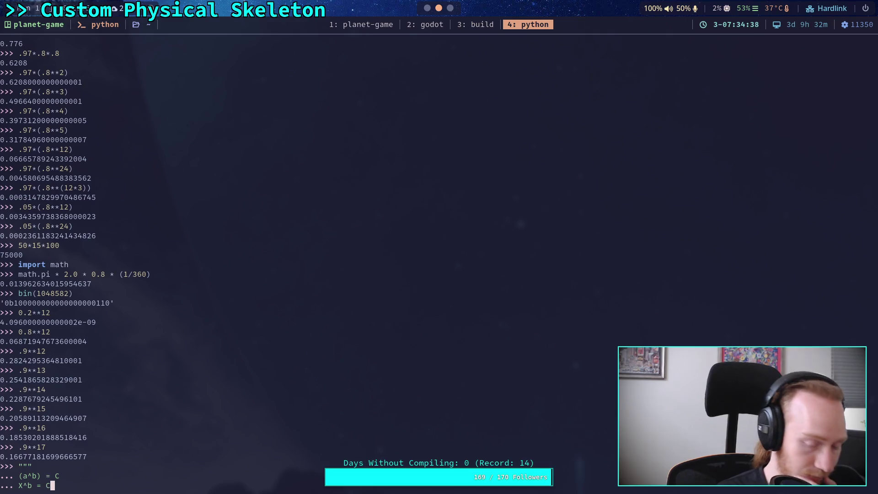
key(Left)
key(Left)
key(Left)
text(2)
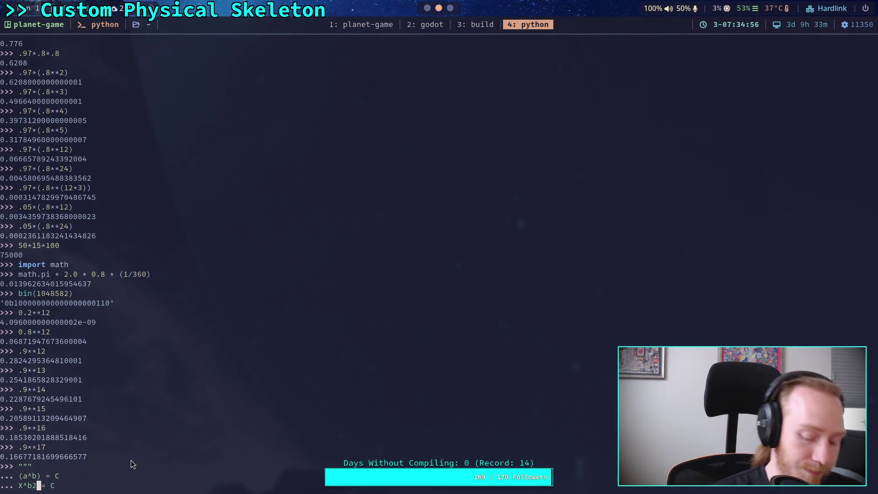
key(End)
key(BackSpace)
key(BackSpace)
key(BackSpace)
key(BackSpace)
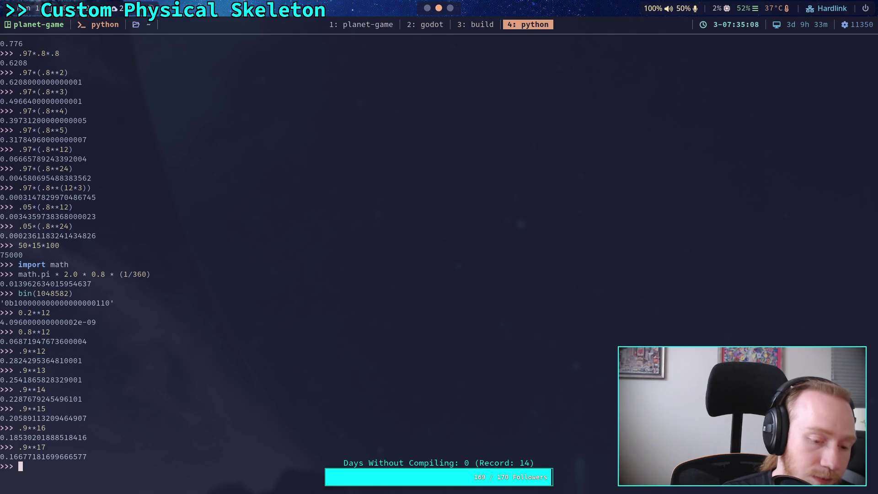
Step: In the Python REPL, evaluate the twelfth root (0.8**12)**(1/12)
text(math.po)
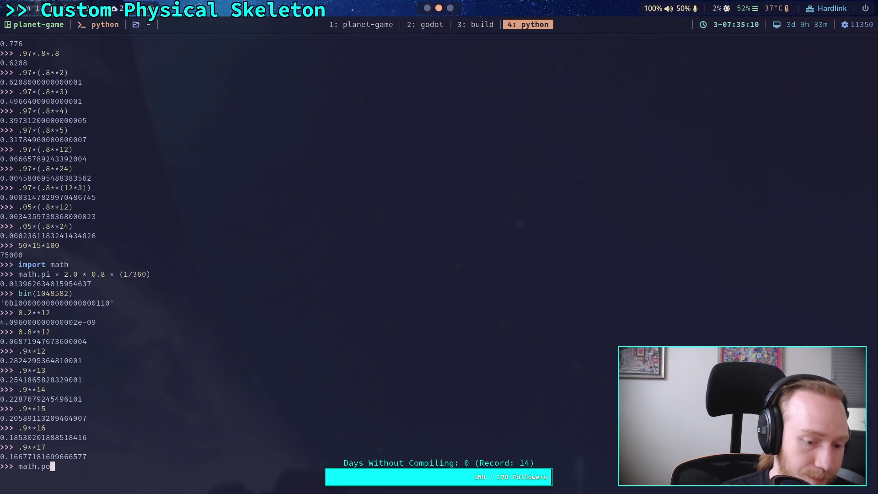
text(w()
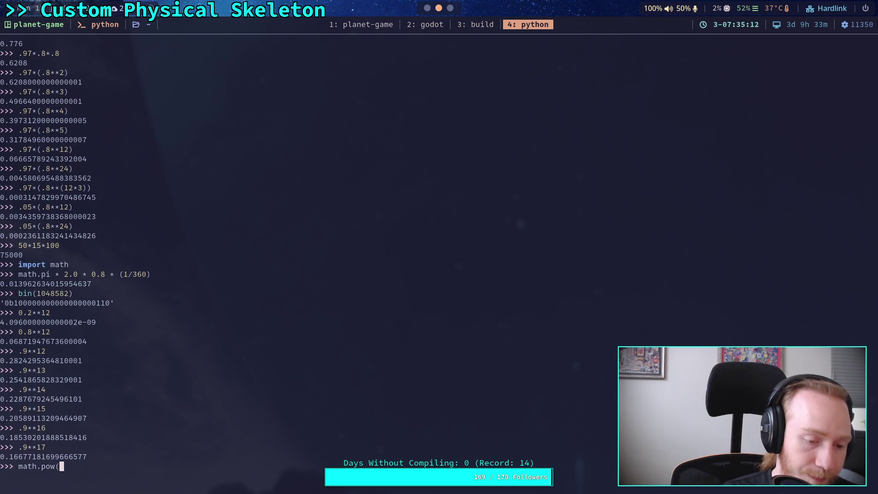
key(BackSpace)
key(BackSpace)
key(BackSpace)
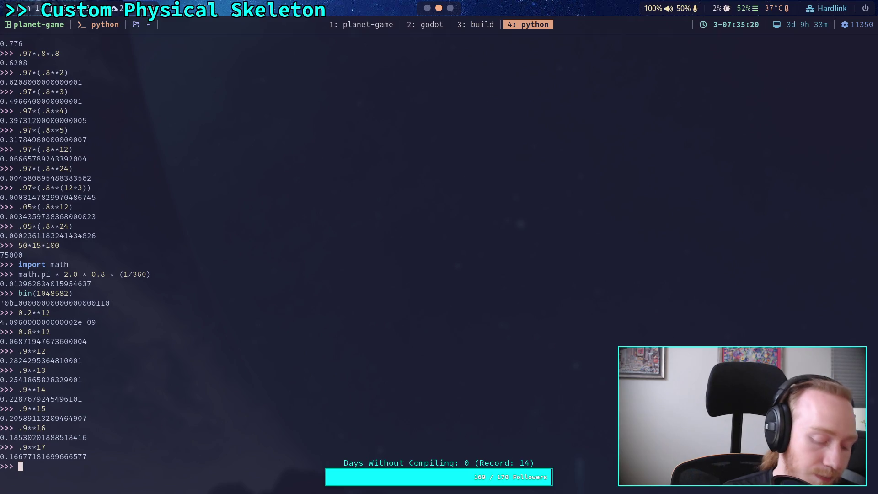
text((0.8)
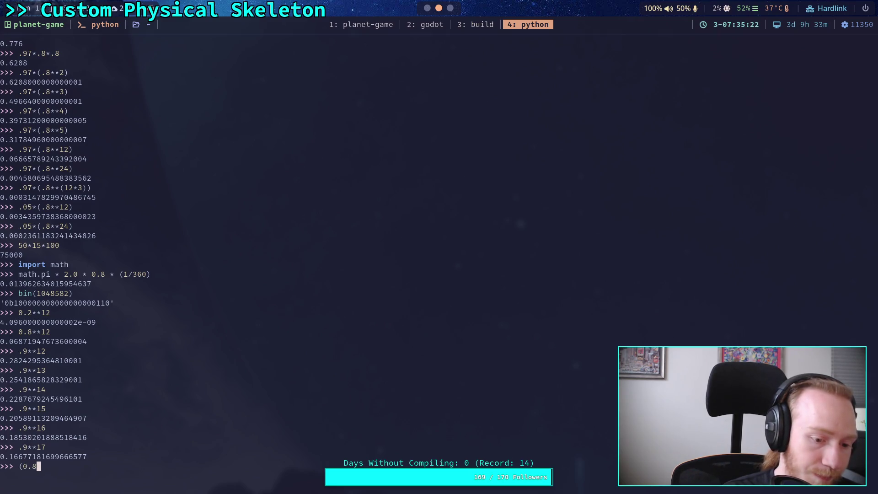
text(**12))
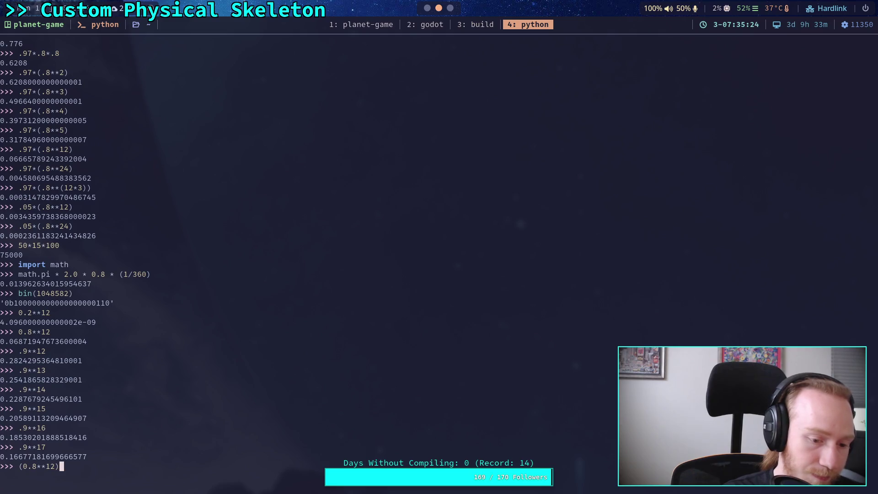
text(**(1/12))
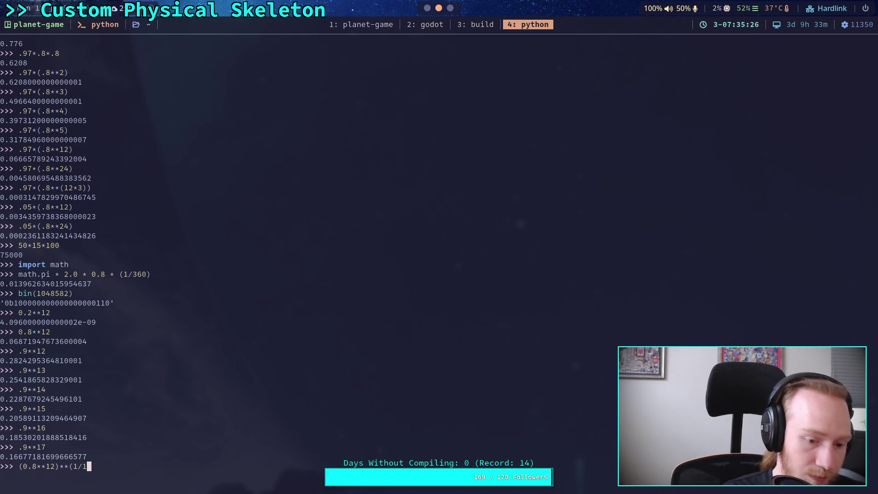
key(Return)
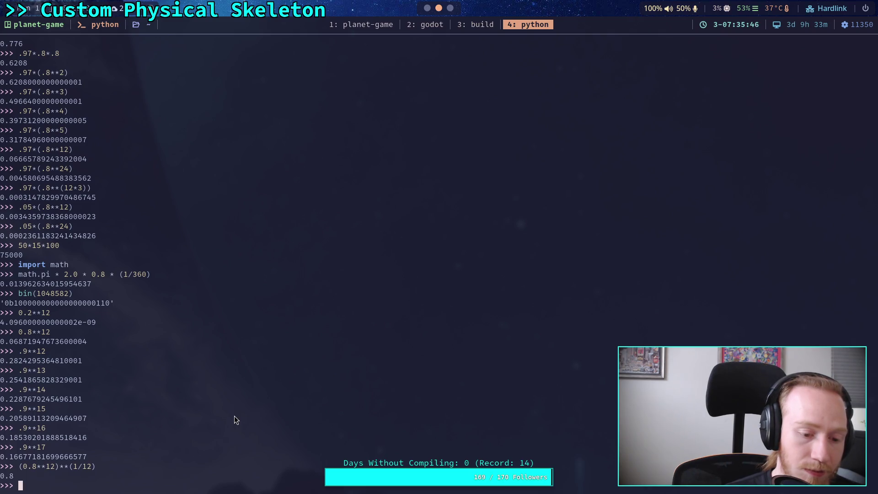
Step: Evaluate the sixteenth root (0.8**12)**(1/16) by editing the previous line
key(Up)
key(Left)
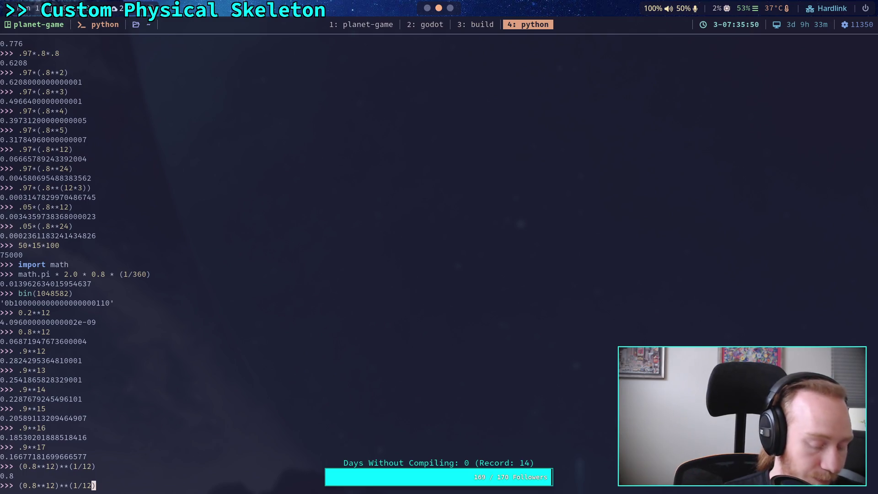
key(BackSpace)
text(7)
key(BackSpace)
text(6)
key(Return)
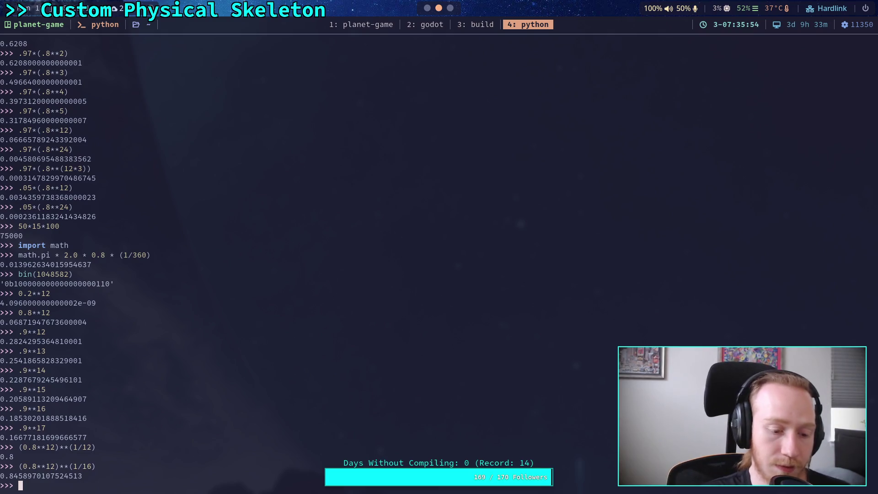
Step: Evaluate (1.0 - (0.8**10))**(1/16)
text((1.0 - (0.8)
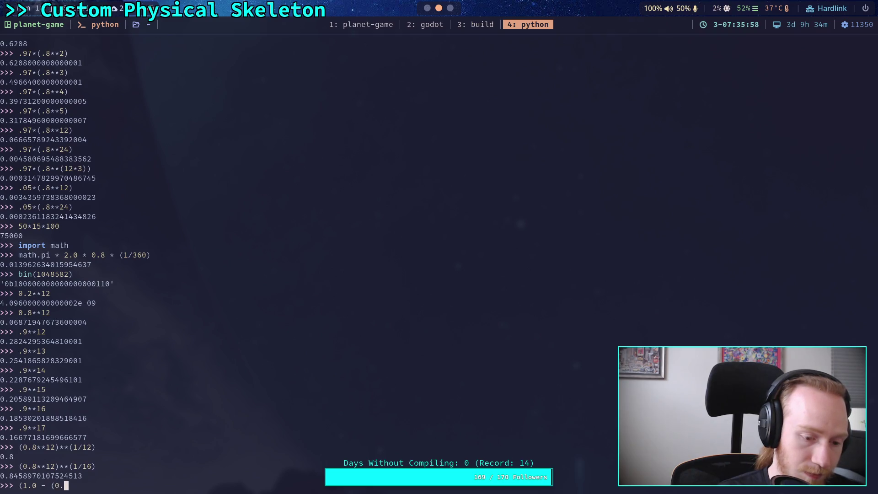
text(**12)
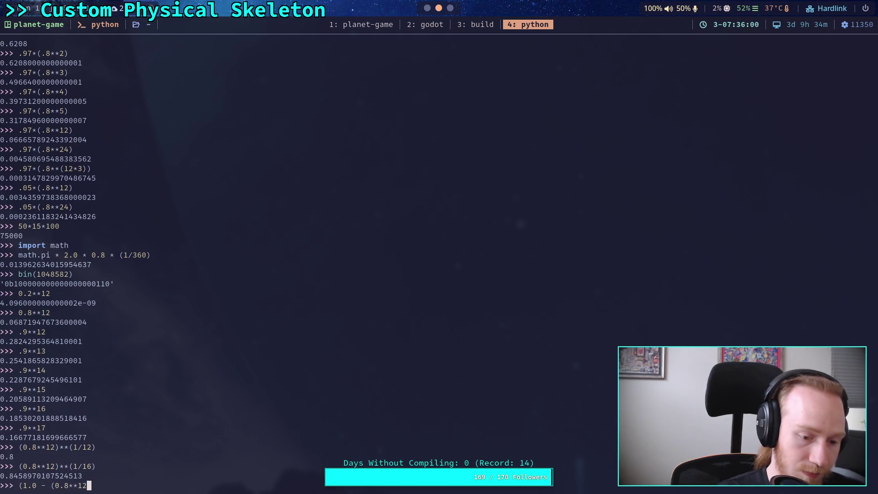
key(BackSpace)
text(0)
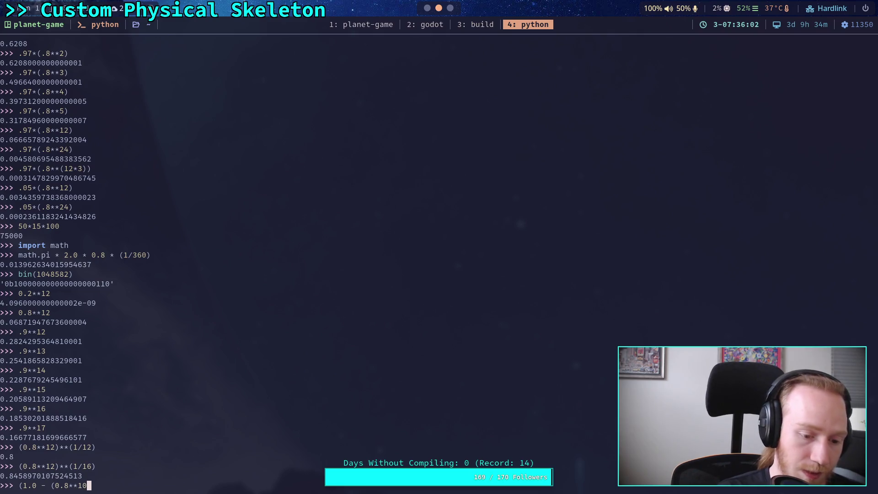
text())
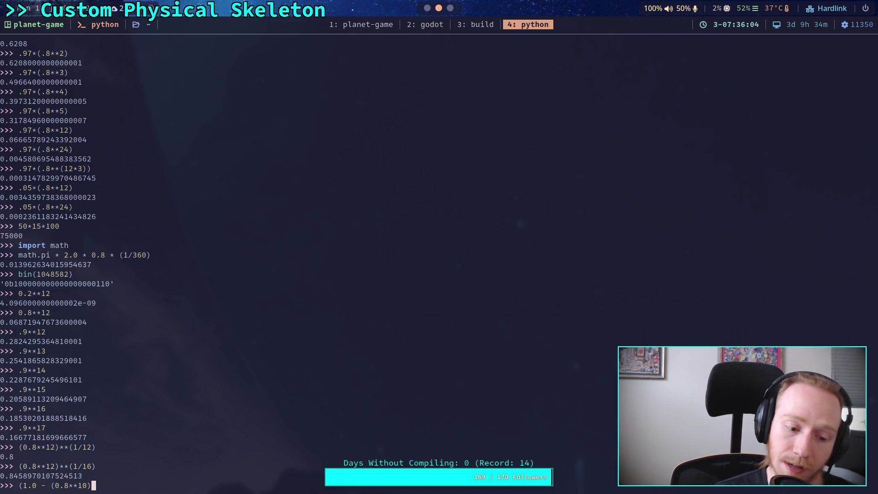
text()**(1=)
key(BackSpace)
text(/16))
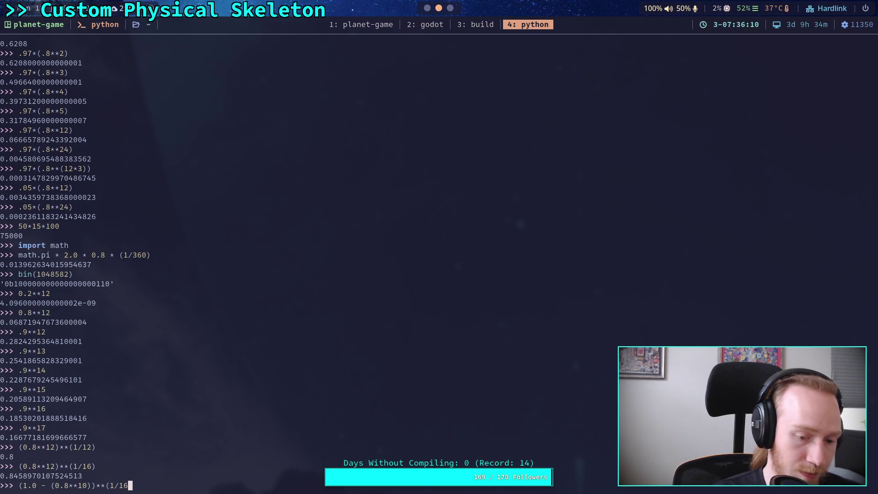
key(Return)
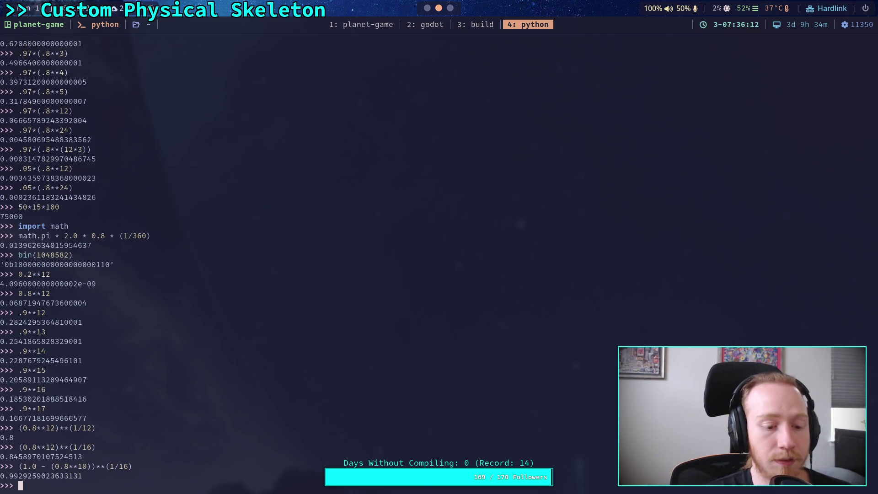
Step: Regroup the recalled expression as 1.0 - ((0.8**10)**(1/16))
key(Up)
key(Left)
key(Left)
key(Left)
key(Left)
key(Left)
key(Left)
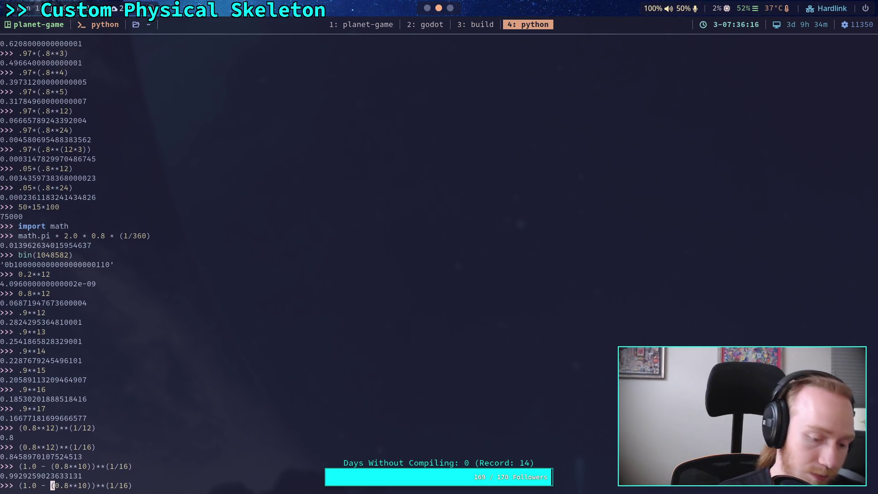
key(Left)
key(Home)
key(Delete)
key(Right)
key(Right)
key(Right)
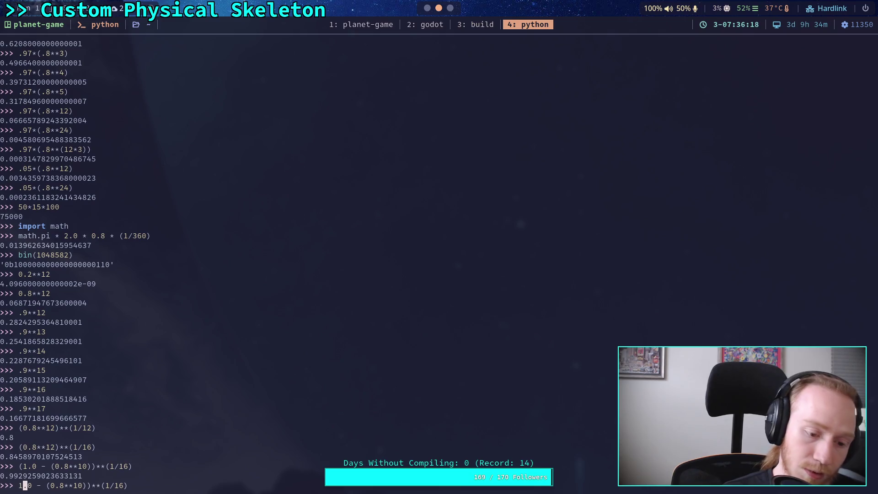
key(Right)
text(()
key(Right)
key(Right)
key(Right)
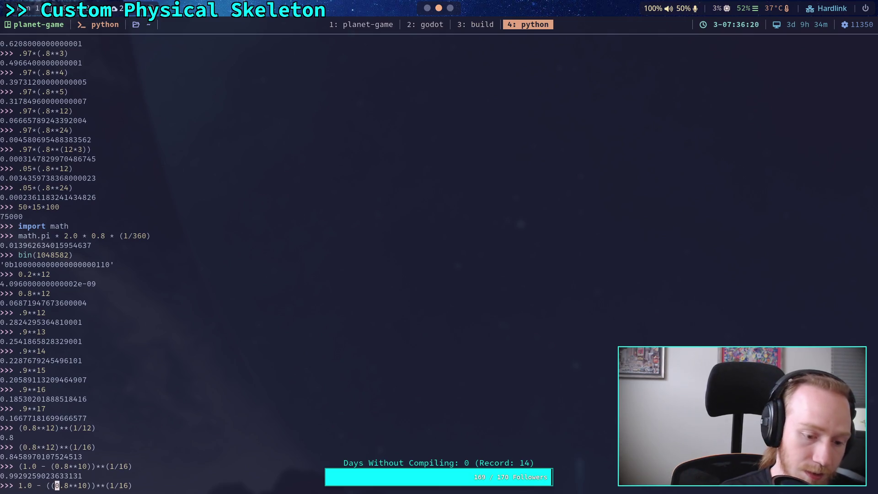
text())
key(Return)
Step: Fix the parentheses and evaluate 1.0 - ((0.8**10)**(1/16)), giving about 0.130
key(Up)
key(BackSpace)
key(Left)
key(Left)
key(Left)
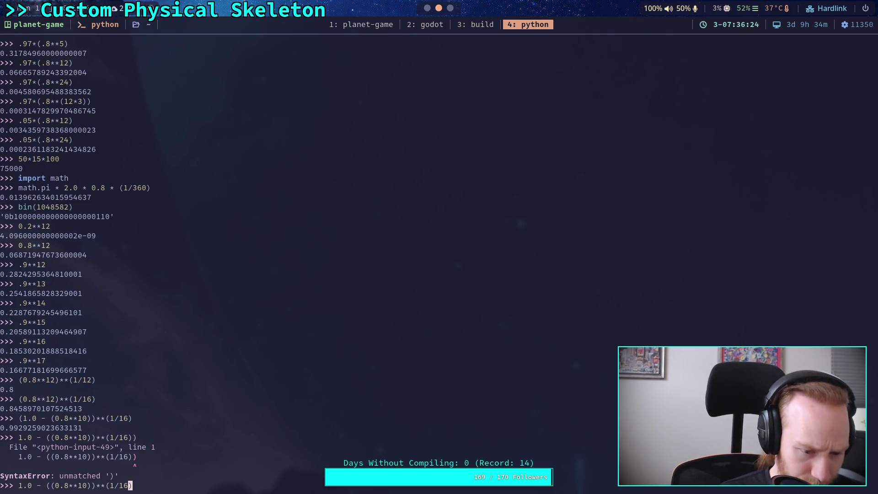
key(BackSpace)
key(Right)
key(End)
text())
key(Return)
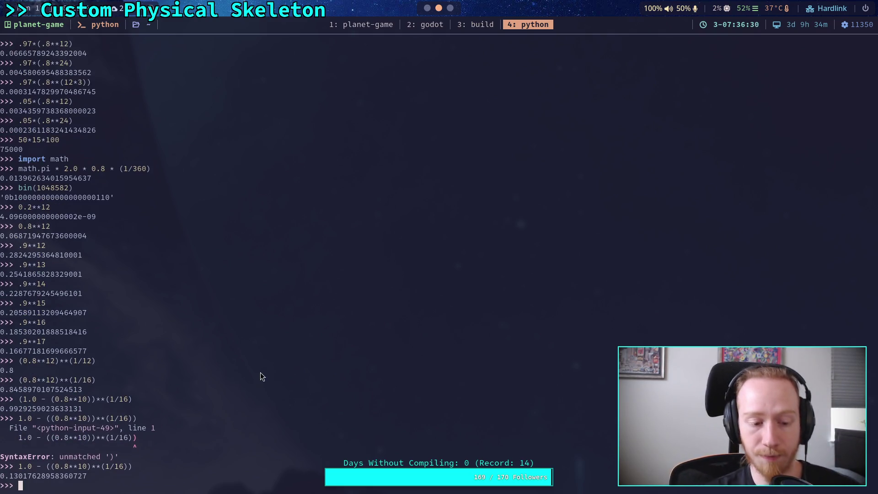
click(451, 8)
Step: Set the Jolt Baumgarte Stabilization Factor to 0.13 in Project Settings
click(427, 8)
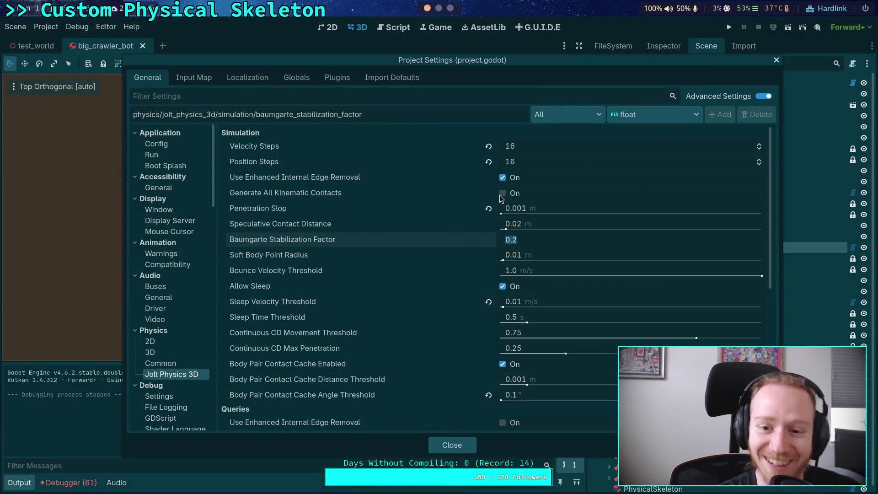
text(0.13)
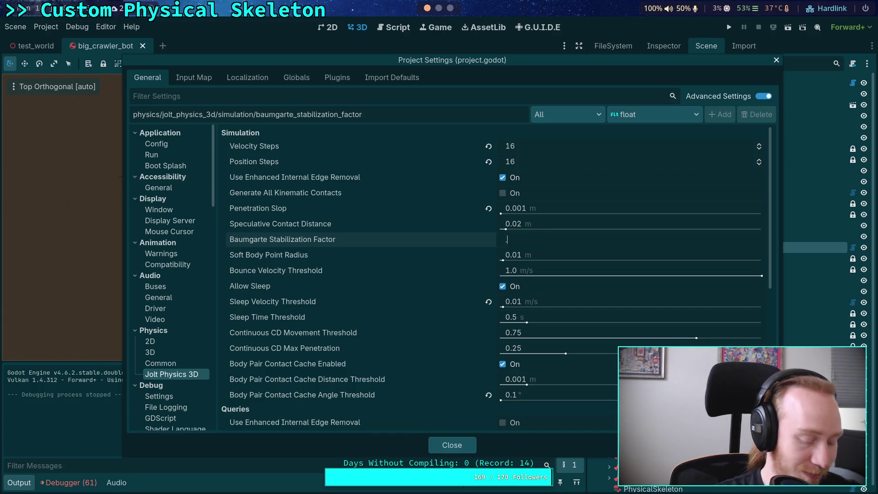
key(Return)
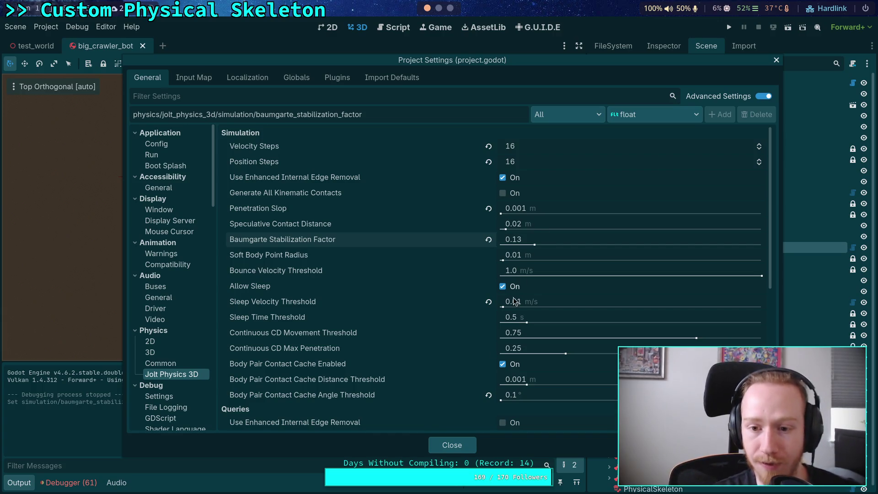
click(444, 8)
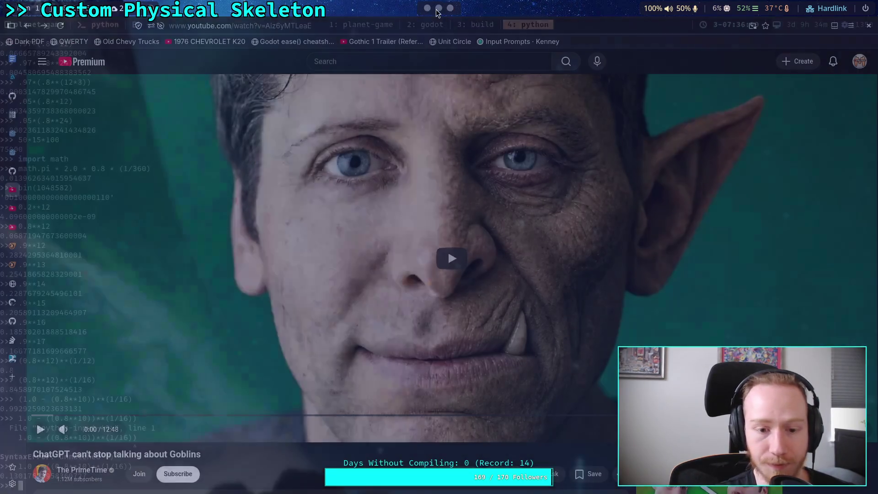
click(426, 9)
click(427, 8)
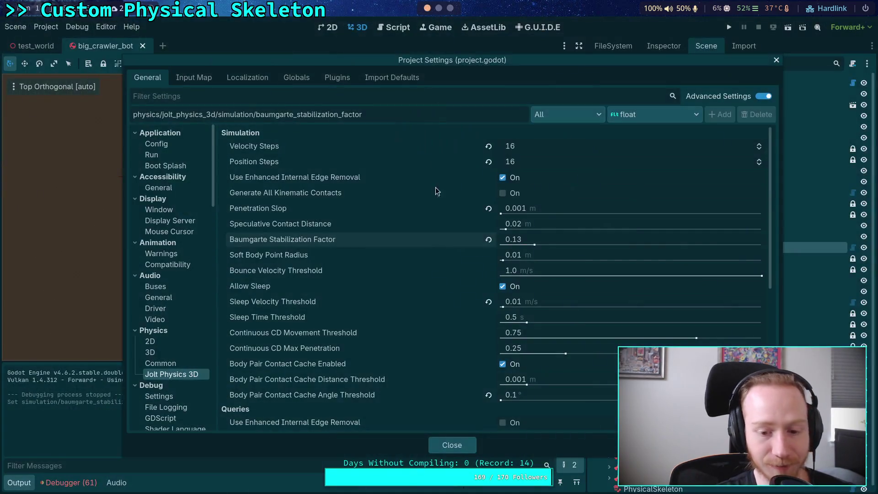
Step: Close Project Settings and test-run the crawler twice to check it stands
click(447, 445)
click(729, 28)
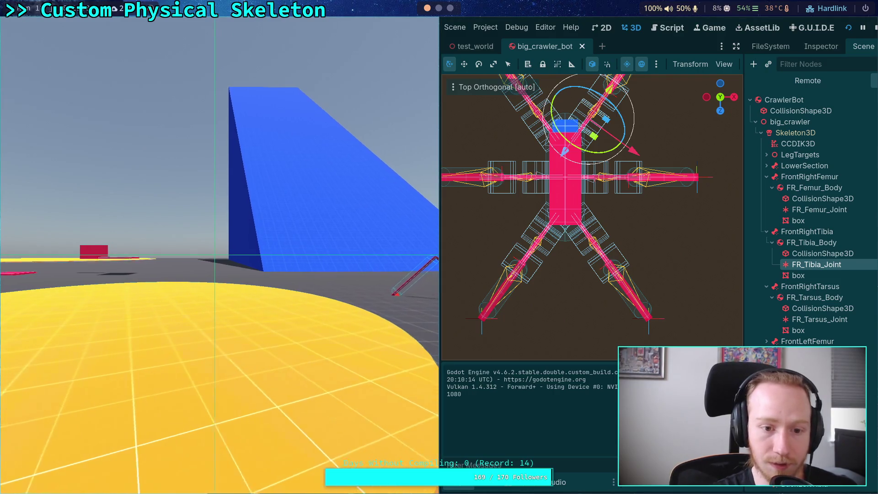
click(874, 27)
click(728, 27)
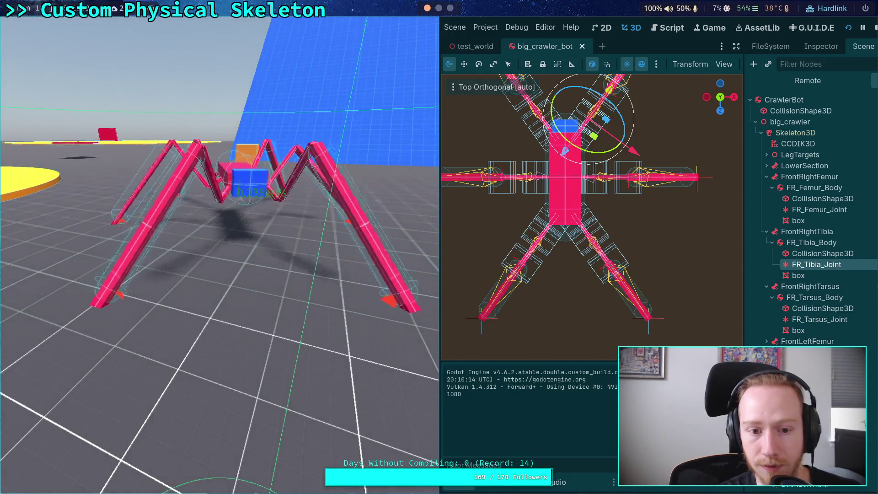
key(F8)
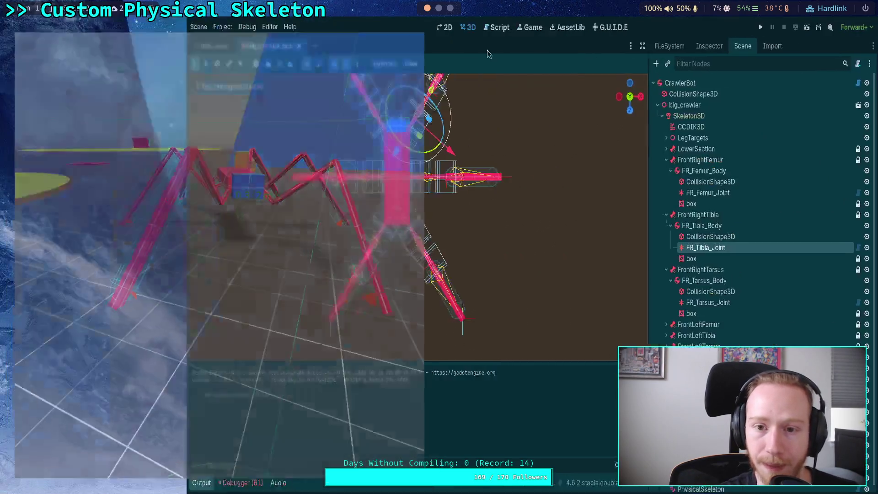
click(46, 26)
Step: Raise Jolt Position and Velocity Steps to 17 and recompute the factor for 17 steps in Python
click(64, 39)
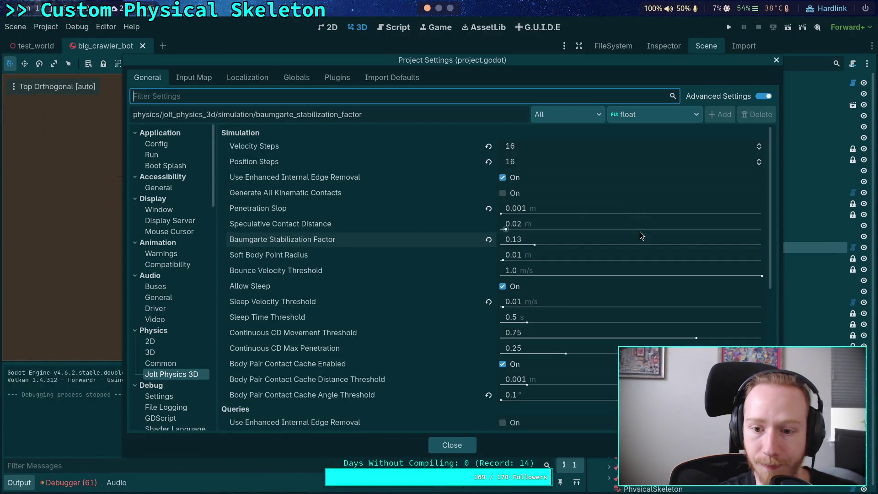
click(759, 160)
click(759, 143)
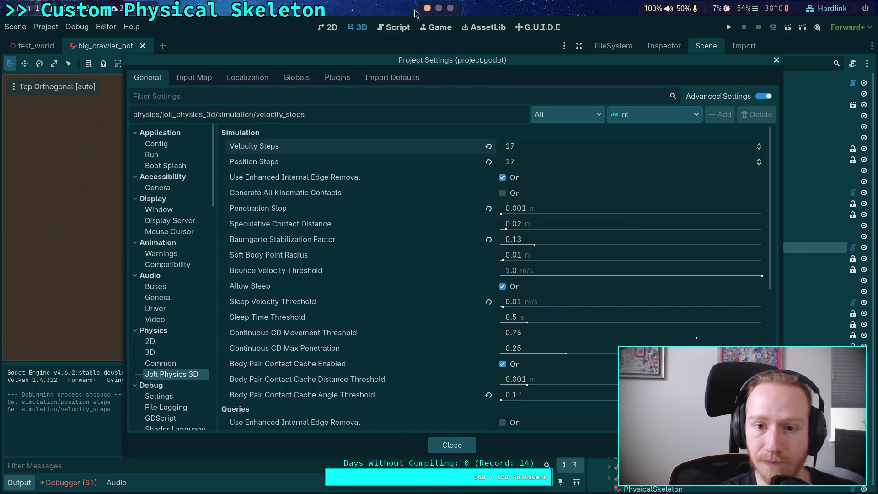
key(super+4)
key(Up)
key(Left)
key(BackSpace)
text(7)
key(Return)
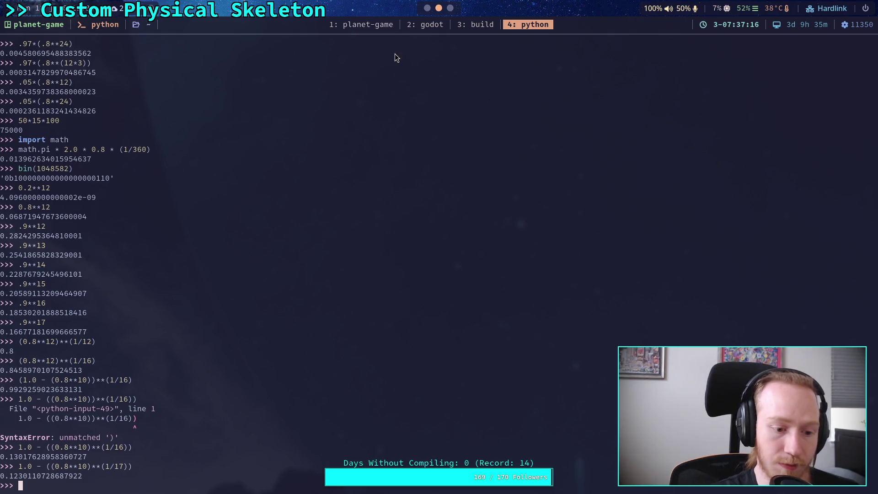
Step: Set the Baumgarte factor to 0.12, then test-run the crawler and stop it
click(430, 18)
click(548, 238)
key(BackSpace)
text(23)
key(Return)
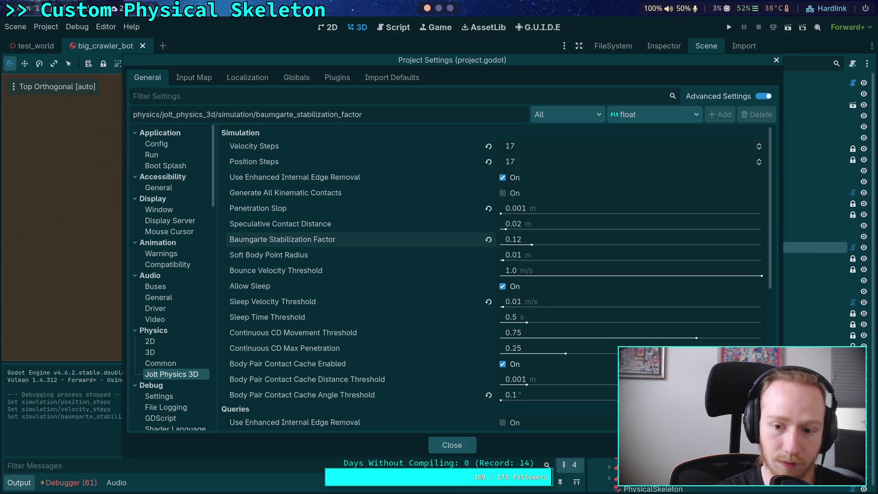
click(454, 445)
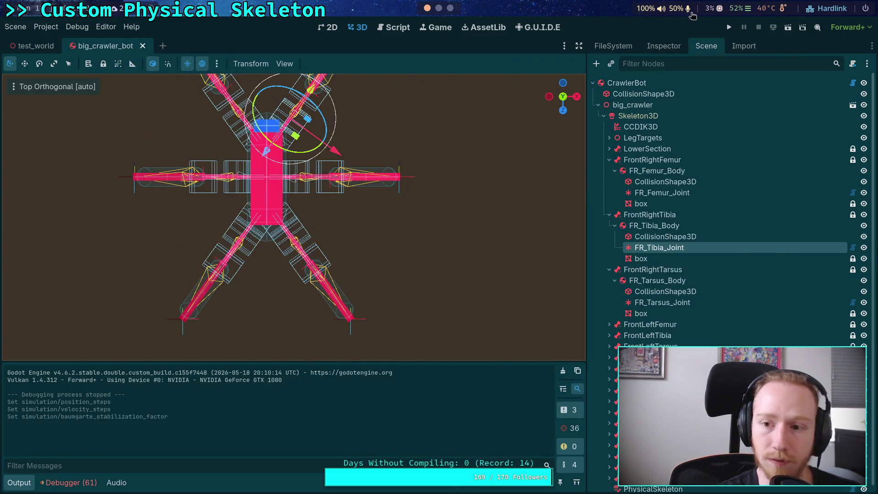
click(729, 27)
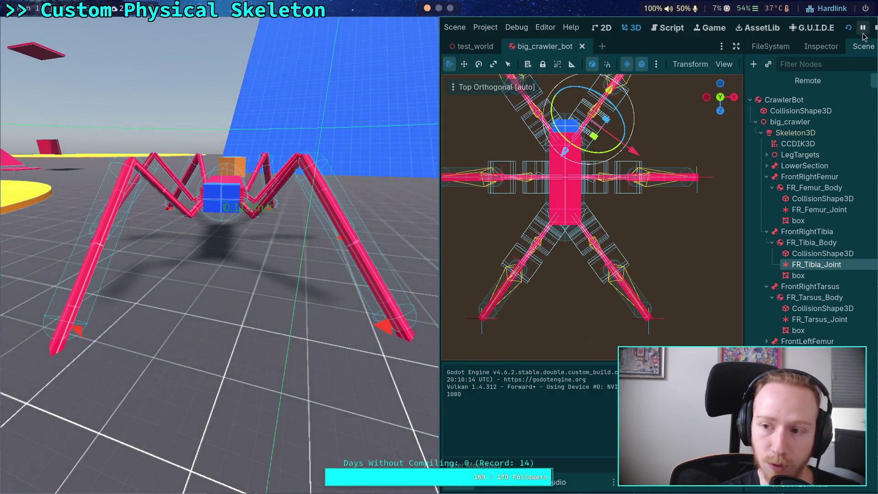
key(F8)
Step: Recompute the stabilization factor in Python for 18 steps
key(super+4)
key(Up)
key(Left)
key(BackSpace)
text(8)
key(Return)
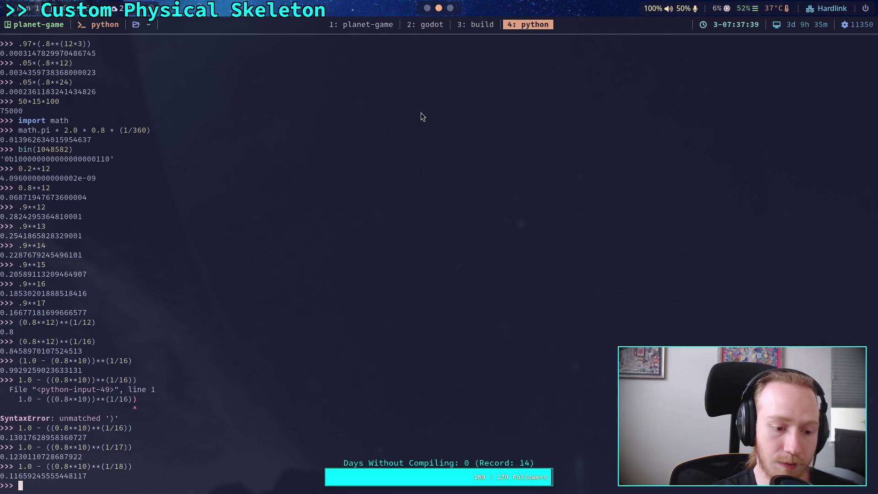
Step: Raise Position and Velocity Steps to 18, then test-run the crawler and stop it
click(427, 8)
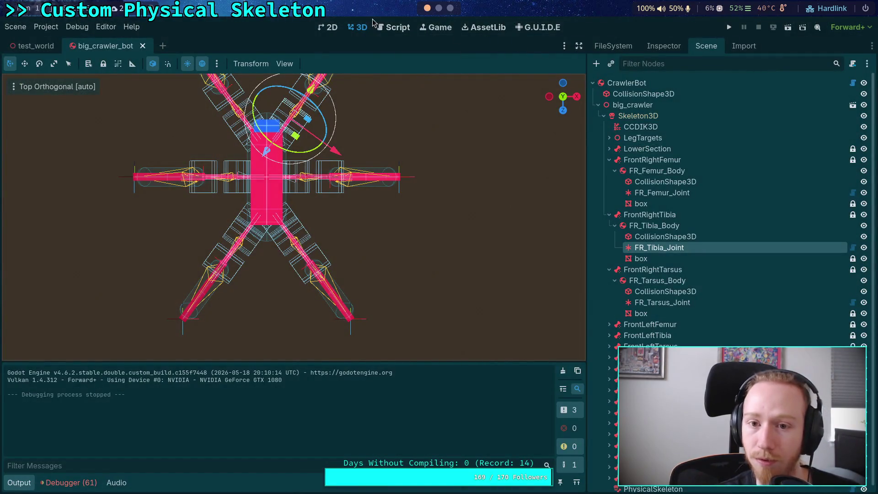
click(45, 27)
click(69, 44)
click(759, 159)
click(760, 143)
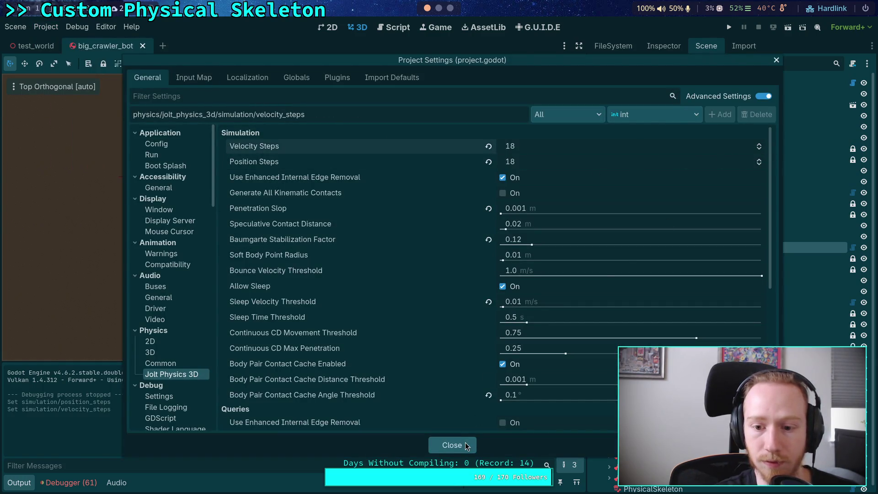
click(467, 446)
click(729, 27)
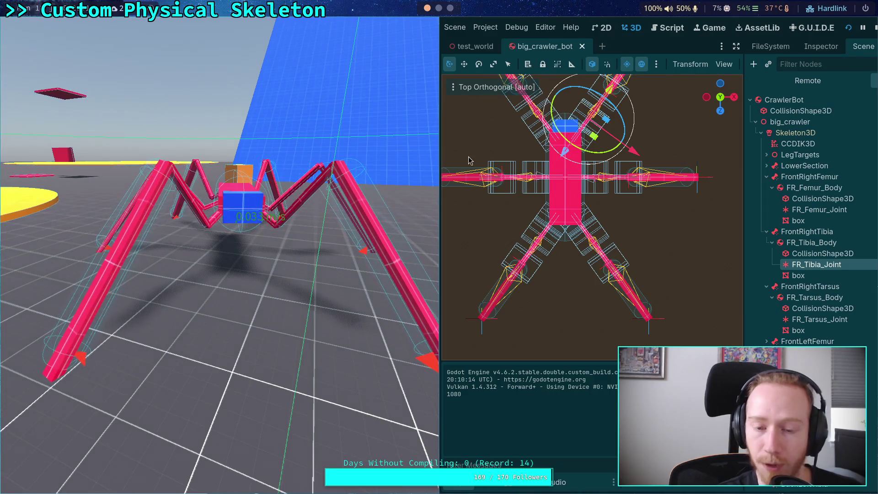
click(875, 29)
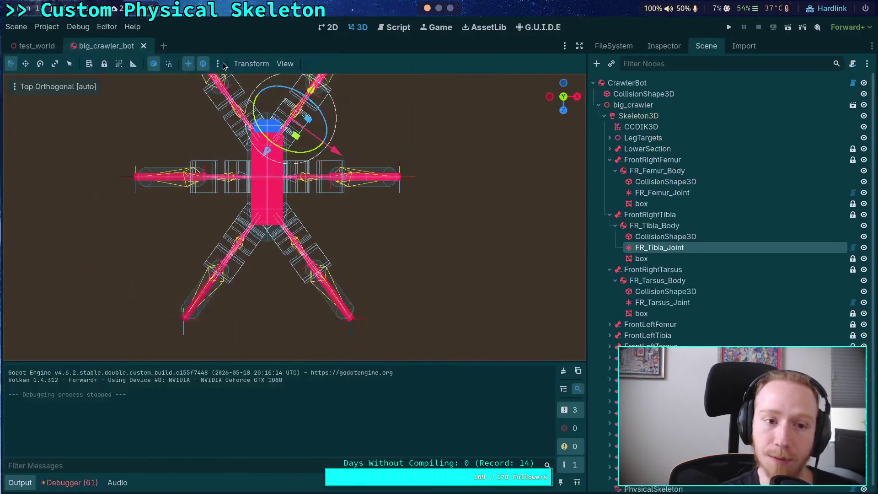
Step: Raise Jolt Position and Velocity Steps to 19 in Project Settings
click(40, 27)
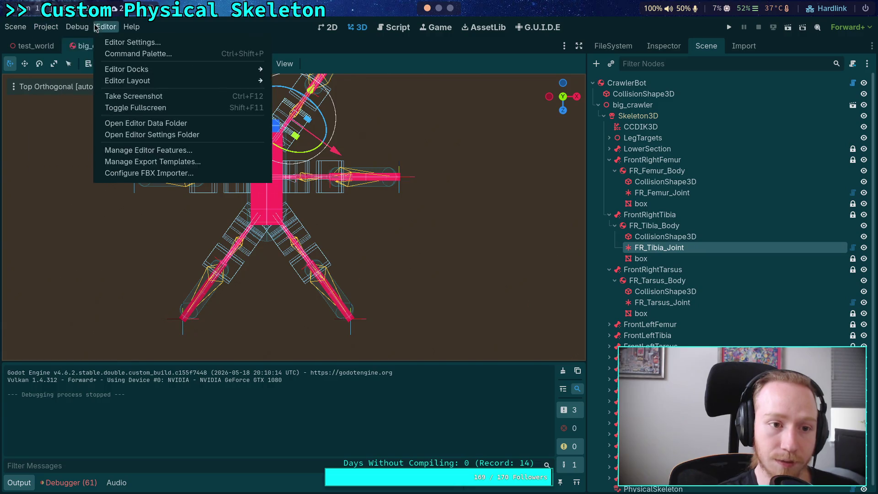
mouse_move(77, 26)
click(646, 251)
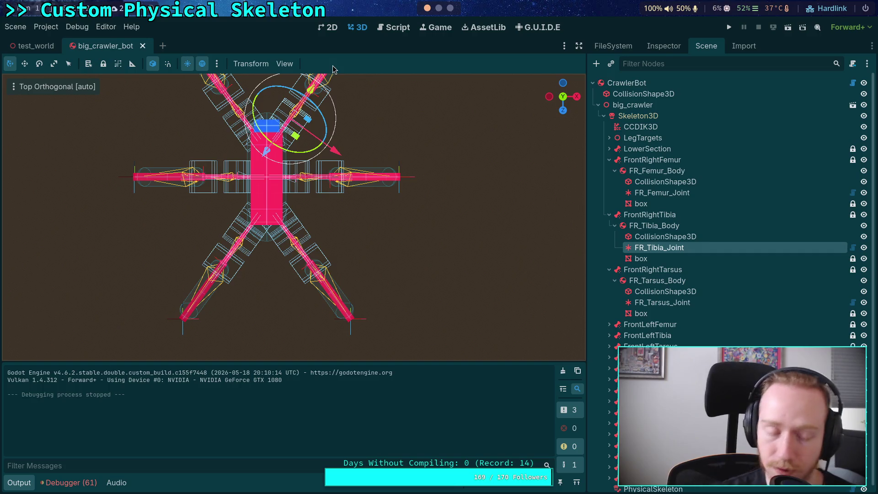
click(16, 26)
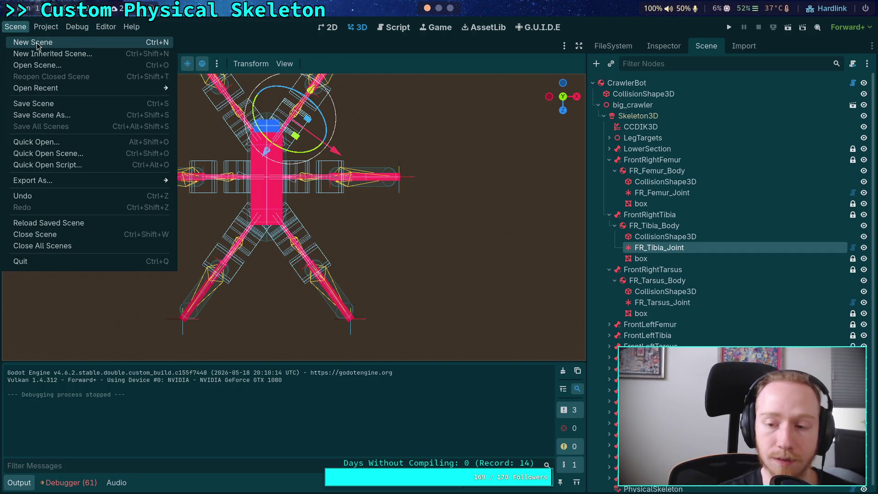
mouse_move(45, 27)
click(51, 42)
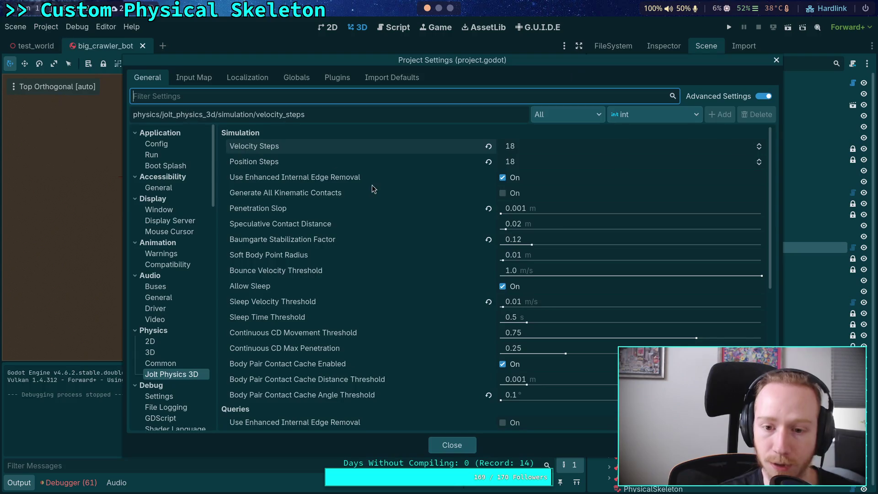
click(759, 159)
click(759, 145)
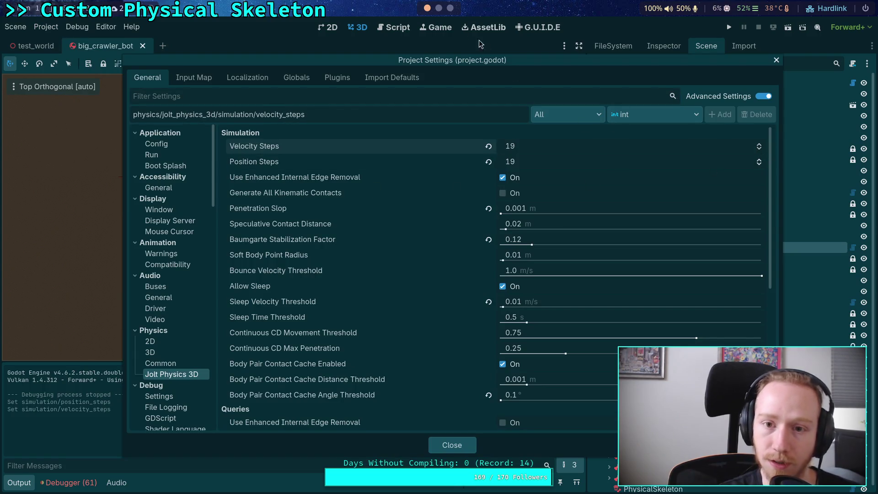
Step: Recompute the stabilization factor in Python for 19 steps
key(super+4)
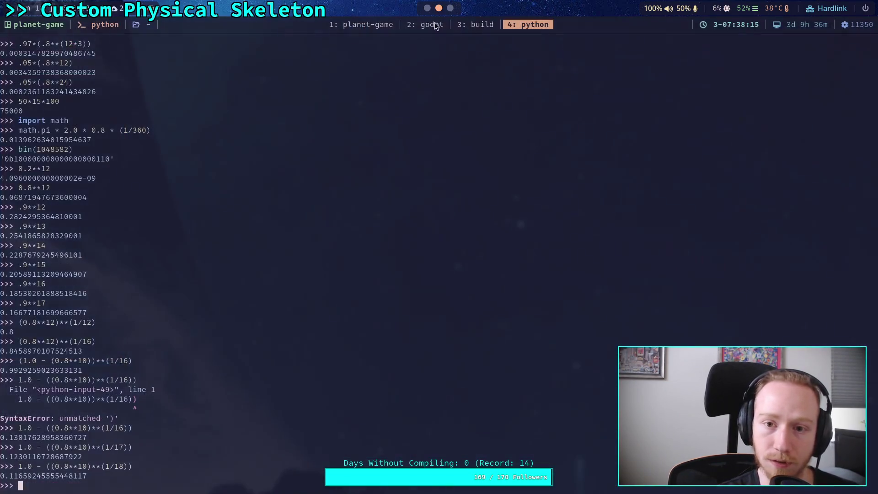
key(Up)
key(BackSpace)
key(BackSpace)
key(BackSpace)
text(9)))
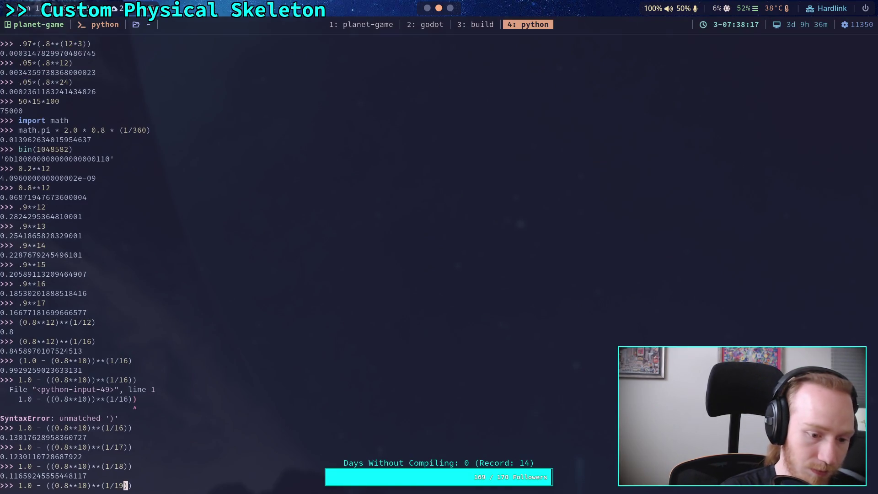
key(Return)
Step: Confirm the Baumgarte factor of 0.11, then test-run the crawler and stop it
click(428, 8)
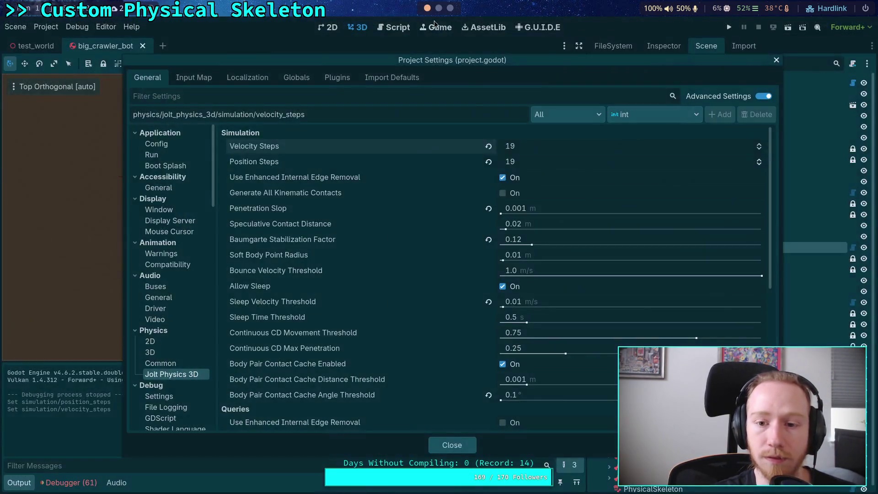
click(571, 238)
key(Return)
click(454, 449)
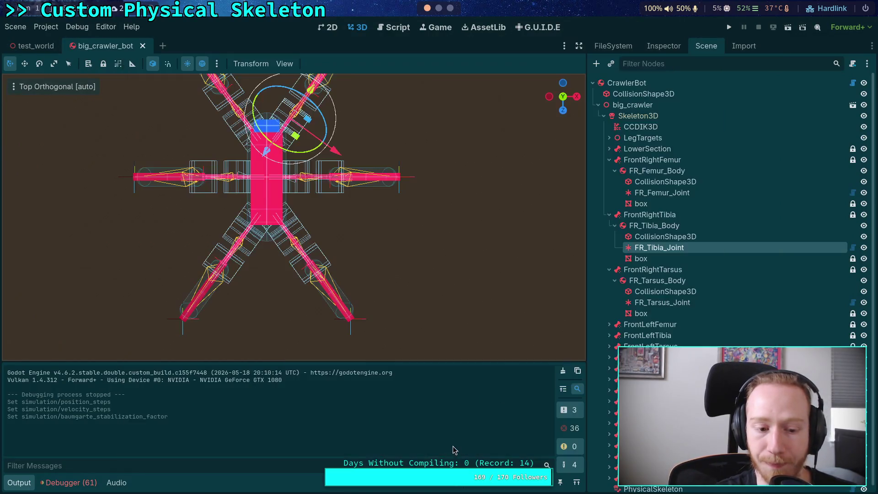
click(729, 27)
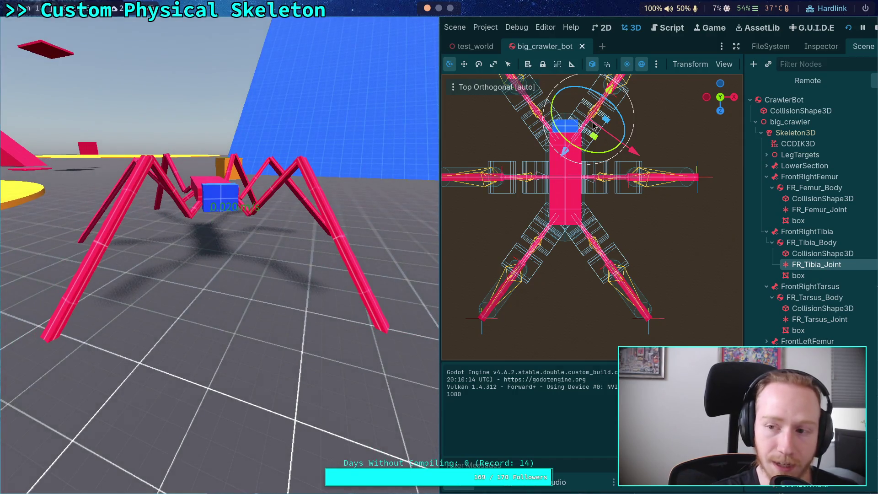
click(874, 28)
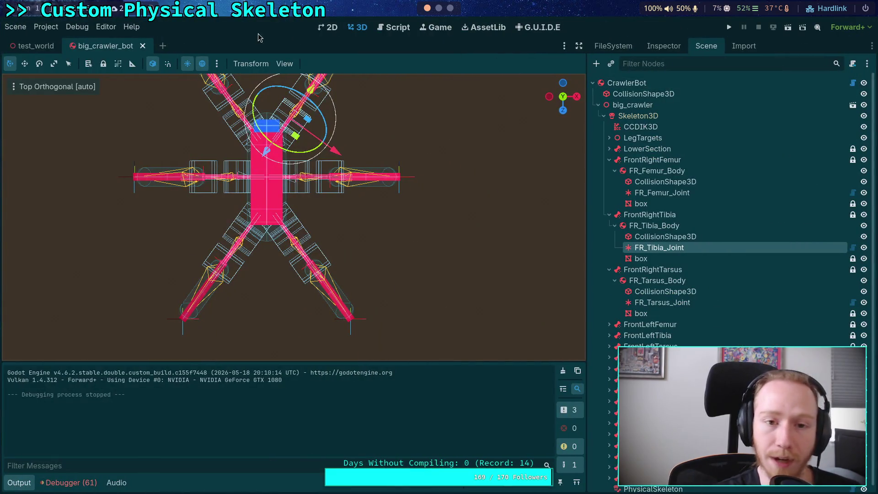
Step: Raise Position and Velocity Steps to 20 and recompute the factor for 20 steps in Python
click(46, 28)
click(54, 39)
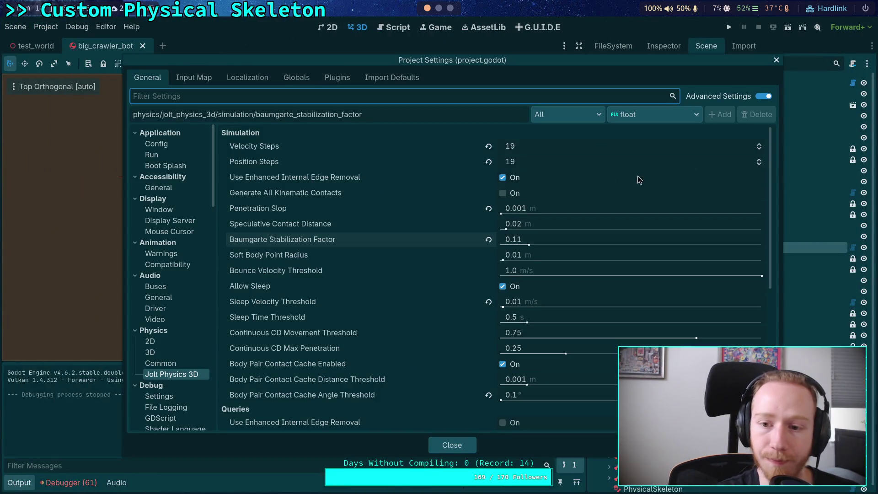
click(759, 160)
click(760, 143)
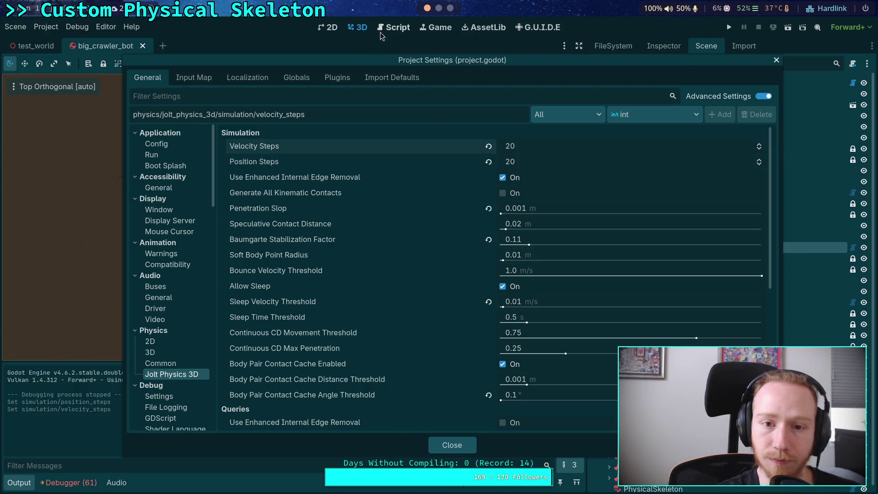
click(438, 8)
key(Up)
key(BackSpace)
key(BackSpace)
key(BackSpace)
text(20)))
key(Return)
Step: Close Project Settings, run the crawler test with F5, and stop it
key(super+1)
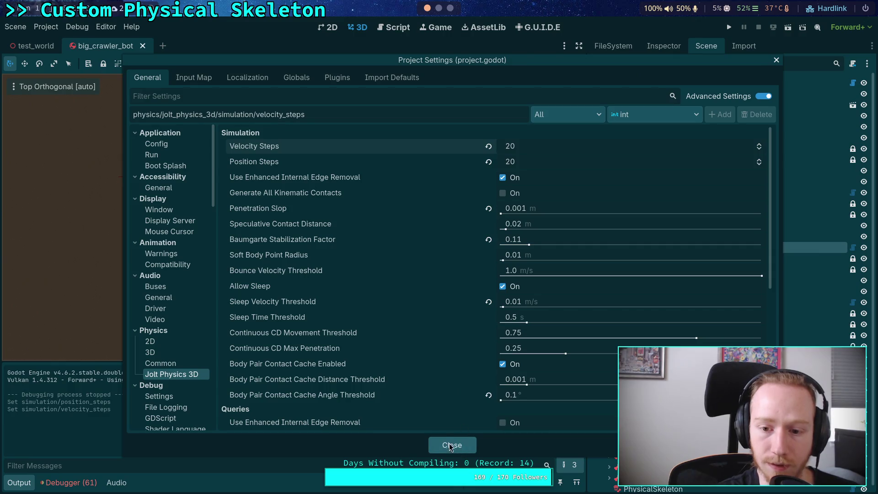
click(447, 445)
key(F5)
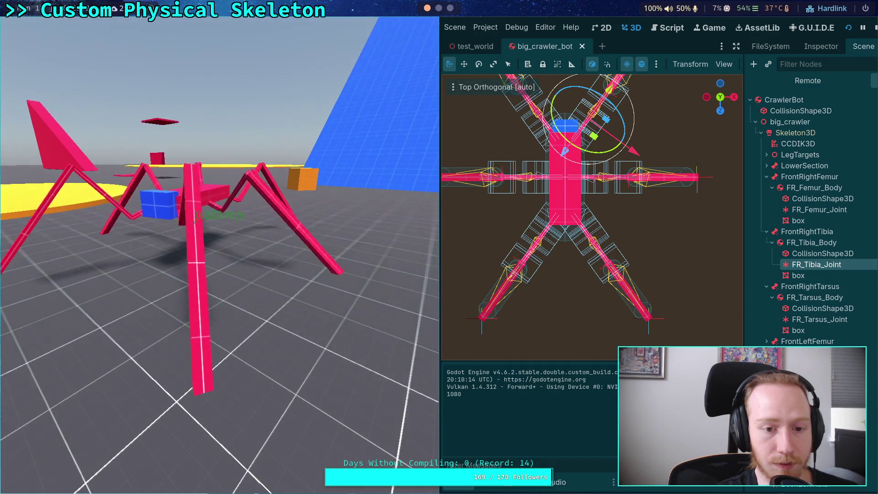
click(874, 27)
Step: In the Python REPL workspace, evaluate 0.8**10
key(super+3)
key(super+4)
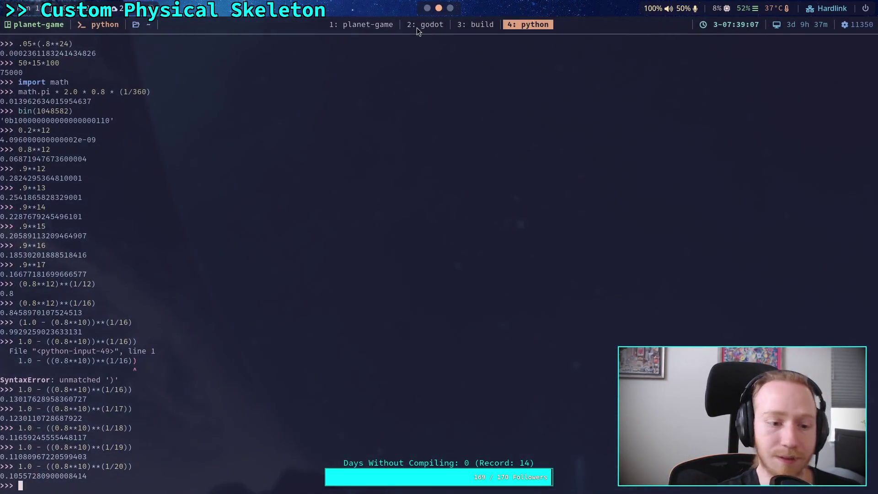
key(Up)
key(BackSpace)
key(BackSpace)
key(BackSpace)
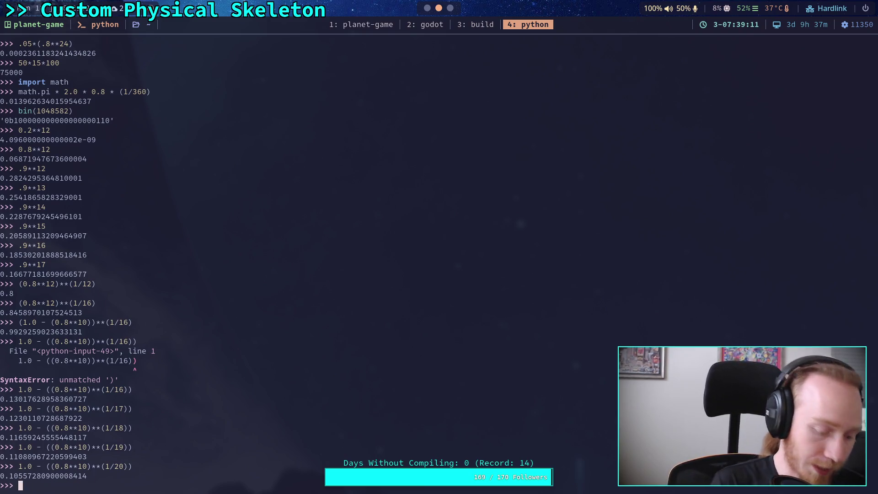
text(0.8)
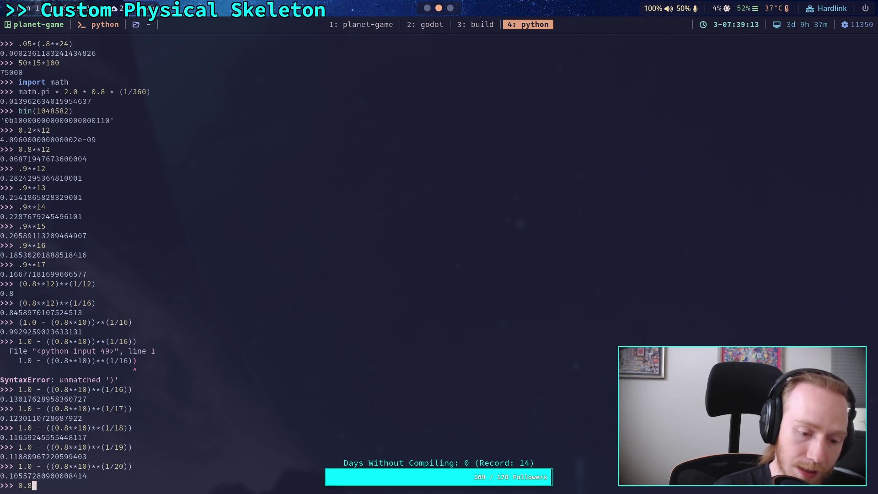
text(**10)
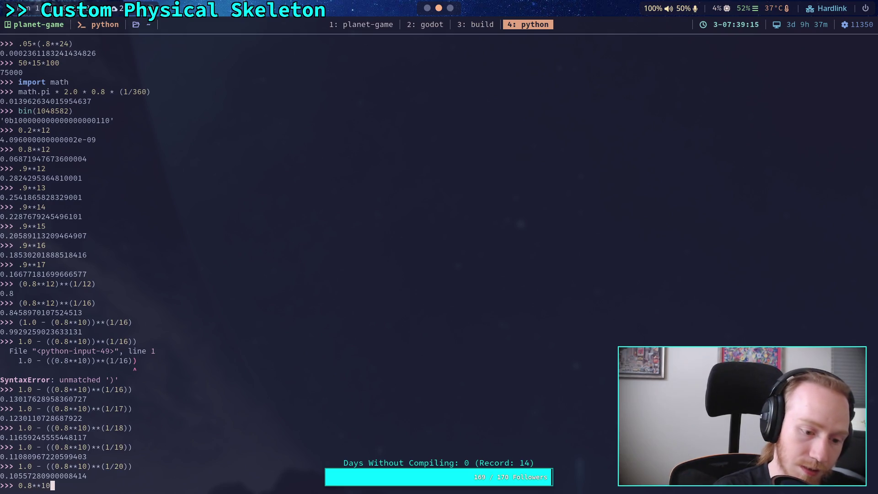
key(Return)
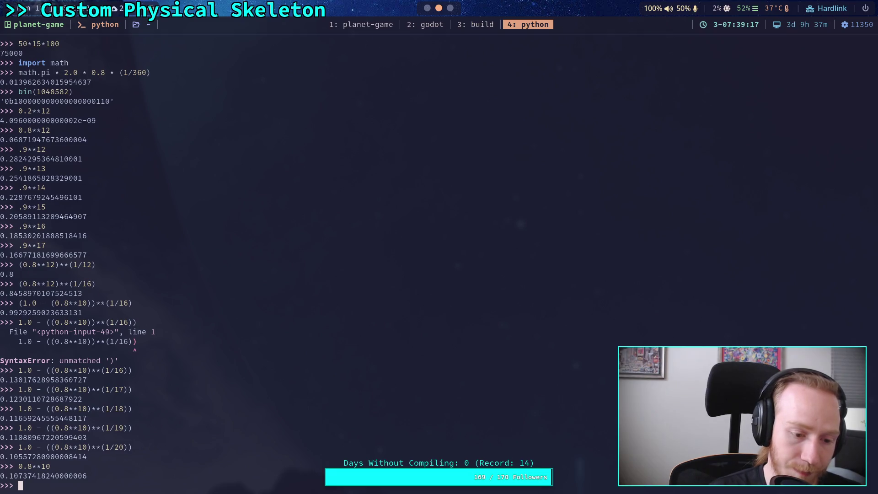
Step: Evaluate 0.1, 0.2, 0.3 and 0.4 to the power of 10 by editing recalled lines
key(Up)
key(Left)
key(Left)
key(Left)
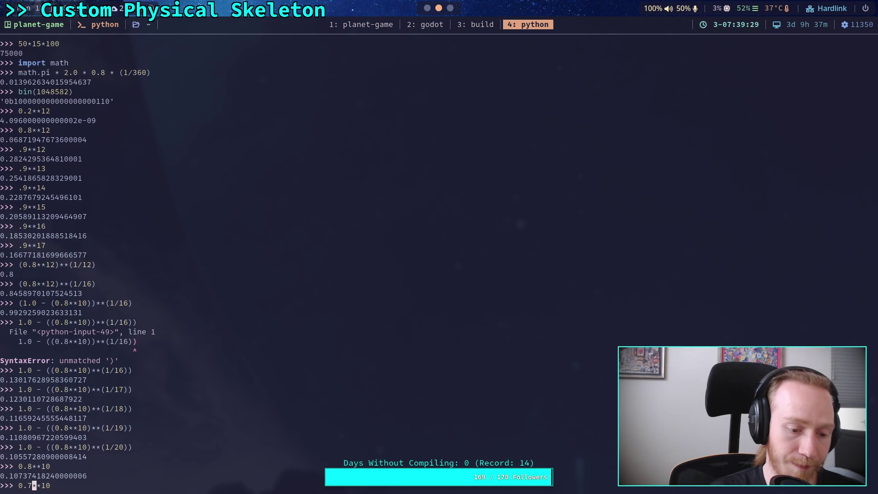
key(BackSpace)
text(1)
key(Return)
key(Up)
key(Left)
key(Left)
key(Left)
key(Return)
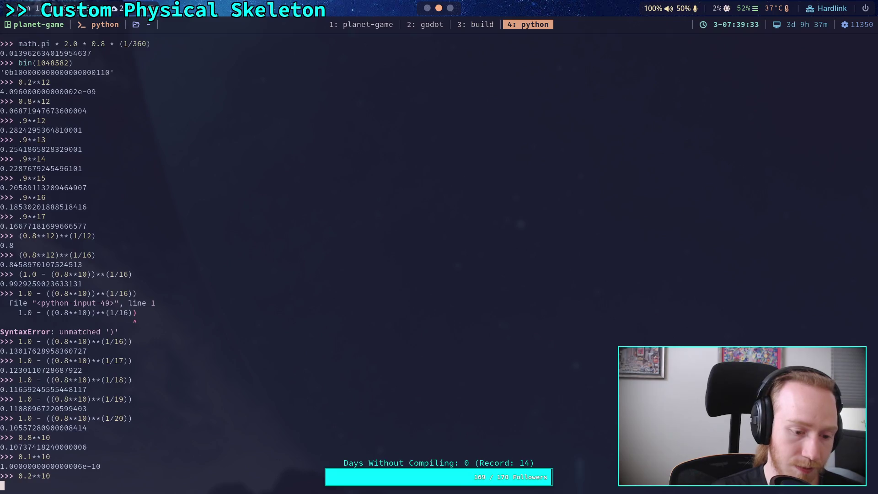
key(Up)
key(Left)
key(Left)
key(Left)
key(BackSpace)
text(3)
key(Return)
key(Up)
key(Left)
key(Left)
key(Left)
key(Return)
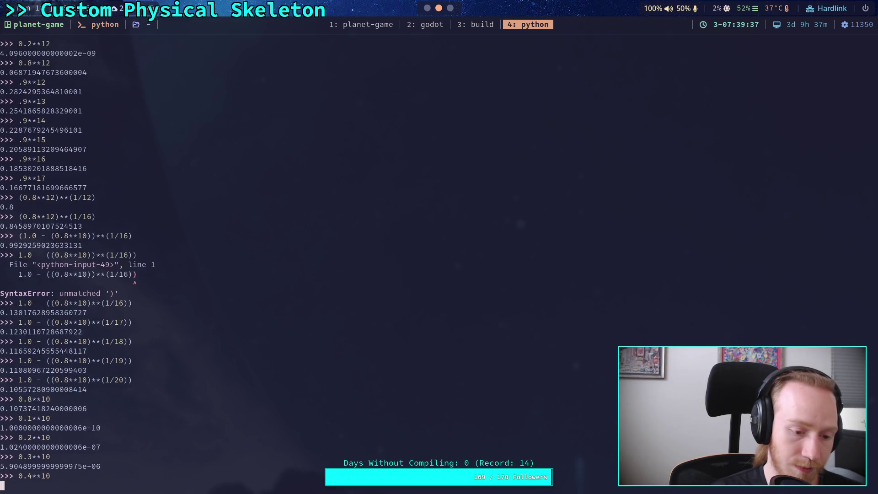
Step: Recompute 0.4**10, then evaluate 0.5**10 and 0.6**10
key(Up)
key(Left)
key(Left)
key(Left)
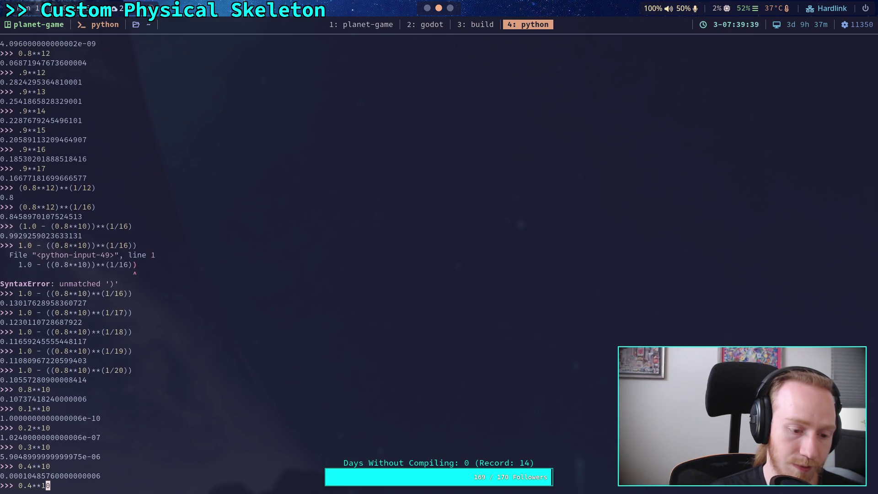
key(Left)
key(Left)
key(Left)
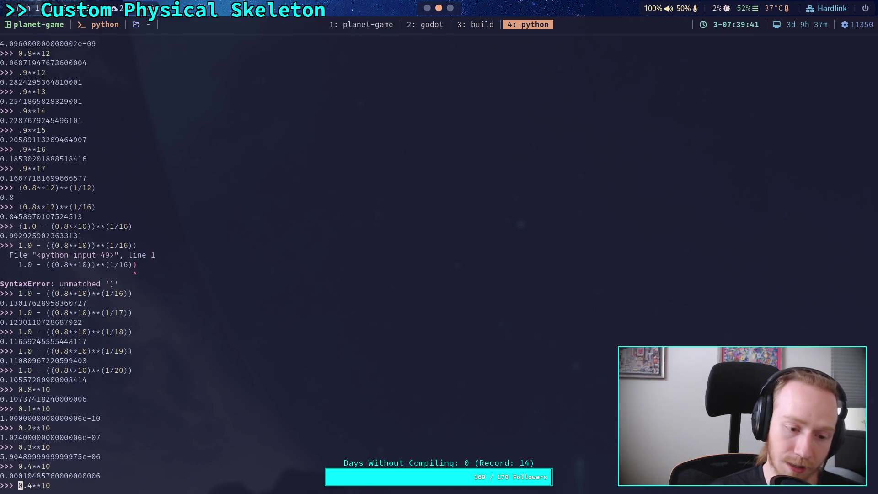
key(Delete)
key(Up)
key(Up)
key(Up)
key(Left)
key(Left)
key(Left)
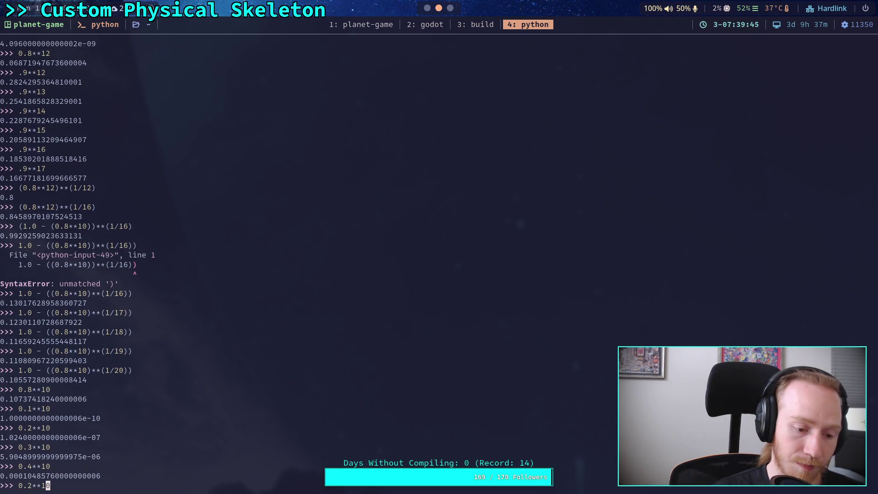
key(BackSpace)
text(4)
key(Return)
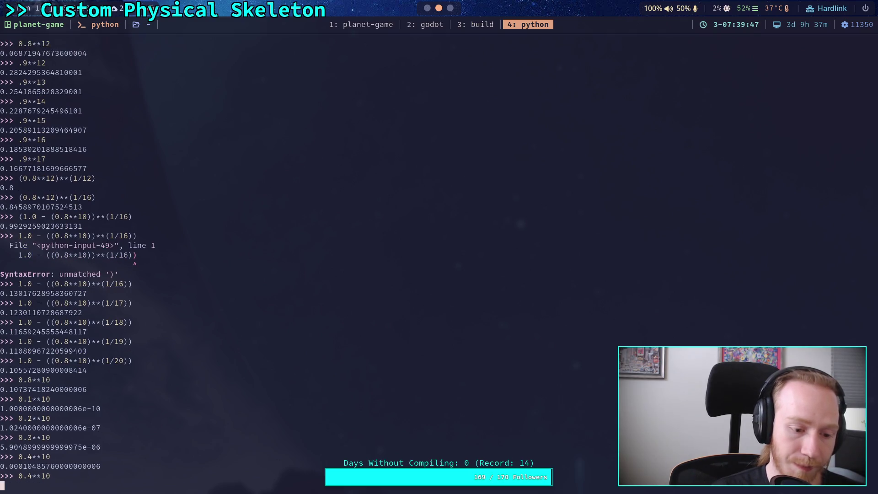
key(Up)
key(Left)
key(Left)
key(Left)
key(BackSpace)
text(5)
key(Return)
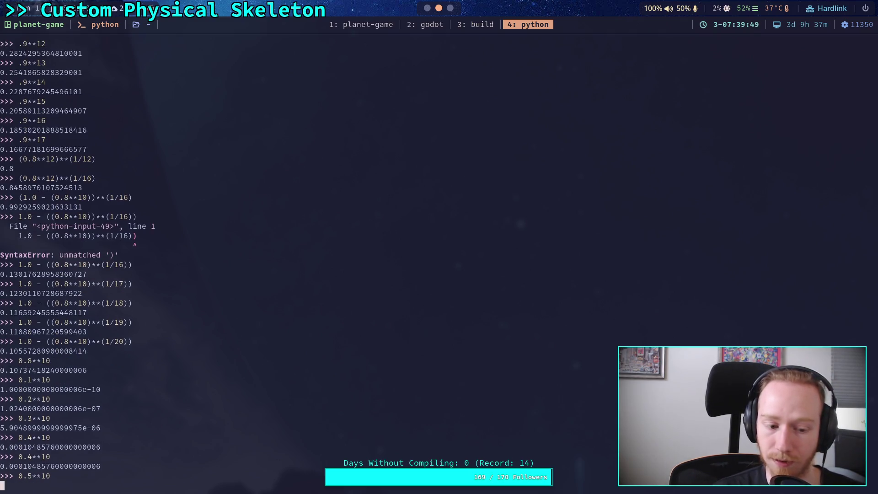
key(Up)
key(Left)
key(Left)
key(Left)
key(Left)
key(BackSpace)
text(6)
key(Return)
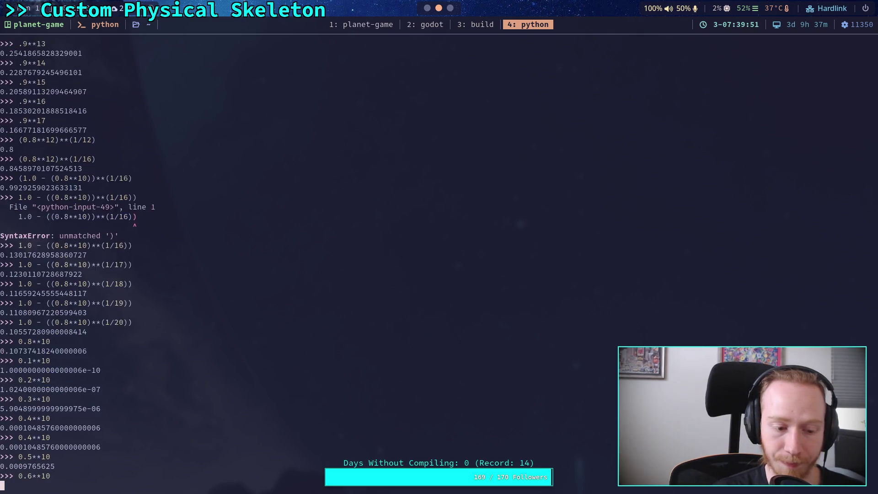
key(Up)
key(Left)
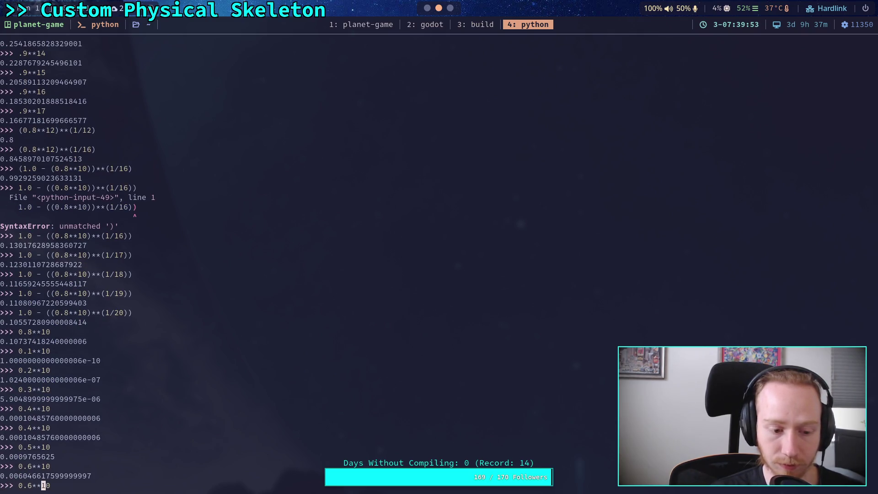
key(End)
key(BackSpace)
Step: Evaluate 1.0 - ((0.01)**(1/20)), about 0.2057, then clear the recalled line
key(Up)
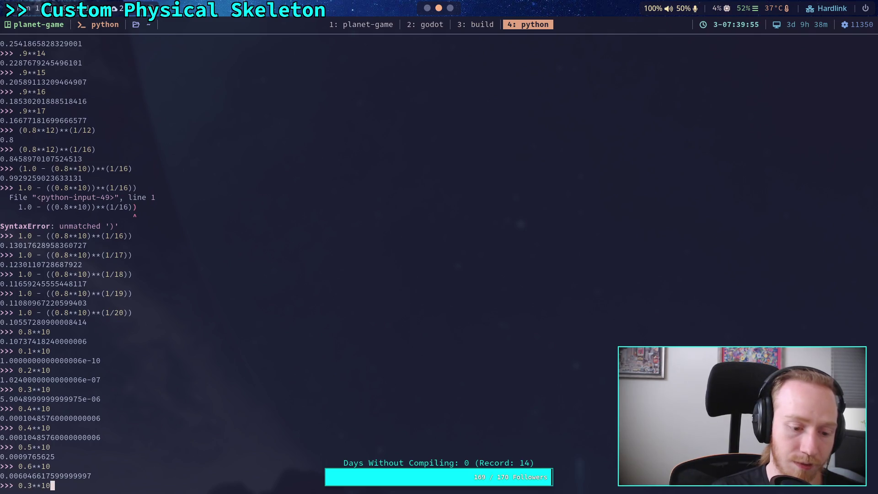
key(Up)
key(Up)
key(Left)
key(Left)
key(Left)
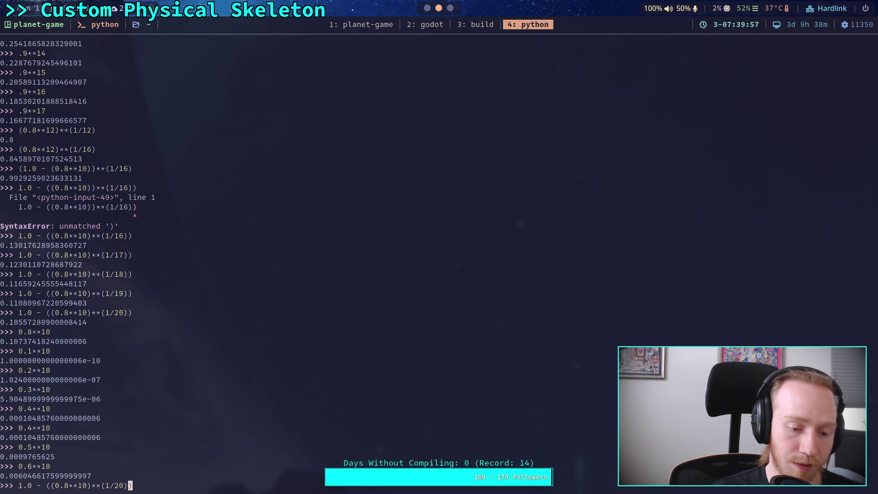
key(BackSpace)
key(BackSpace)
key(BackSpace)
key(BackSpace)
text(01)
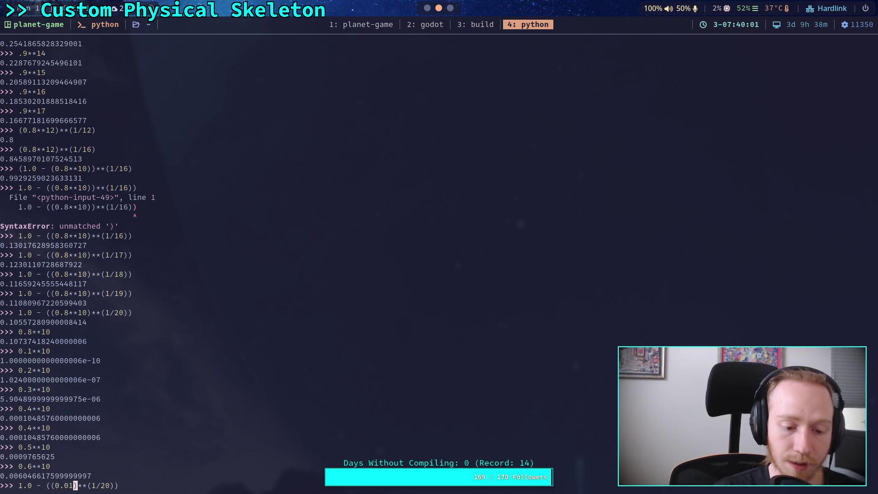
key(Return)
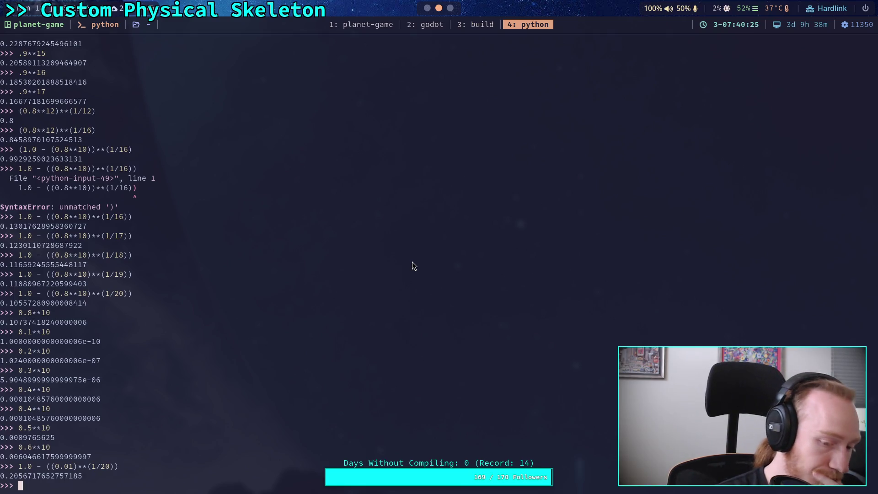
key(Up)
key(Left)
key(Left)
key(Left)
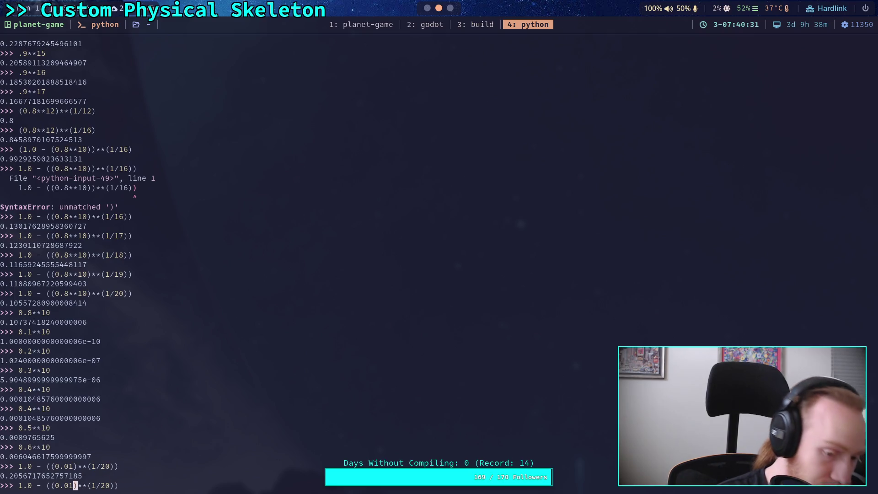
key(End)
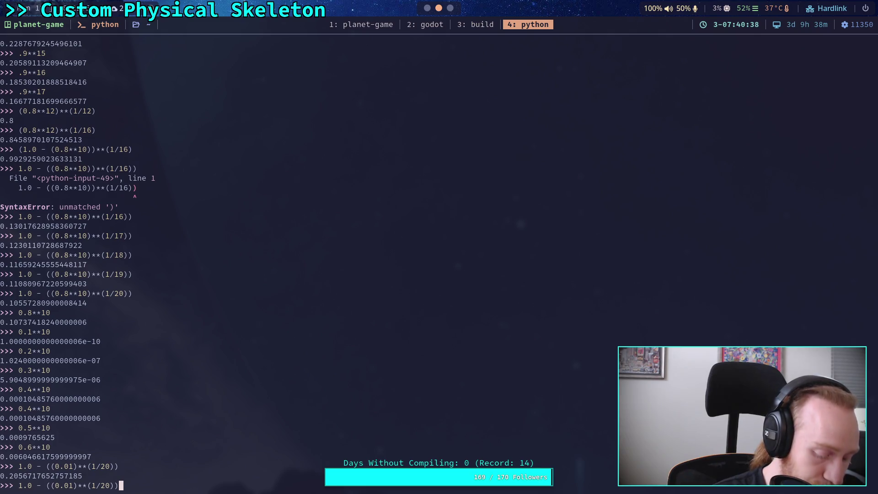
key(BackSpace)
key(BackSpace)
key(BackSpace)
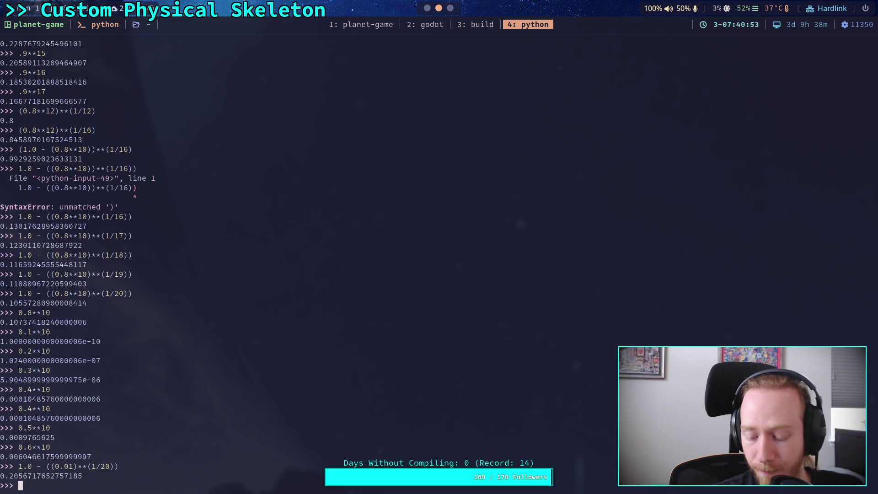
Step: Evaluate 1/20 and 1.0 - ((0.05)**(1/20)), about 0.1391
text(1/20)
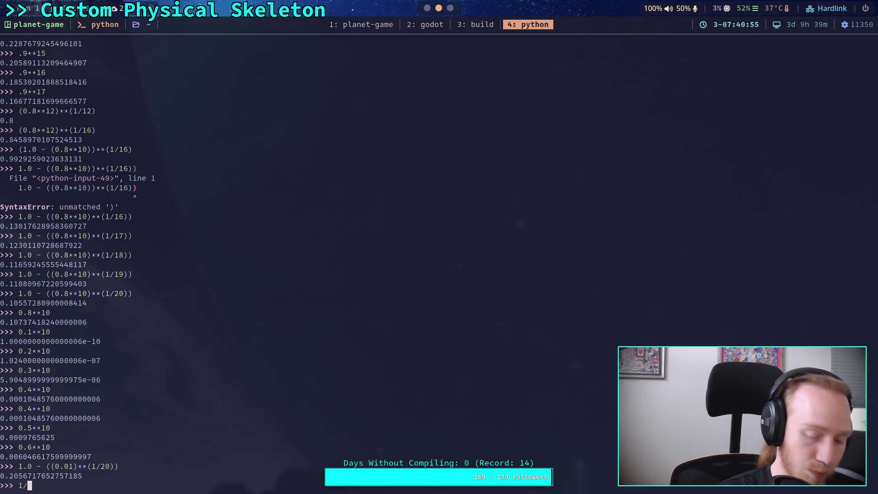
key(Return)
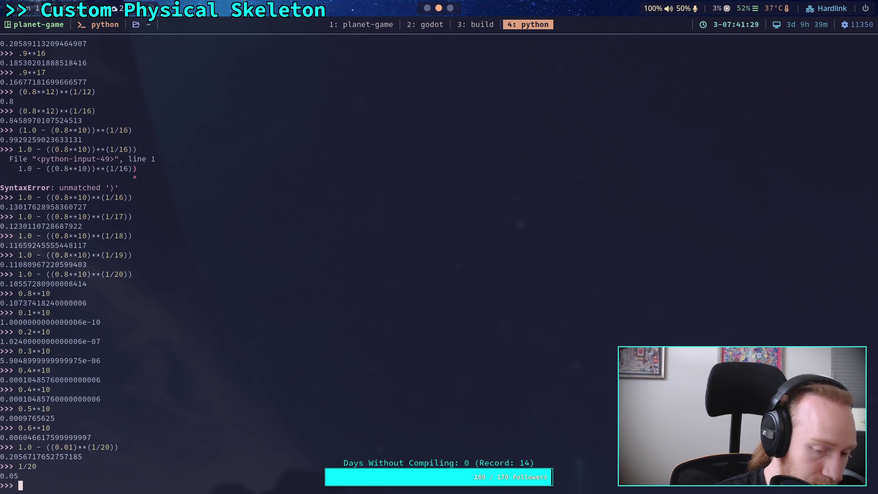
key(Up)
key(Up)
key(Left)
key(Left)
key(Left)
key(Left)
key(BackSpace)
text(5)
key(Return)
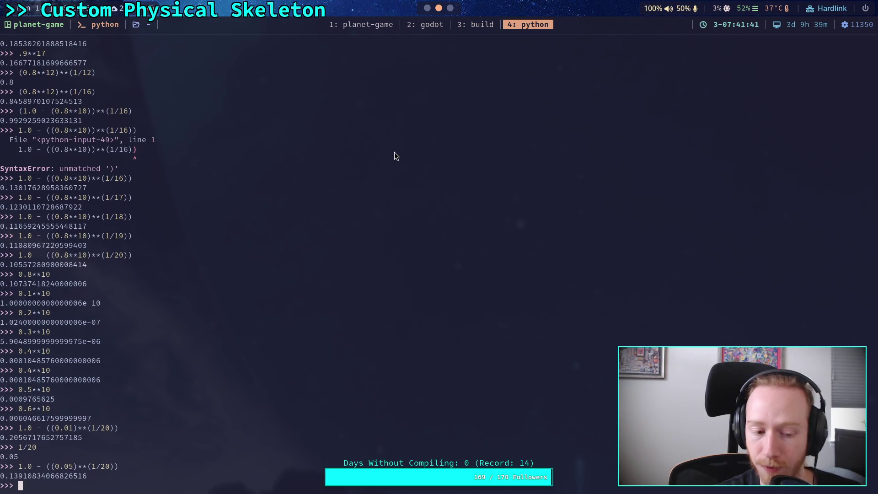
Step: Compare 1.0 - ((0.1)**(1/20)) ≈ 0.1087 with 0.8**10 ≈ 0.1074
key(Up)
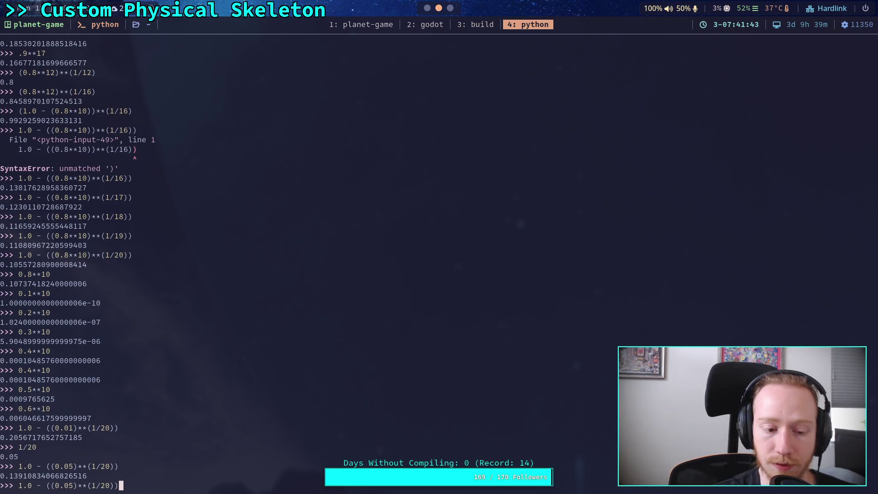
key(Left)
key(Left)
key(Left)
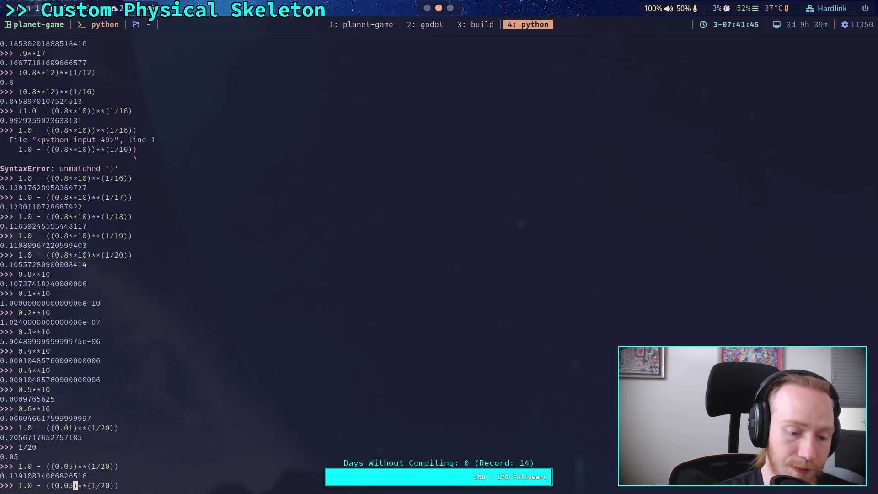
key(BackSpace)
key(BackSpace)
text(1)
key(Return)
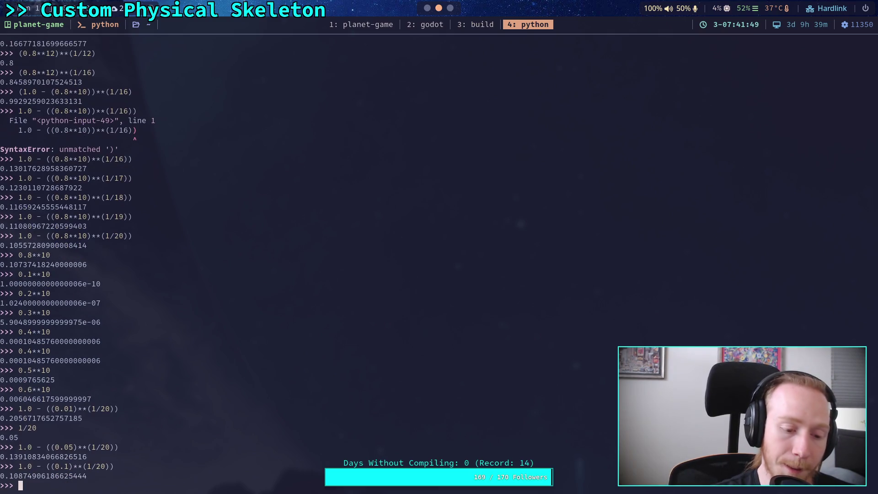
text(0.8**)
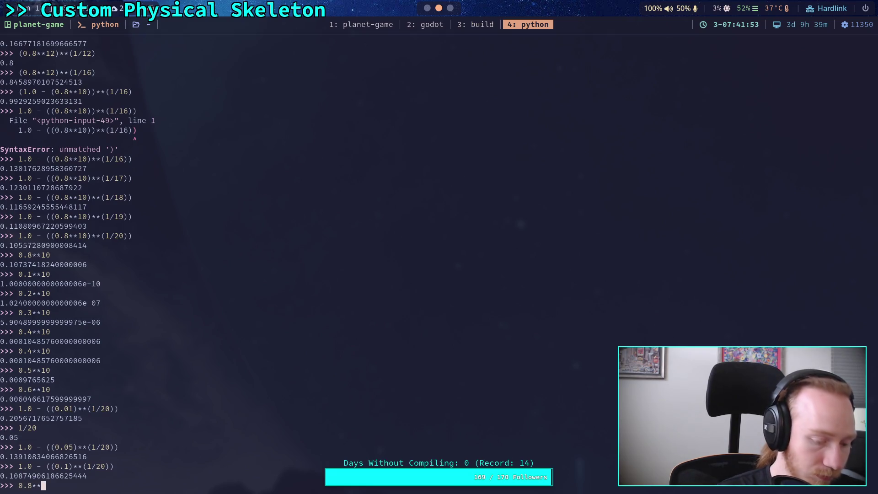
text(10)
key(Return)
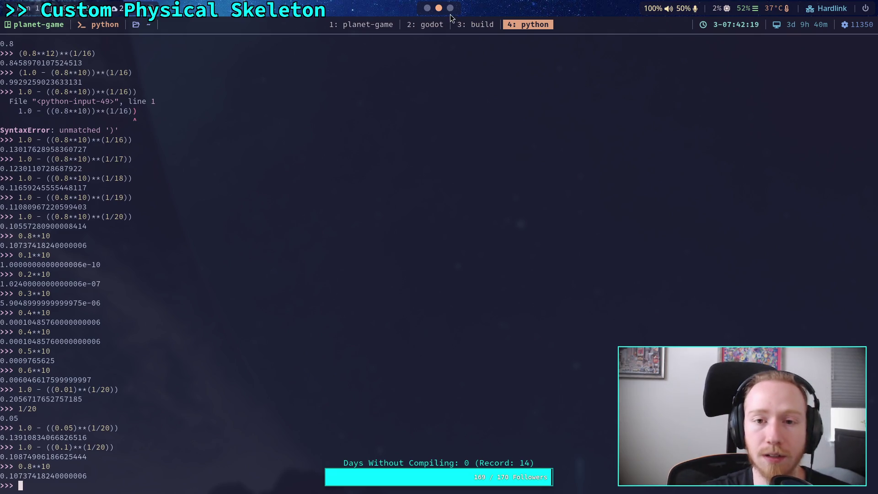
key(super+3)
Step: Switch among the GitHub tabs and close the spring max torque proposal commits tab
click(14, 96)
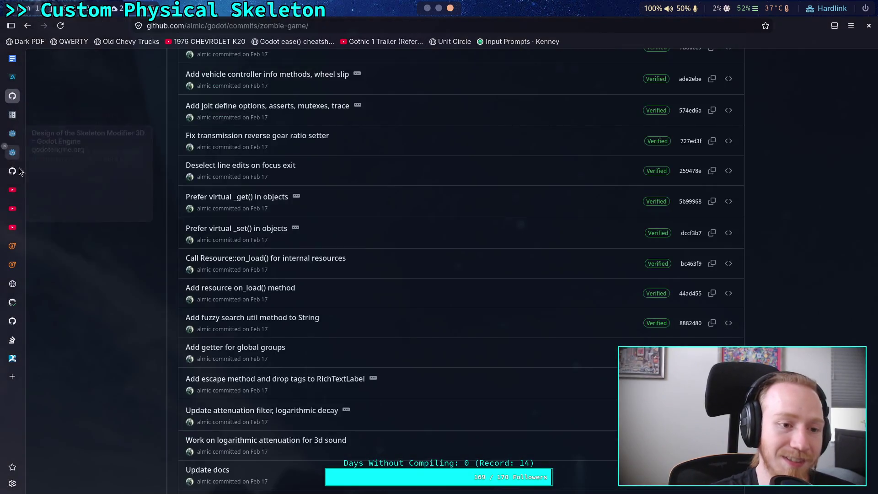
click(17, 171)
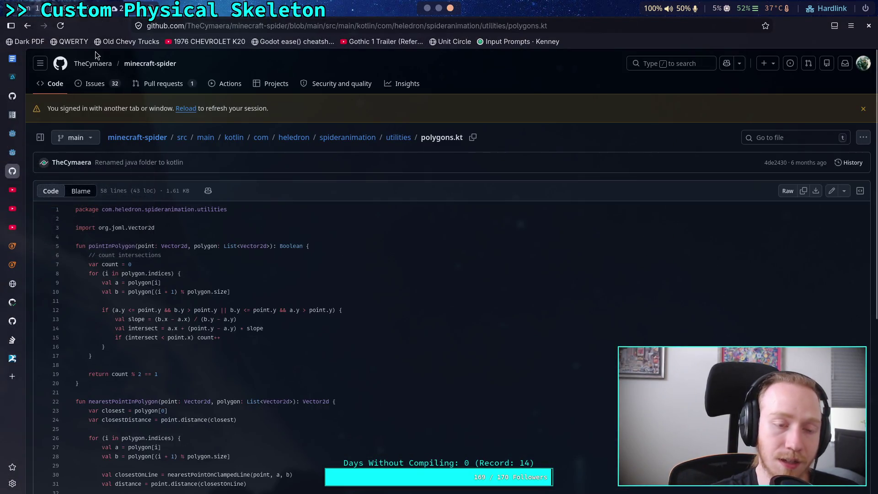
click(12, 96)
scroll(322, 201, up, 10)
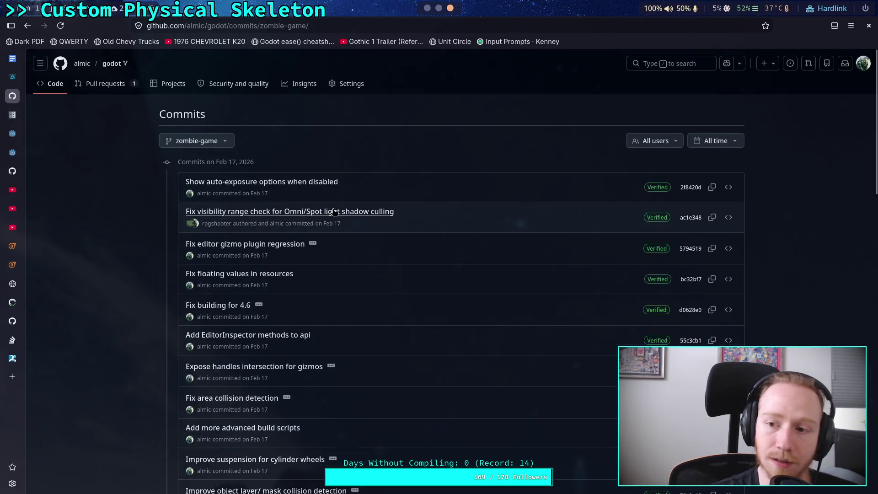
right_click(80, 68)
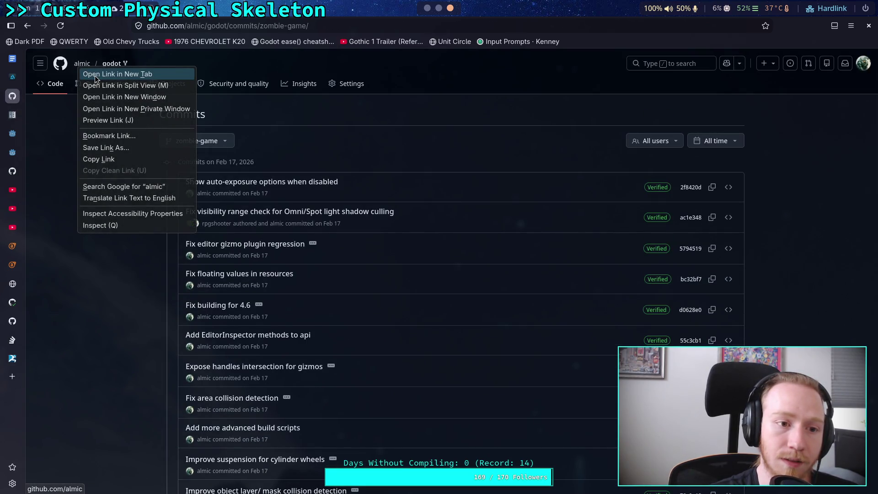
click(21, 320)
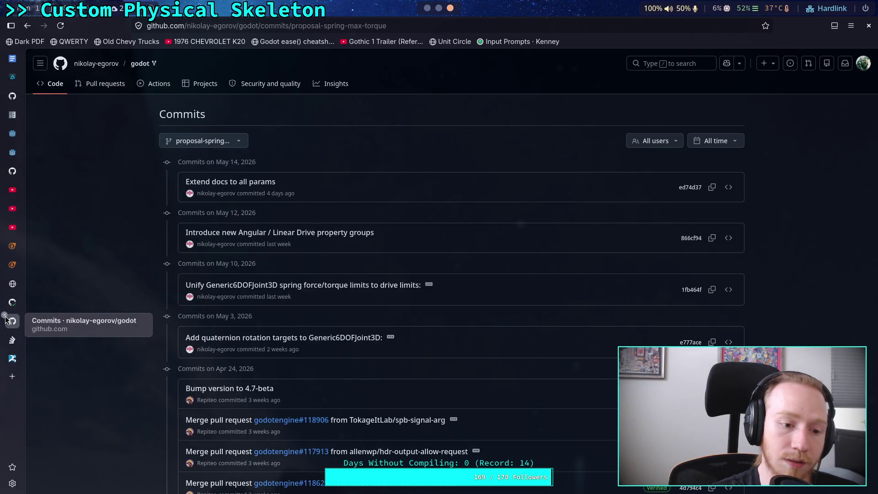
click(4, 315)
click(12, 303)
Step: On the spring max torque pull request, open the Jolt author's profile from their mention
key(ctrl+l)
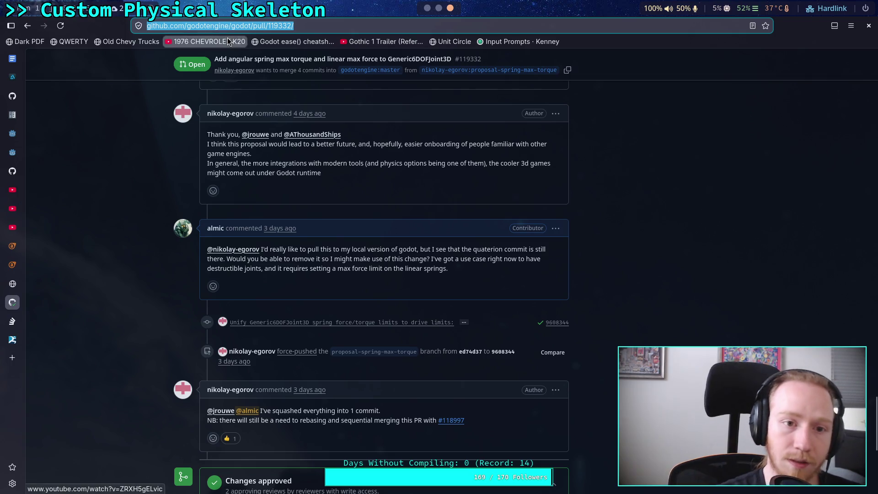
click(206, 42)
click(28, 25)
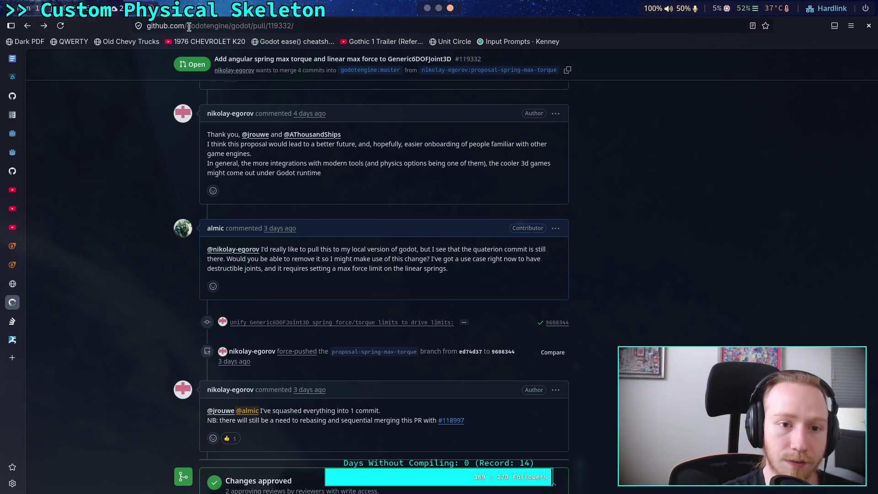
drag(212, 26, 320, 27)
key(BackSpace)
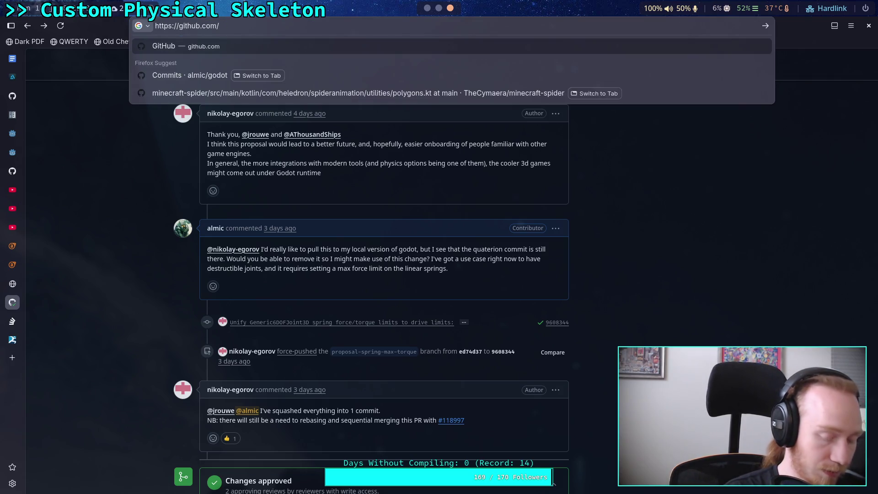
text(j)
click(163, 213)
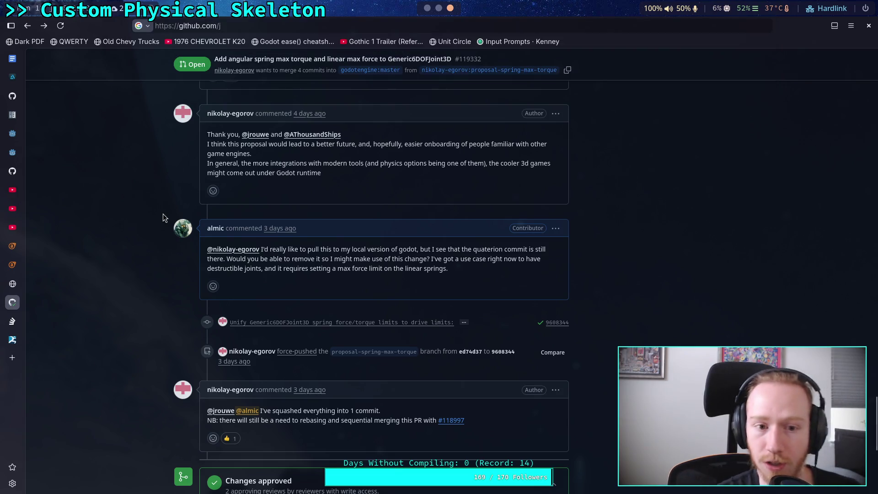
scroll(167, 214, up, 8)
click(222, 388)
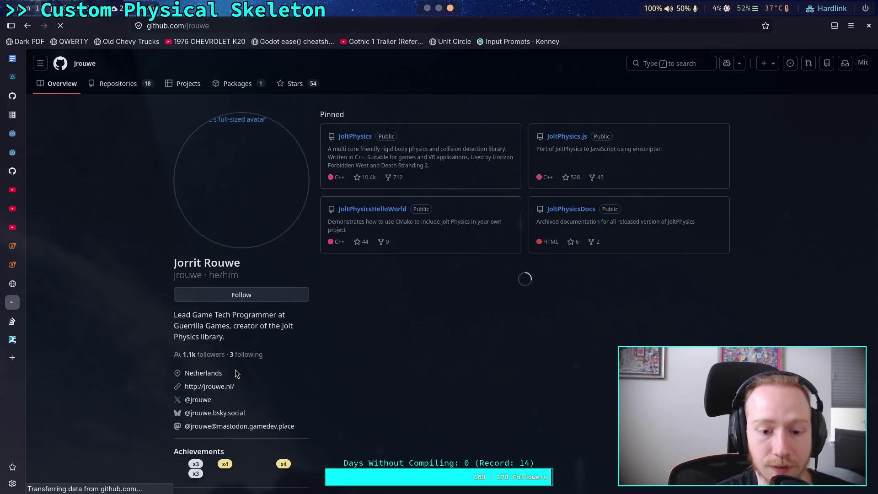
Step: Open the pinned JoltPhysics repo, browse Samples/Tests, then open PerformanceTest/RagdollScene.h
click(353, 141)
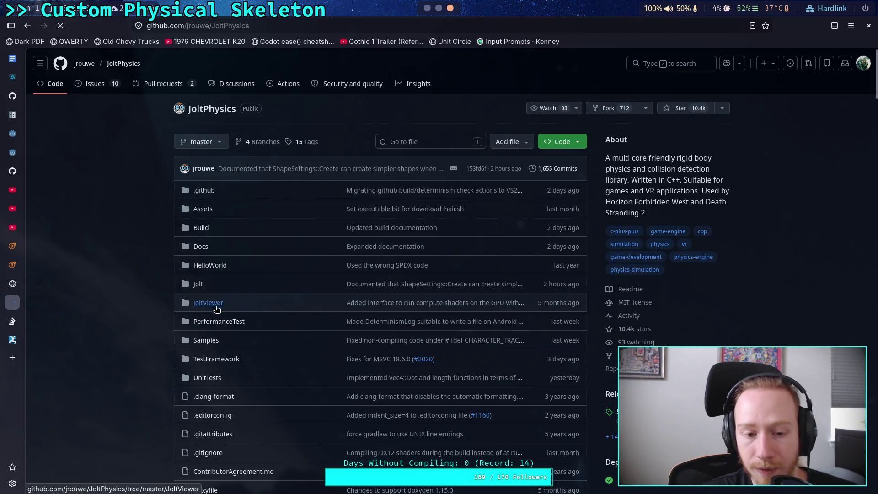
click(206, 339)
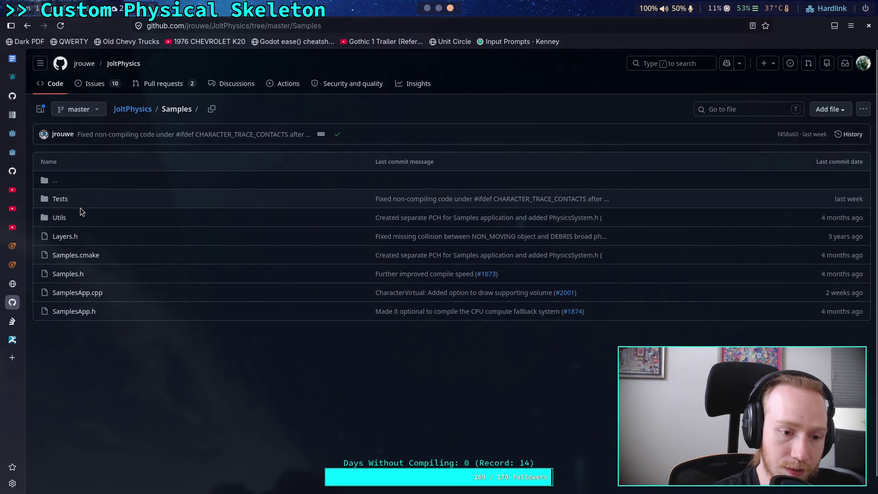
click(62, 199)
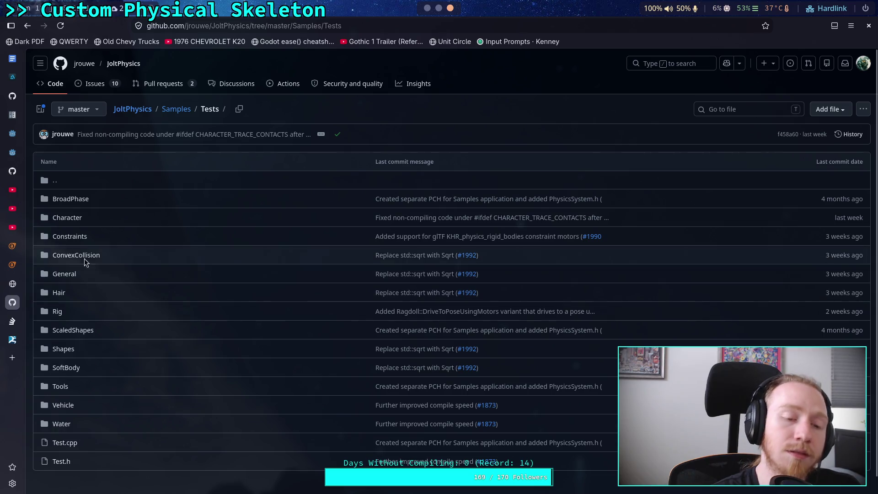
click(72, 218)
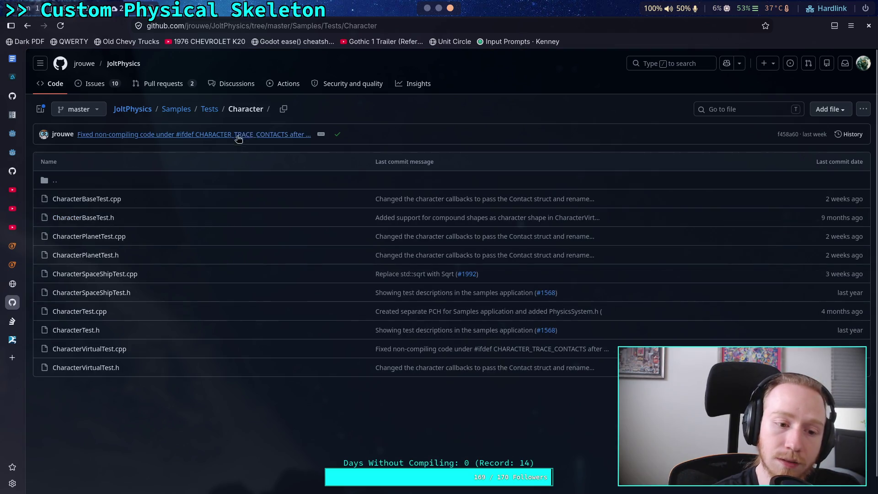
click(209, 109)
click(176, 109)
click(132, 108)
click(221, 321)
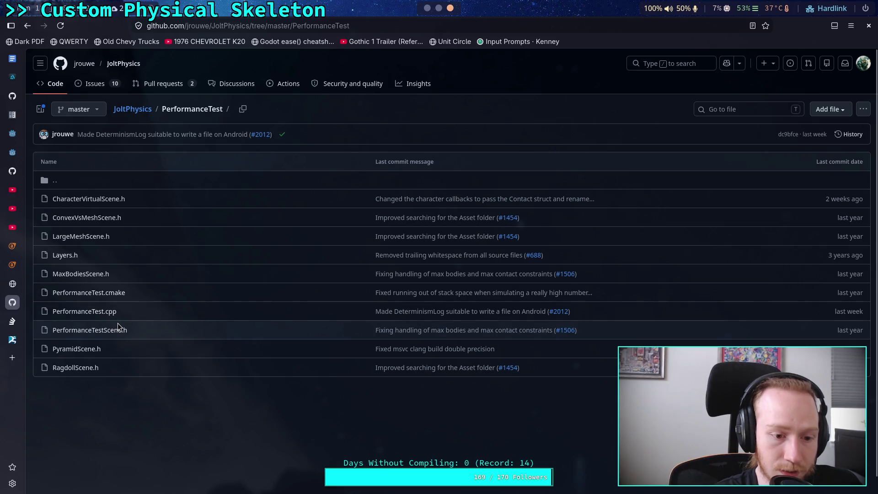
click(75, 368)
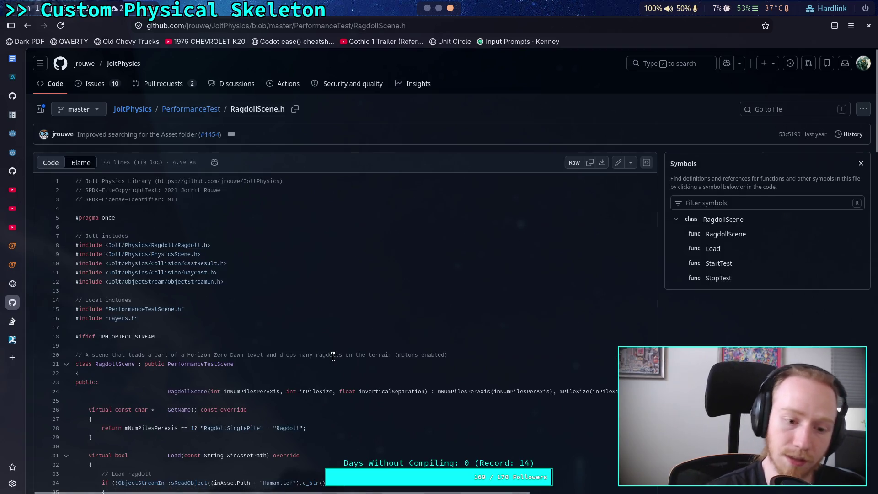
Step: Scroll through RagdollScene.h's ragdoll setup code, then go back to the PerformanceTest folder
scroll(336, 349, down, 5)
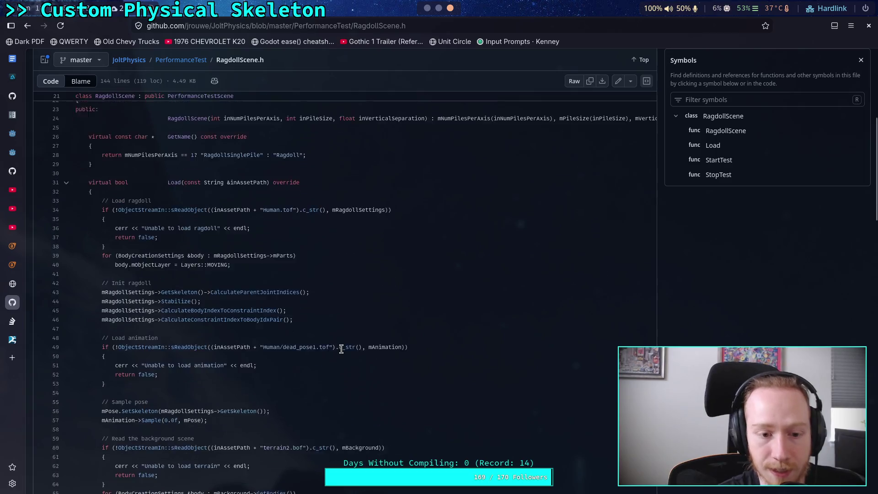
scroll(342, 349, down, 2)
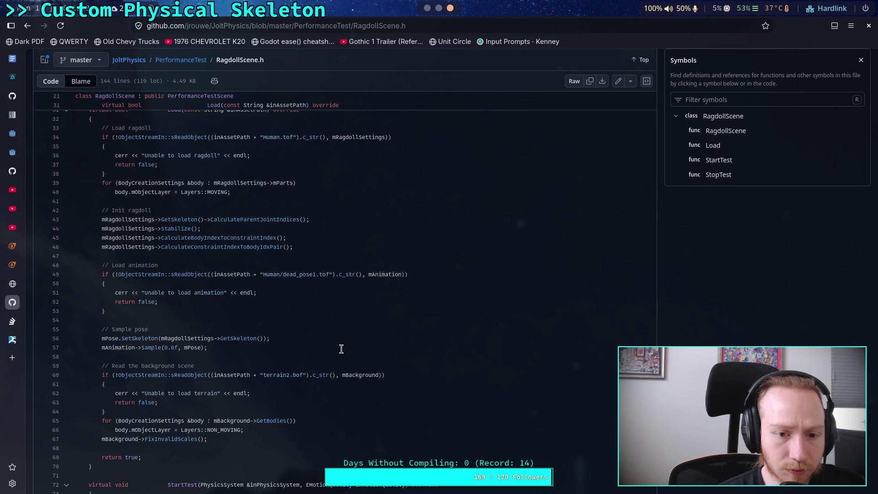
scroll(338, 350, up, 4)
scroll(334, 350, down, 8)
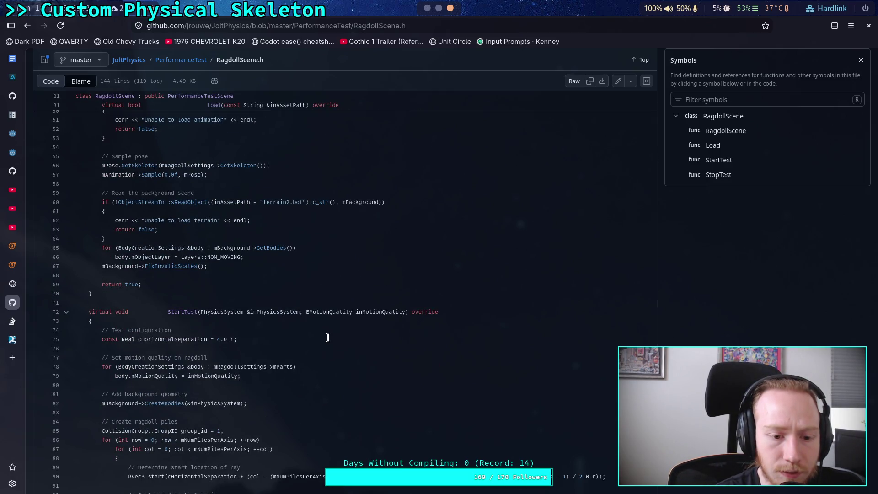
scroll(328, 337, down, 2)
scroll(328, 338, down, 2)
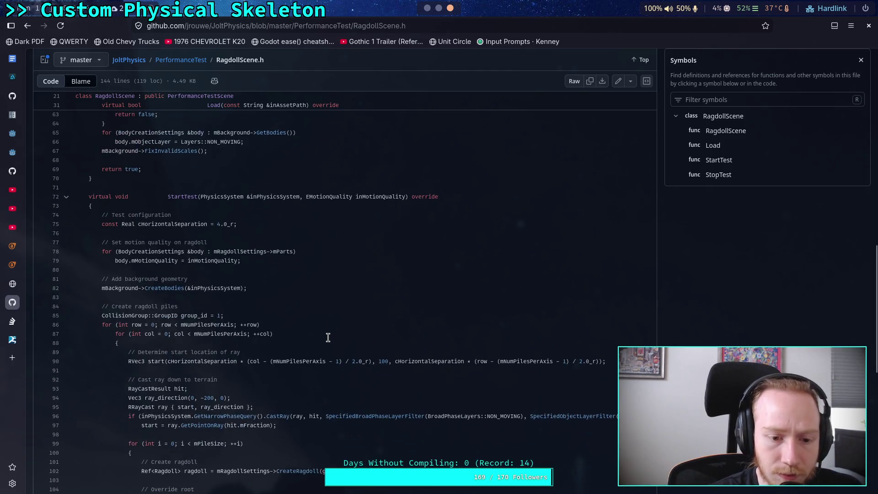
scroll(328, 338, down, 2)
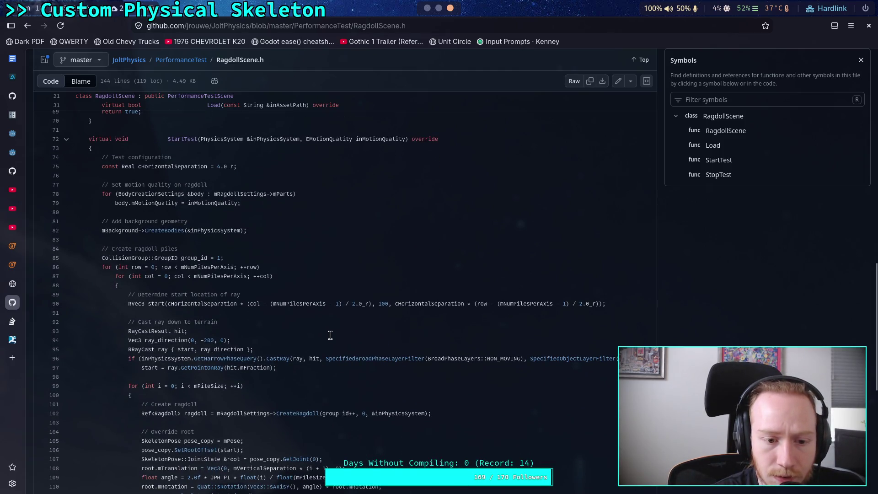
scroll(330, 335, down, 4)
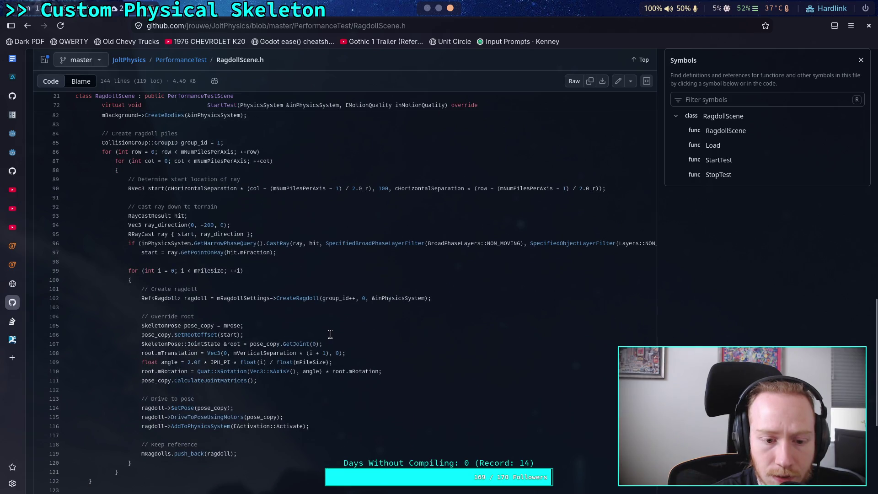
scroll(330, 334, down, 4)
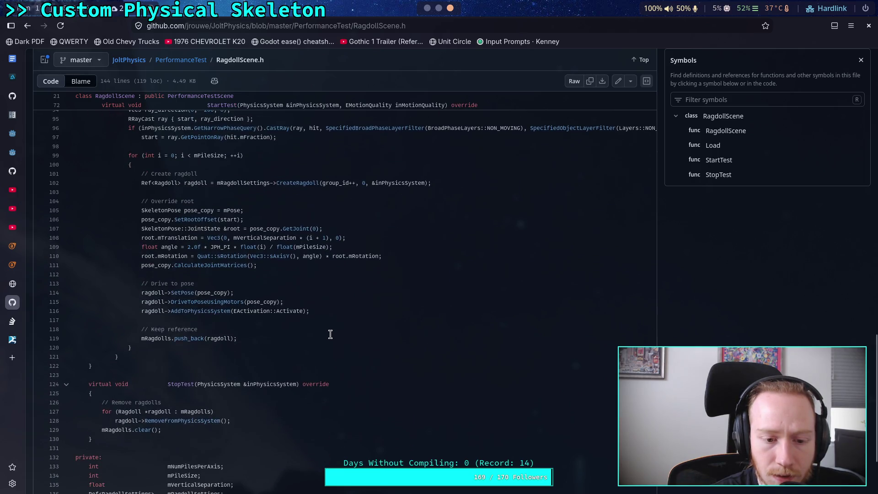
scroll(330, 335, down, 4)
scroll(330, 334, up, 6)
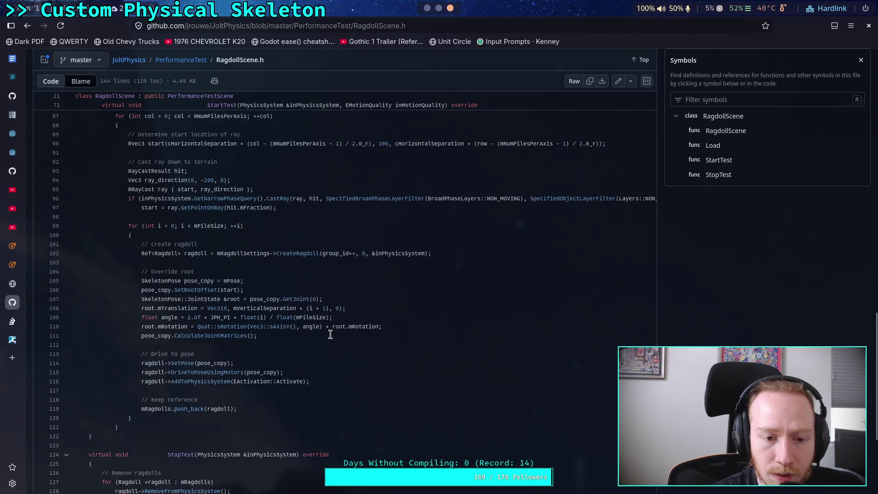
scroll(330, 334, up, 2)
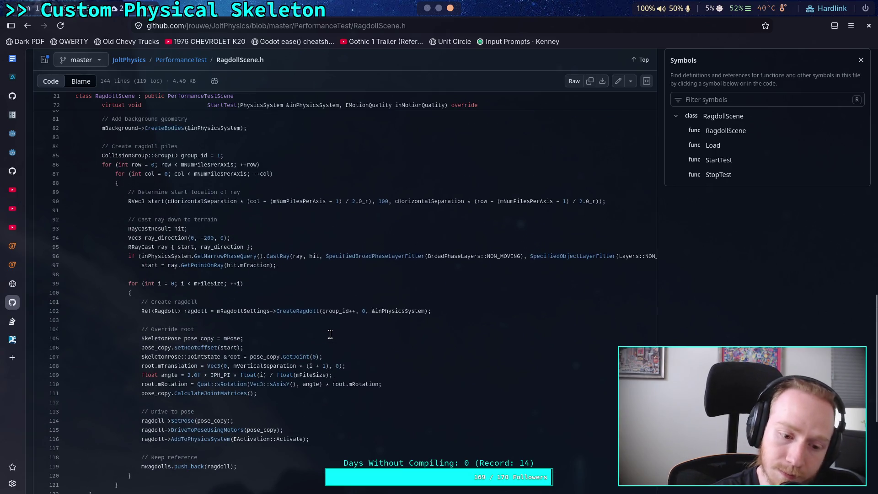
scroll(331, 335, up, 20)
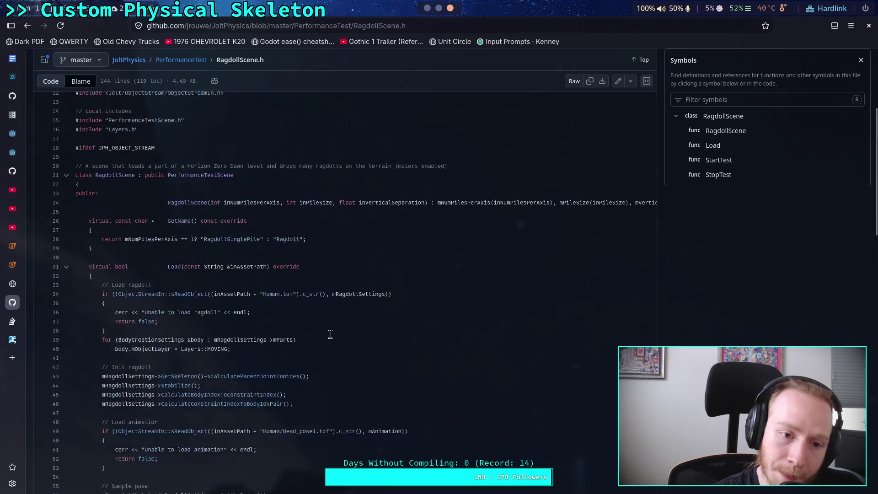
click(194, 112)
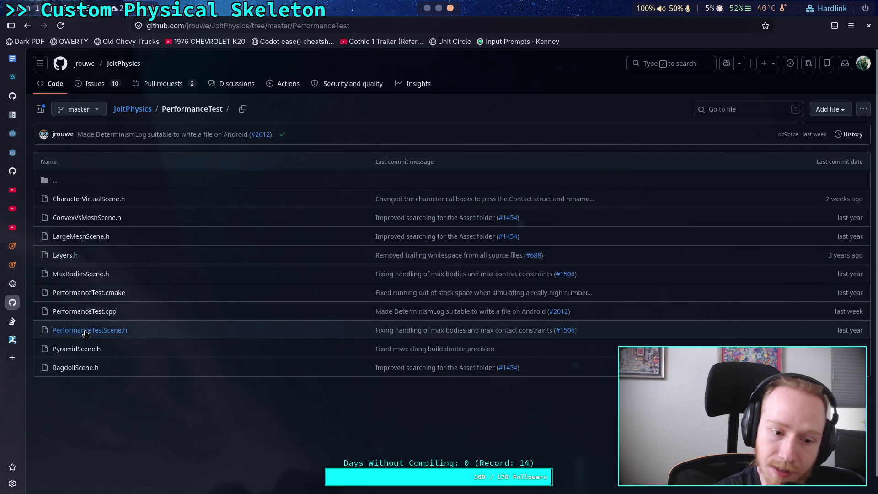
click(86, 315)
scroll(232, 302, down, 3)
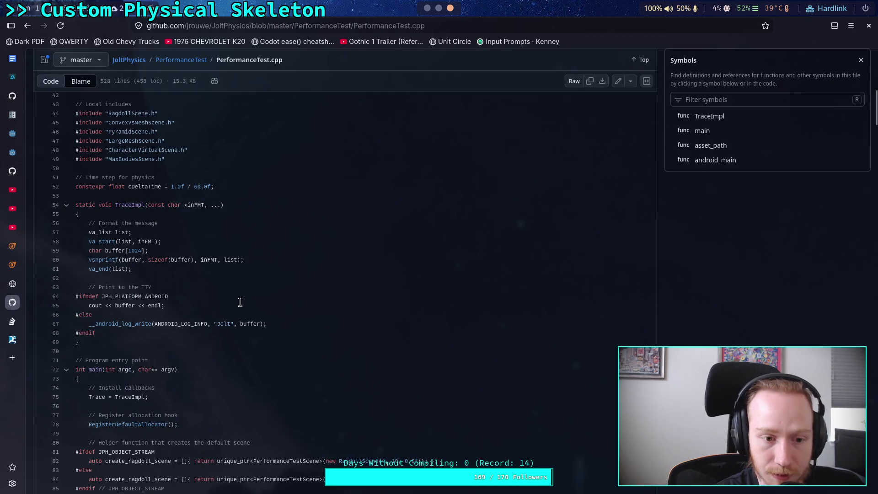
scroll(240, 302, down, 3)
scroll(240, 302, up, 3)
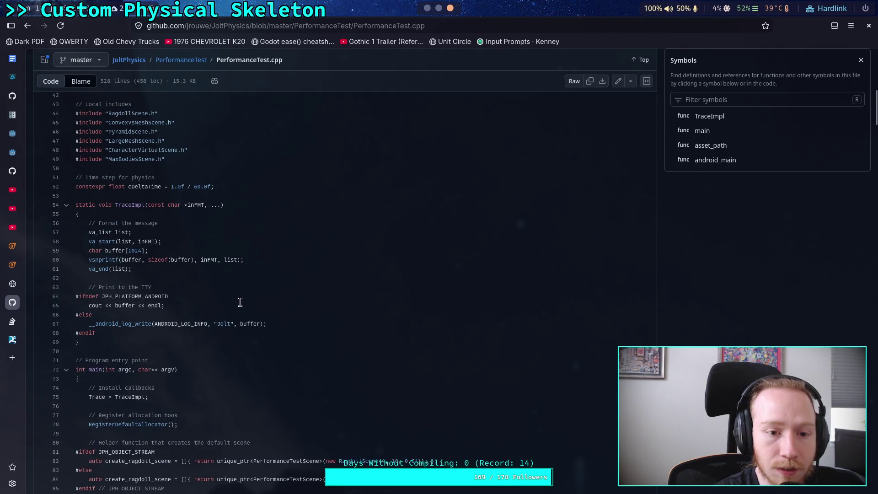
scroll(240, 302, down, 5)
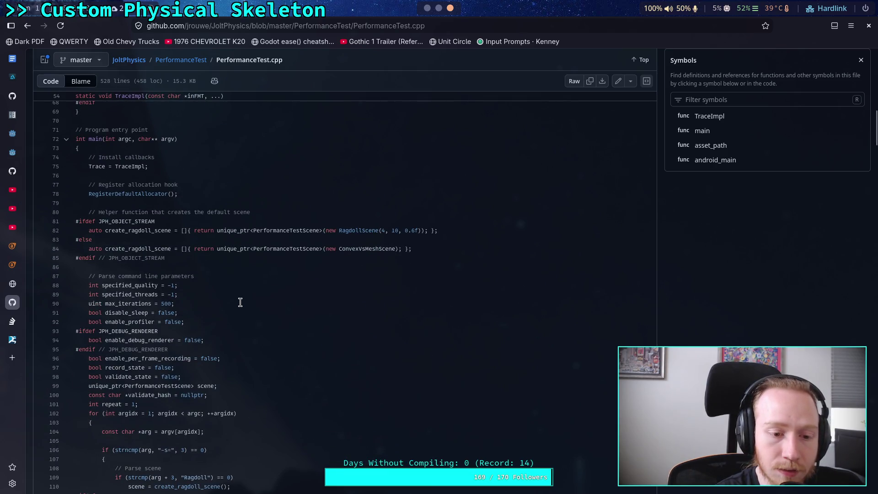
scroll(240, 302, down, 2)
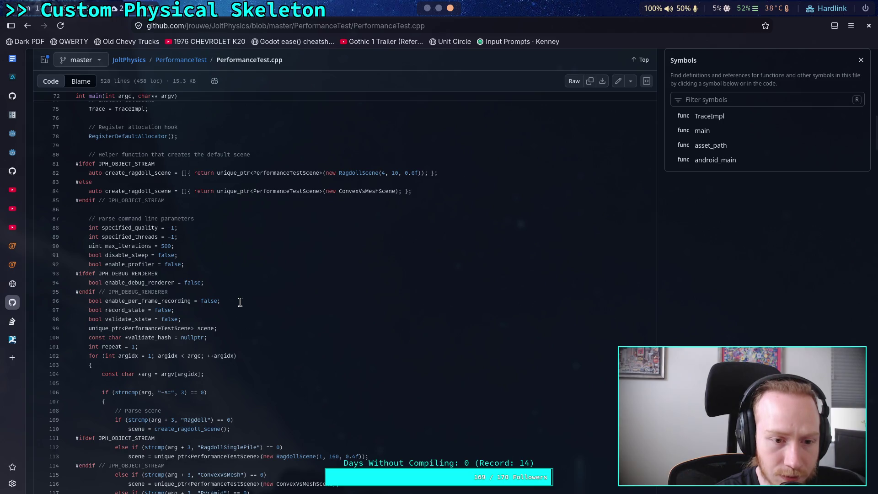
drag(105, 246, 197, 249)
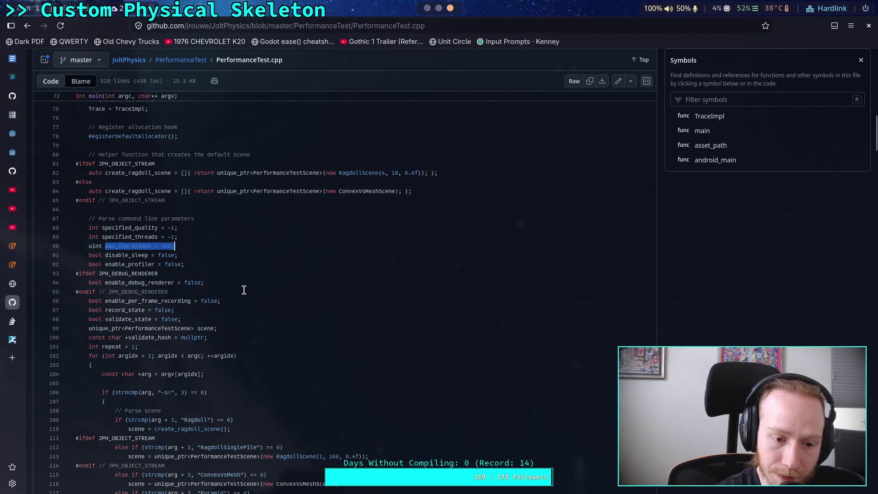
scroll(243, 290, down, 2)
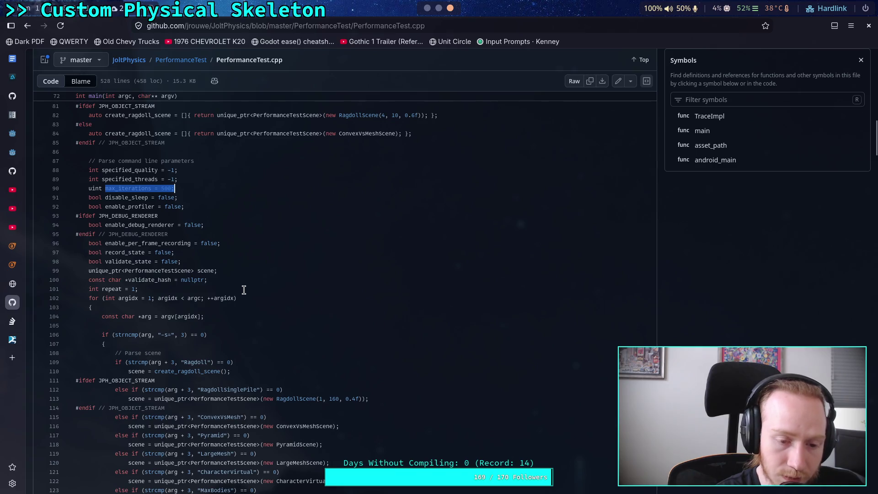
click(243, 290)
scroll(243, 290, down, 4)
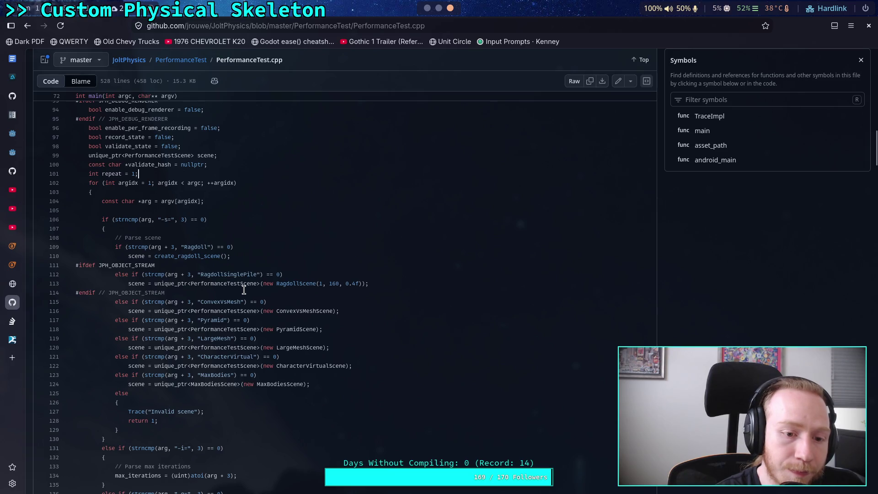
scroll(243, 290, down, 3)
scroll(244, 290, down, 10)
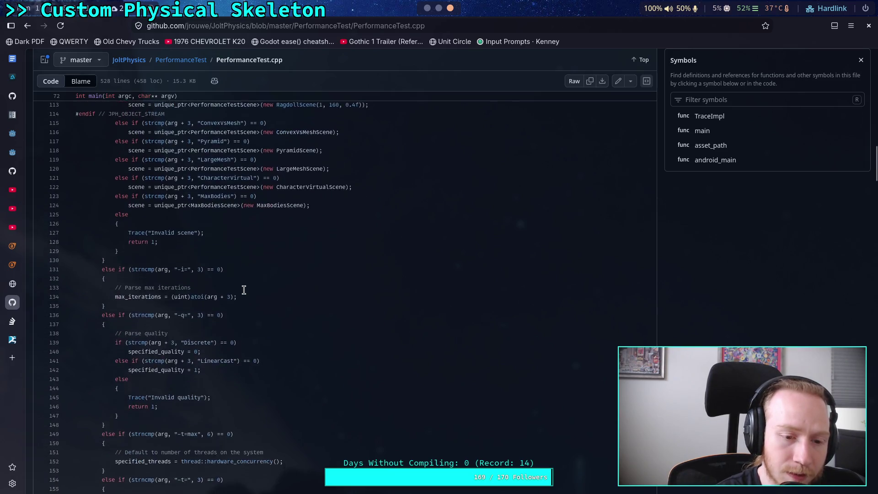
scroll(244, 290, down, 15)
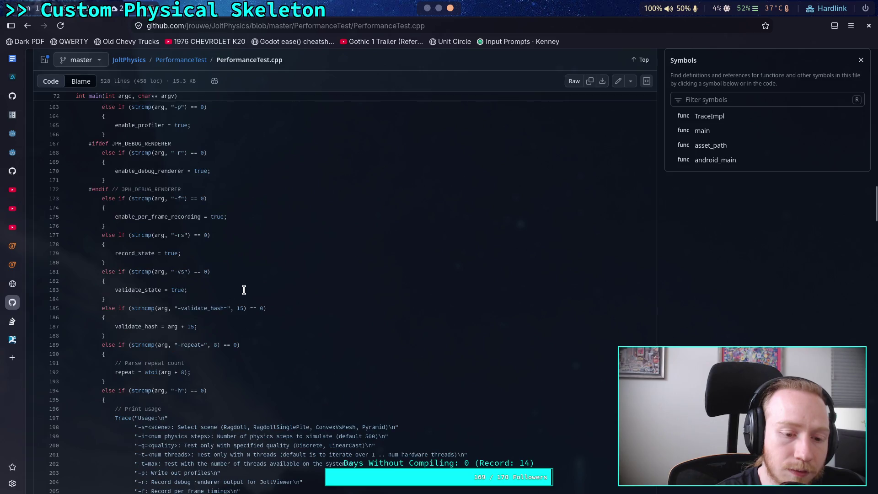
scroll(244, 290, down, 6)
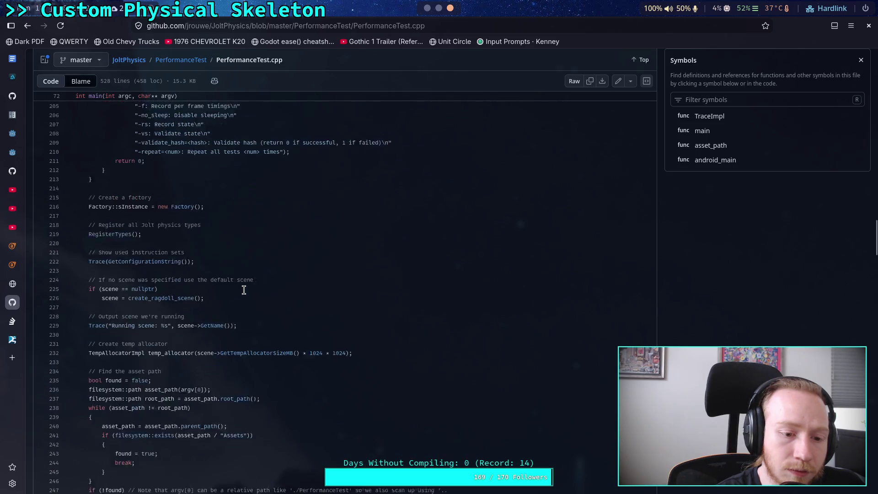
scroll(244, 290, up, 1)
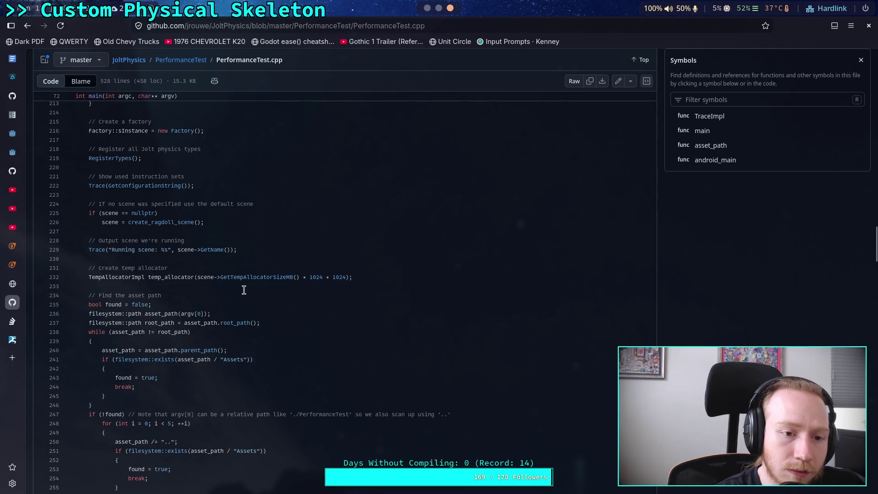
scroll(244, 290, down, 2)
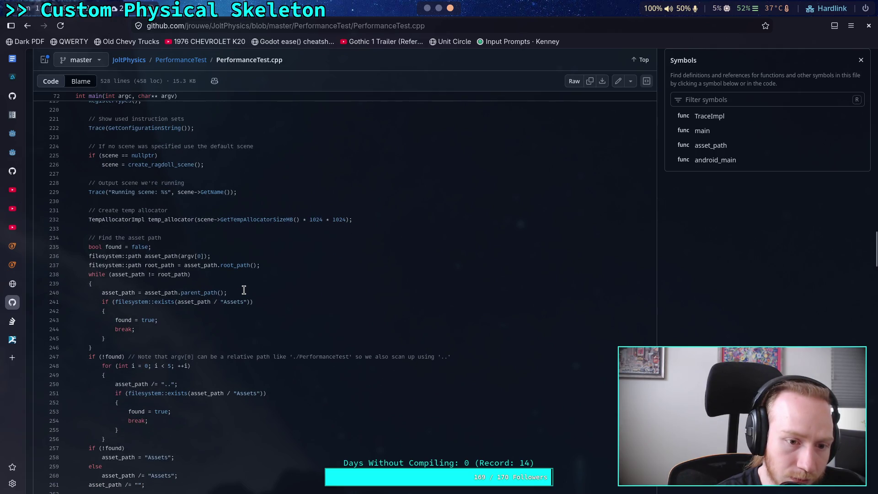
scroll(243, 290, down, 4)
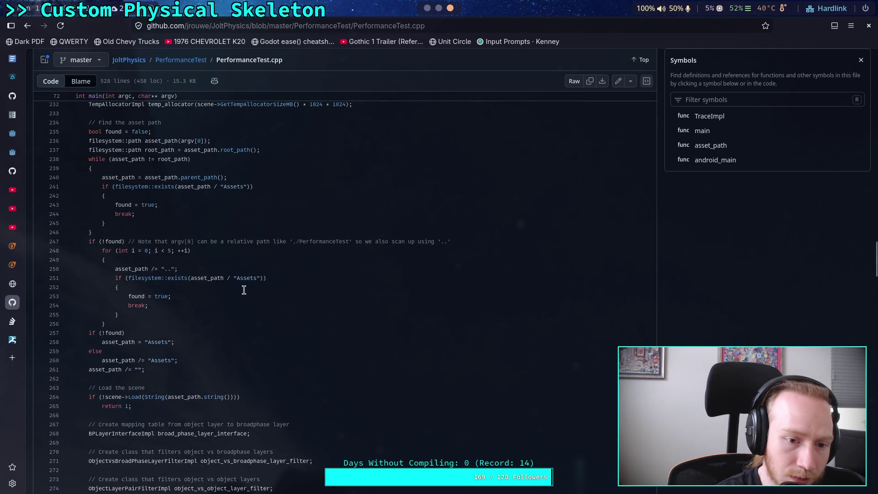
scroll(244, 290, down, 8)
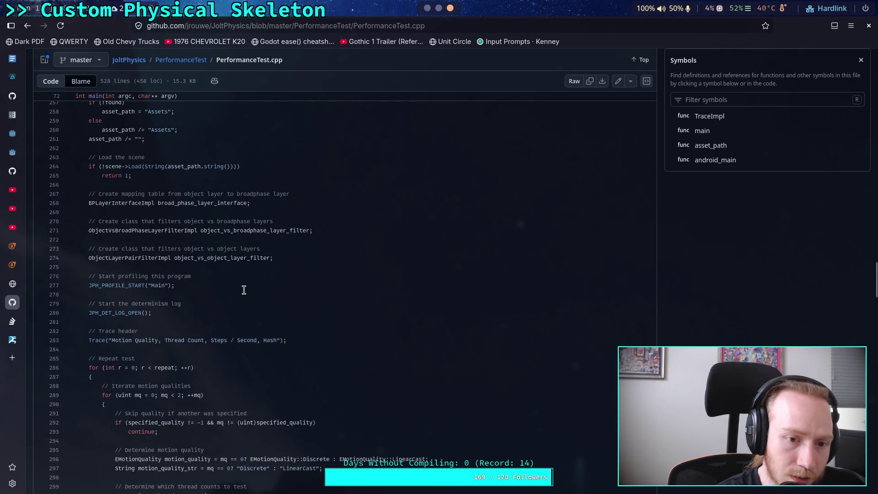
scroll(244, 290, down, 8)
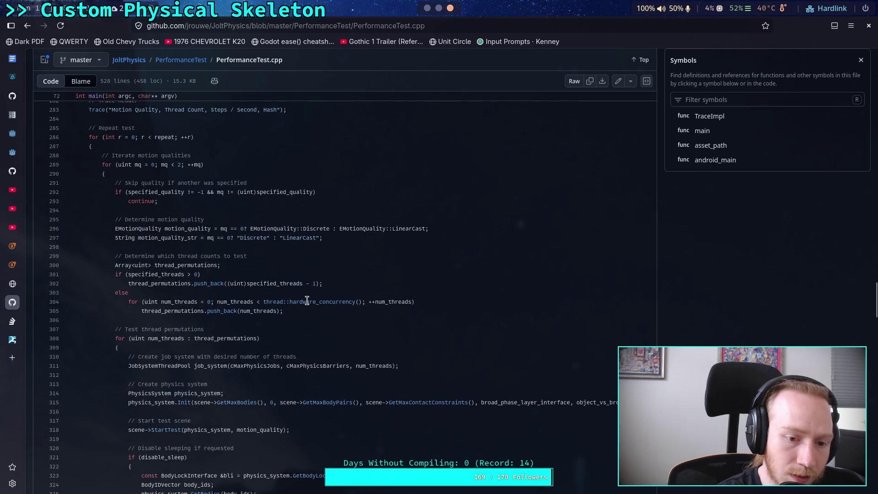
scroll(307, 300, down, 6)
scroll(307, 301, down, 2)
scroll(307, 301, down, 4)
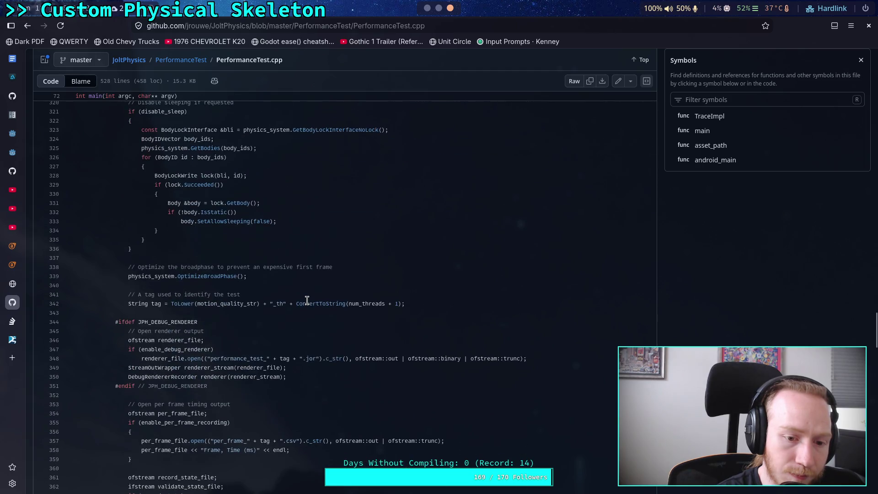
scroll(307, 301, up, 8)
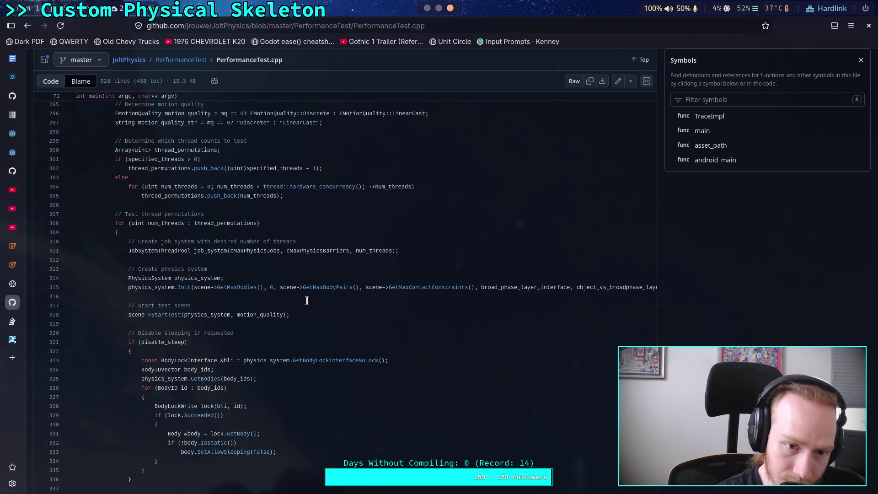
scroll(307, 301, up, 2)
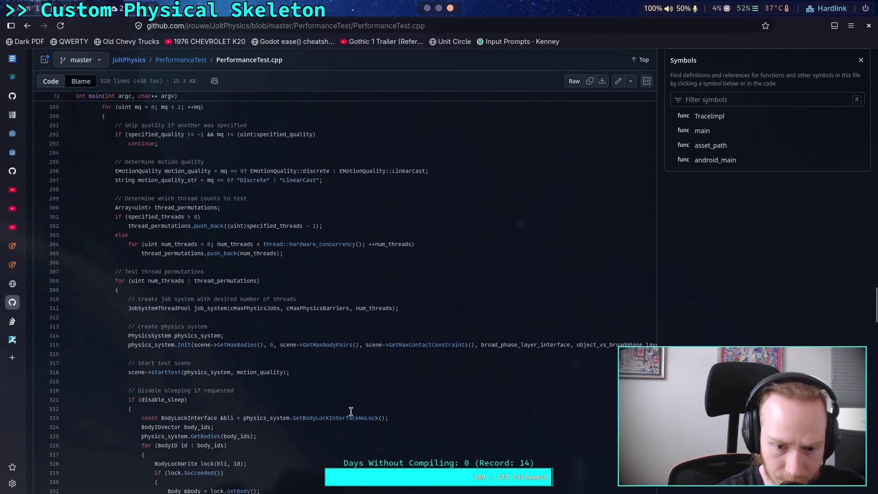
drag(392, 493, 588, 492)
drag(630, 345, 55, 347)
click(255, 355)
drag(391, 492, 243, 493)
scroll(217, 369, down, 4)
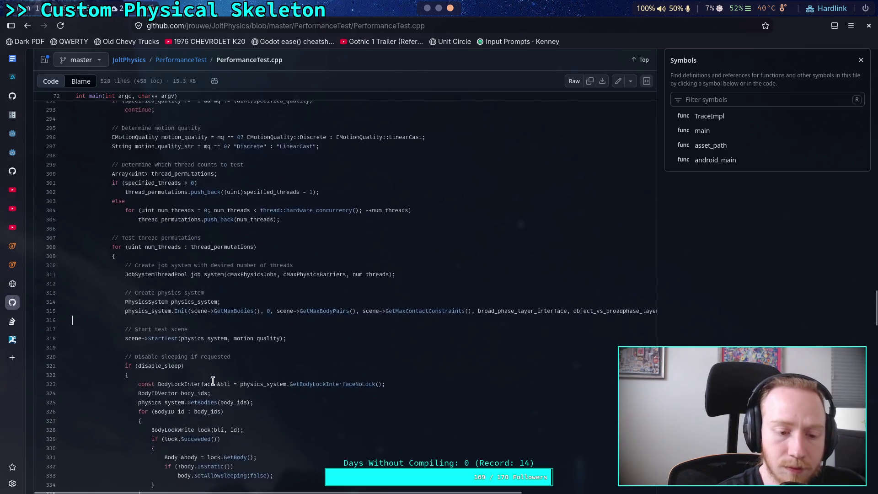
scroll(228, 343, up, 2)
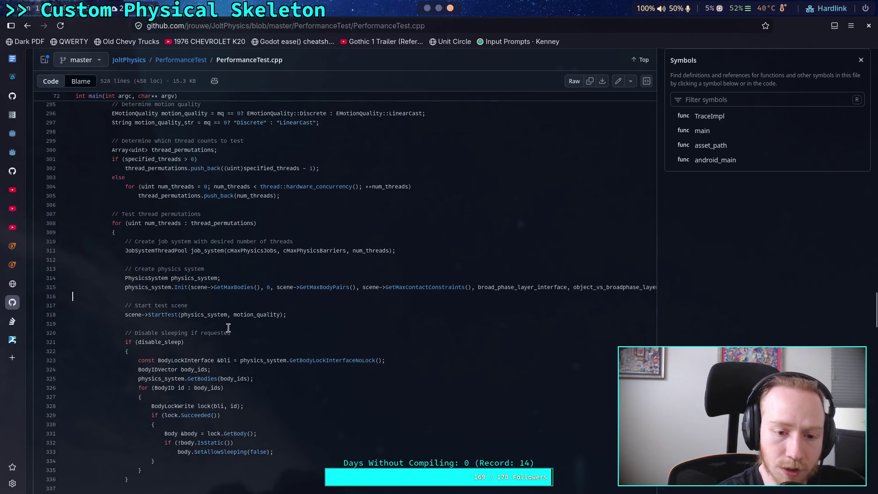
Step: Open PerformanceTestScene.h to check default body and constraint limits, then return to the folder
click(181, 60)
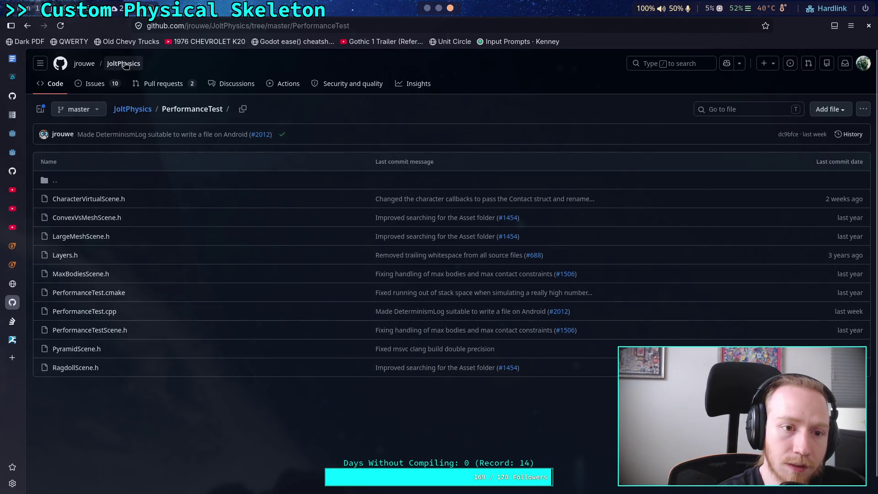
click(79, 333)
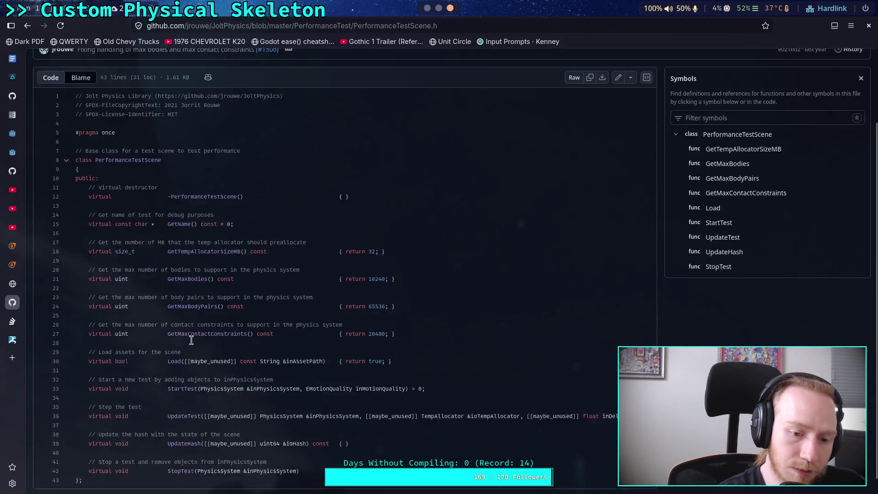
click(191, 108)
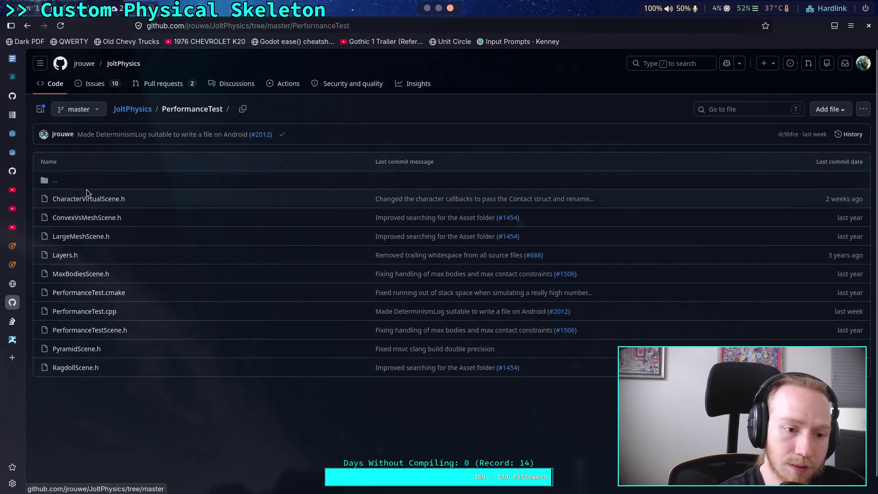
scroll(418, 11, up, 2)
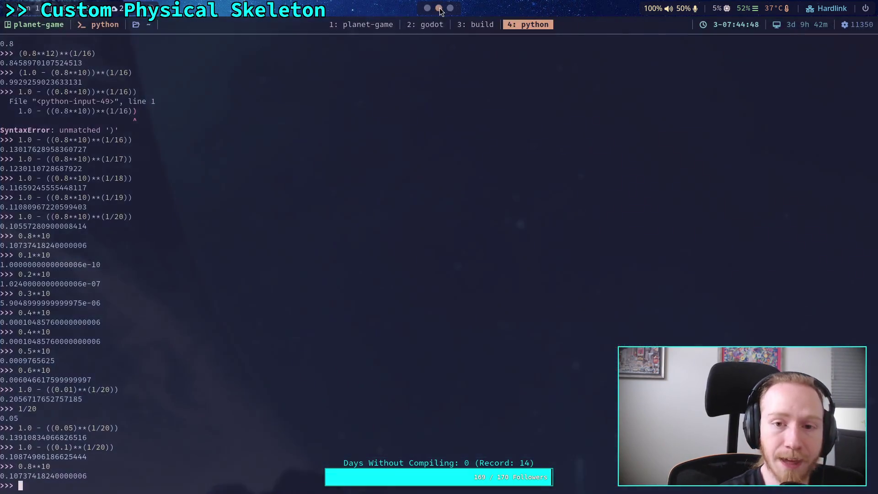
Step: In Neovim, open Jolt's PhysicsSystem.h through the Ctrl+P file finder
click(418, 28)
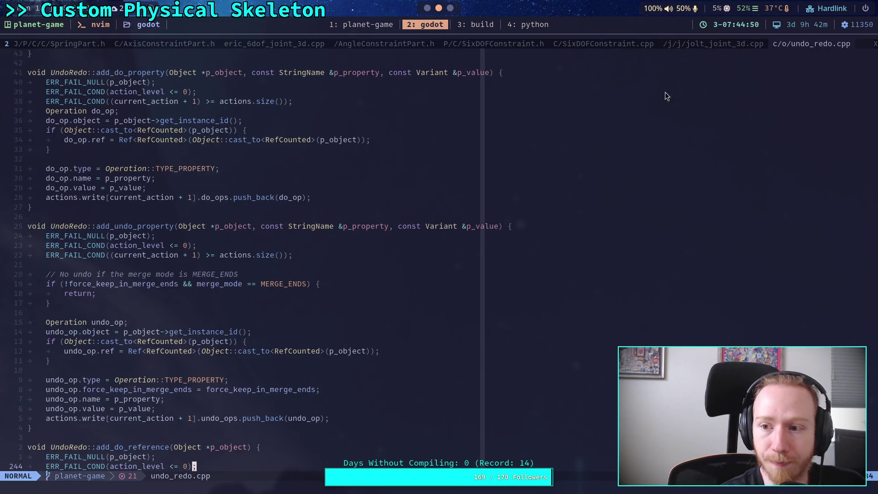
key(ctrl+p)
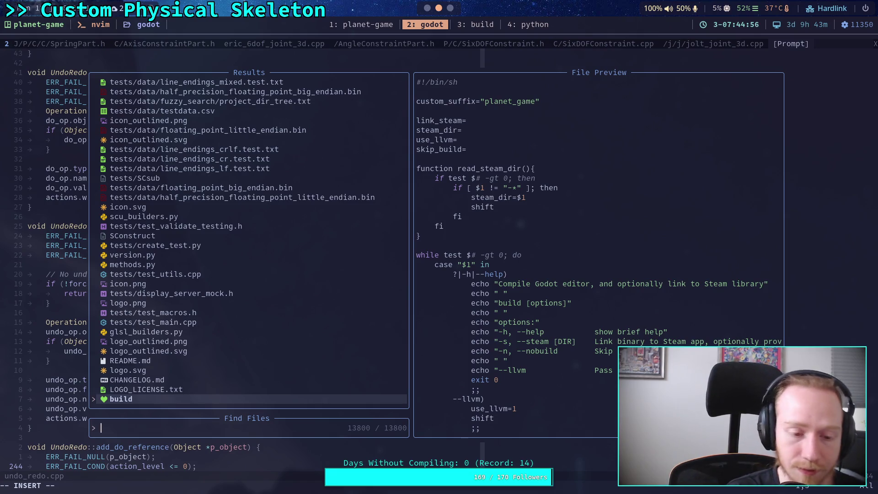
text(Physi)
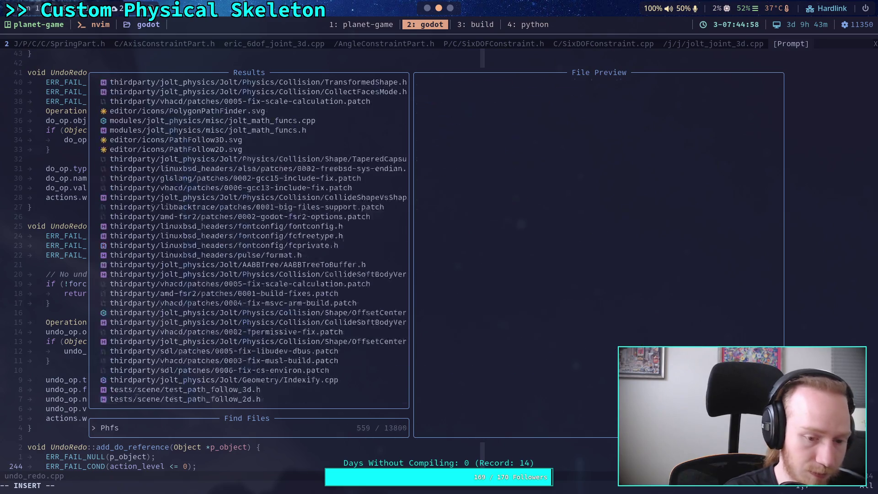
text(csSystem)
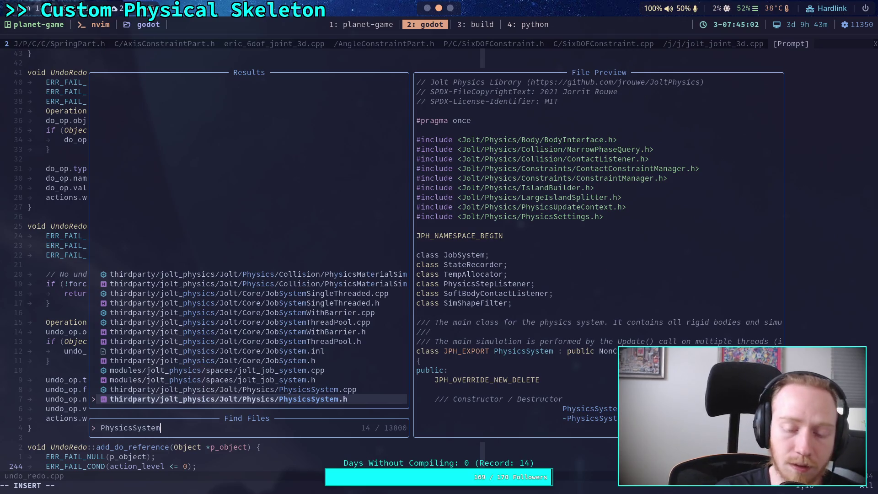
key(Return)
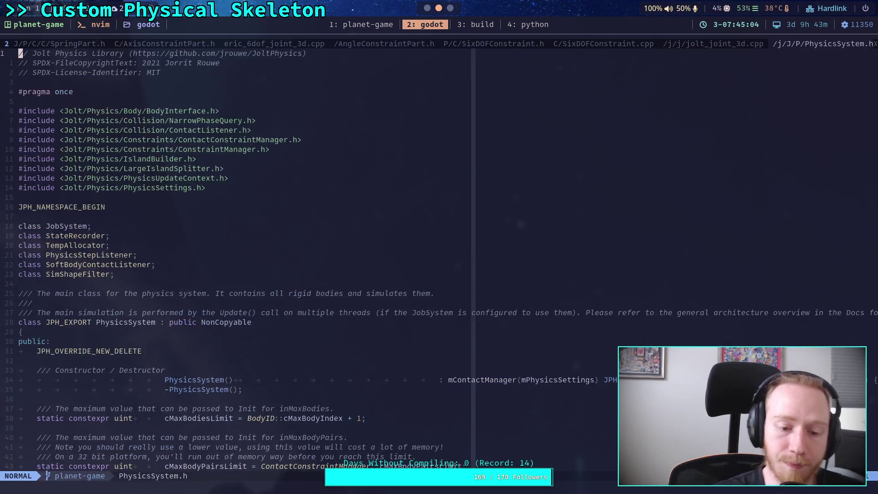
Step: Scroll down PhysicsSystem.h to its member variables at the end
scroll(618, 163, down, 13)
scroll(348, 292, down, 20)
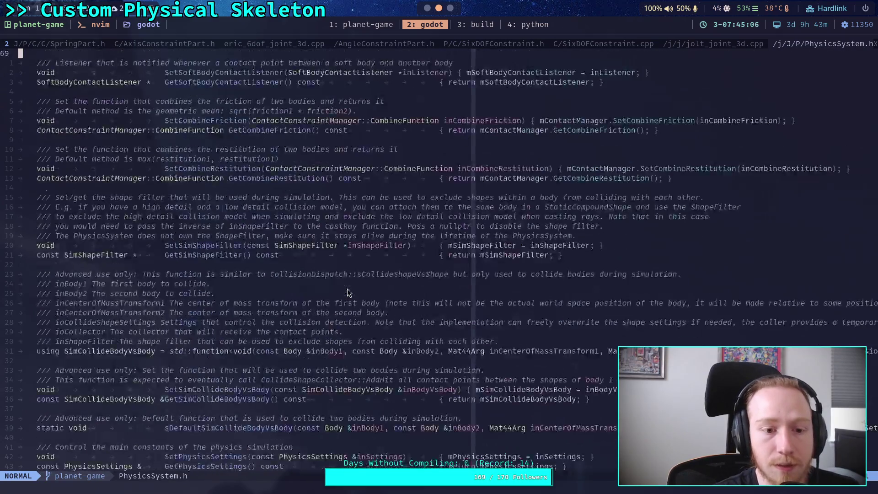
scroll(347, 290, down, 20)
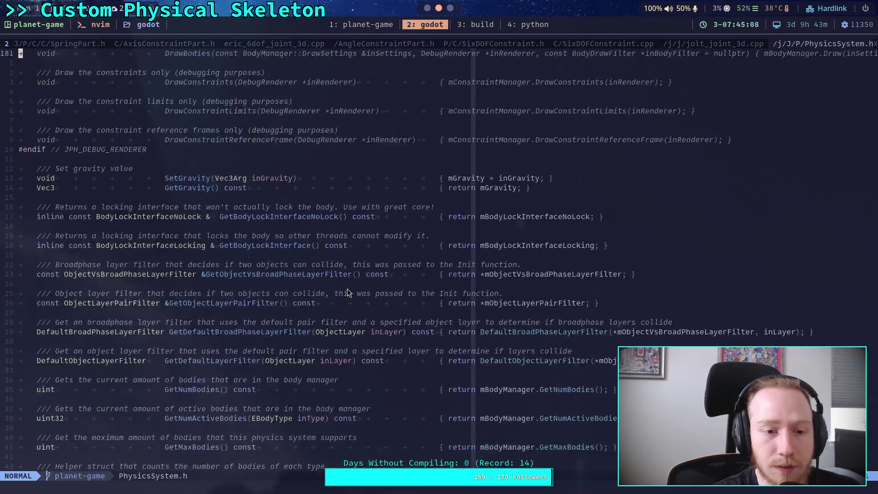
scroll(347, 289, down, 11)
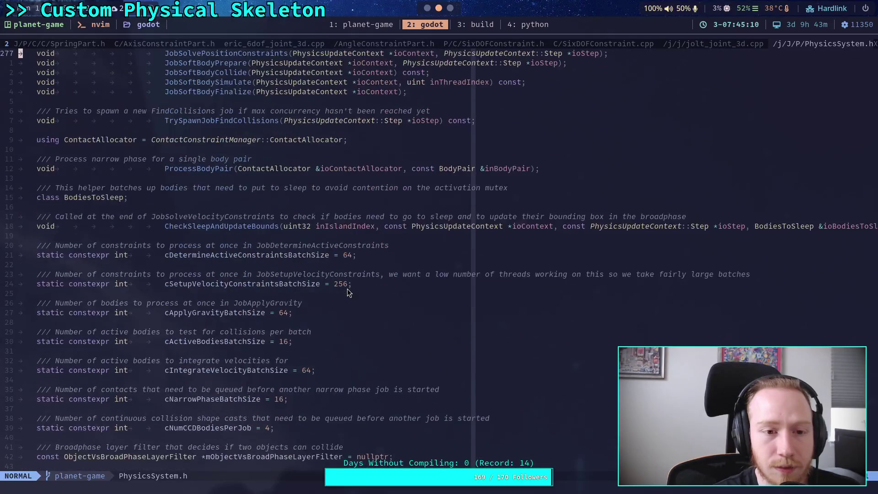
scroll(347, 289, down, 4)
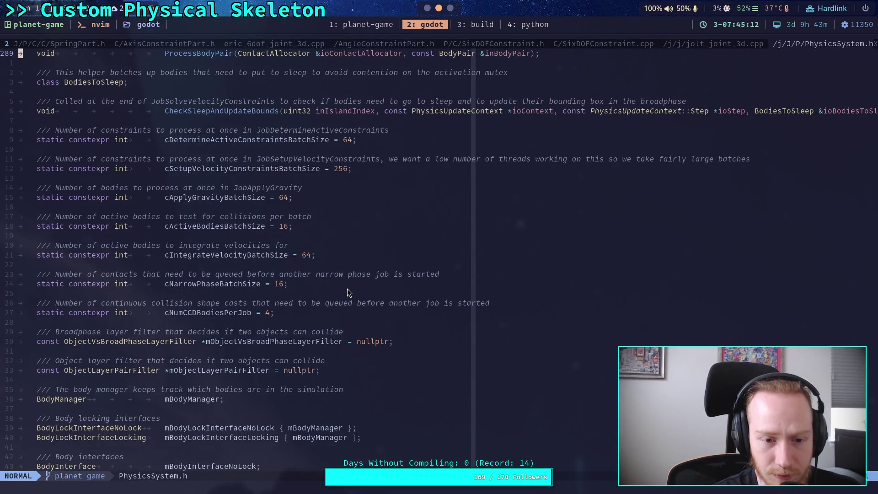
scroll(347, 289, down, 3)
scroll(348, 289, down, 9)
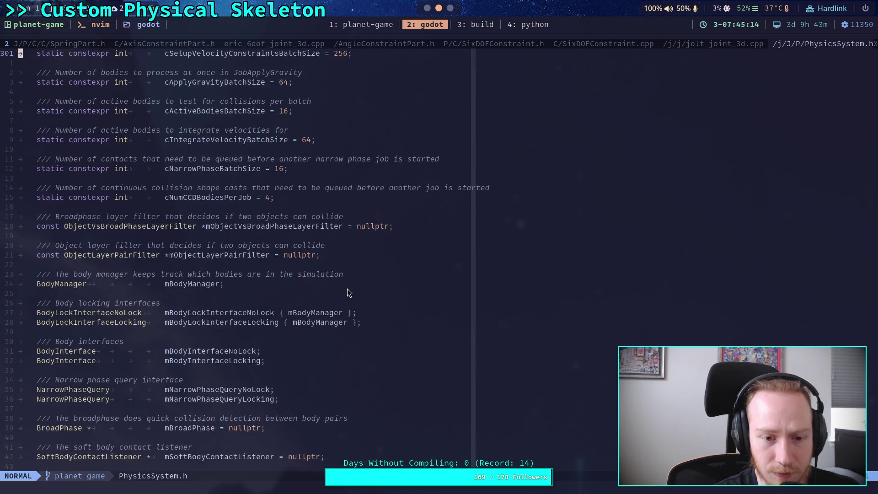
scroll(348, 292, down, 1)
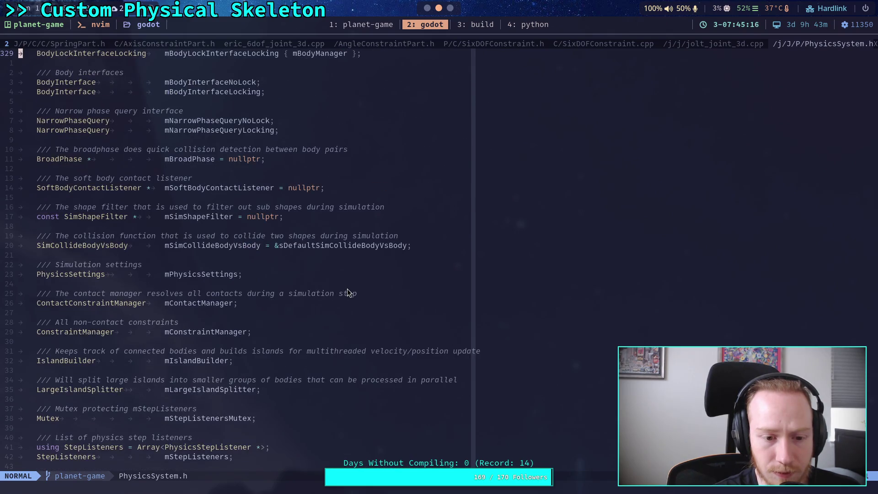
scroll(348, 293, down, 4)
scroll(347, 293, up, 1)
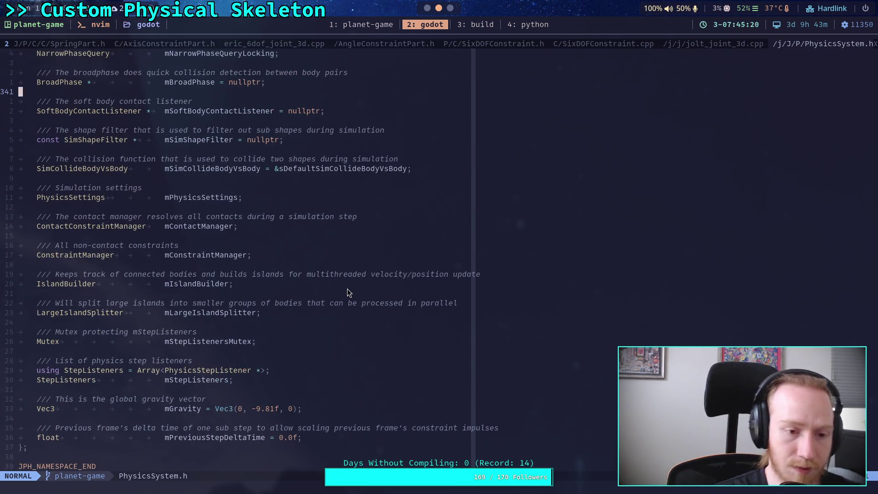
key(space)
Step: Open PhysicsSettings.h to read the Baumgarte and solver step defaults, then return to GitHub
key(f)
key(f)
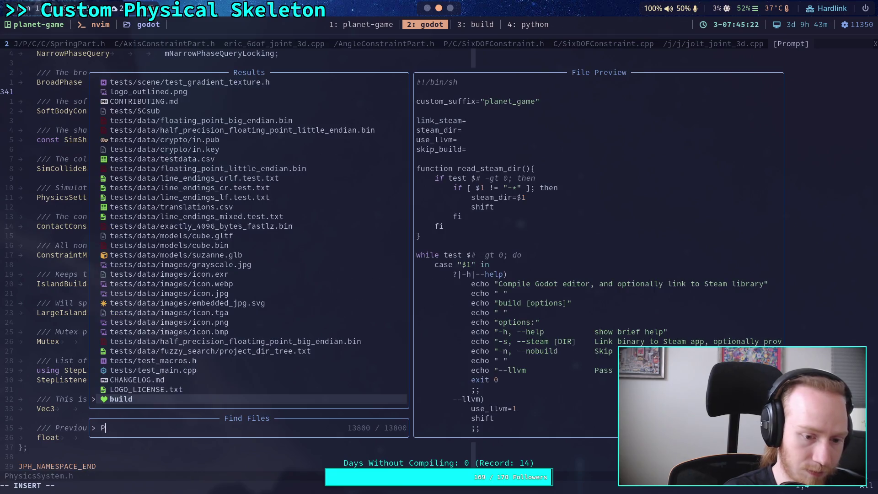
text(PhysicsSettings)
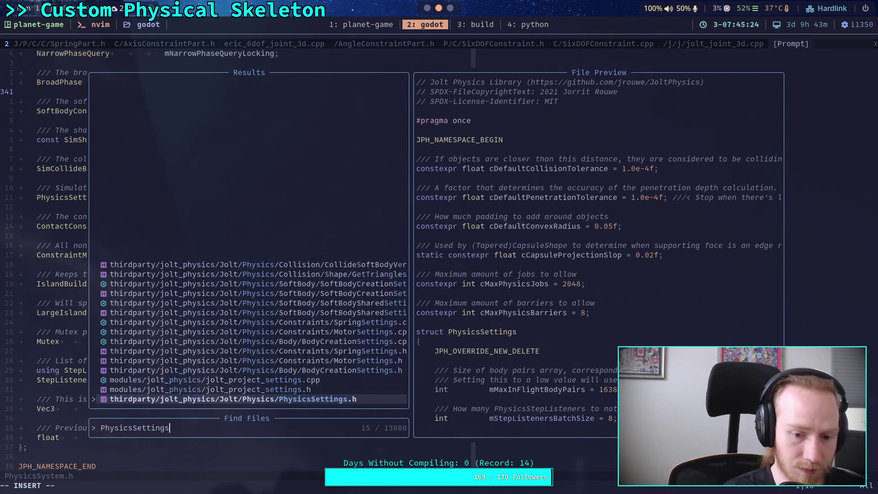
key(Return)
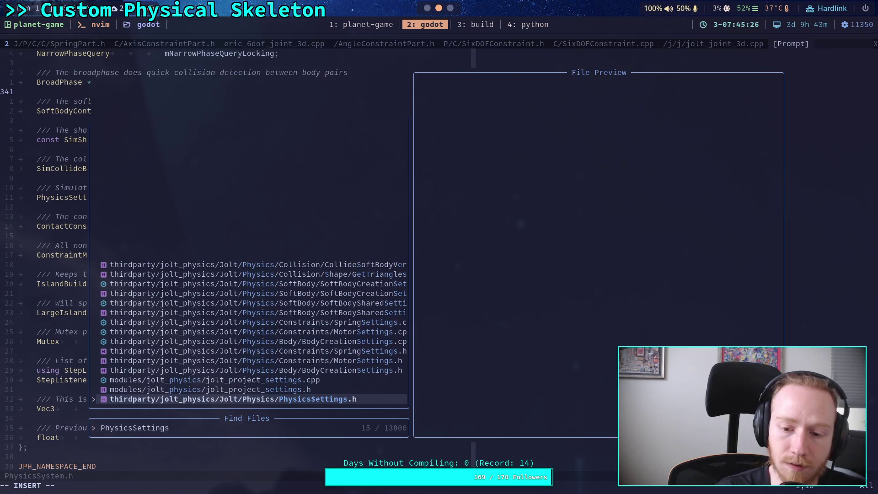
scroll(240, 312, down, 7)
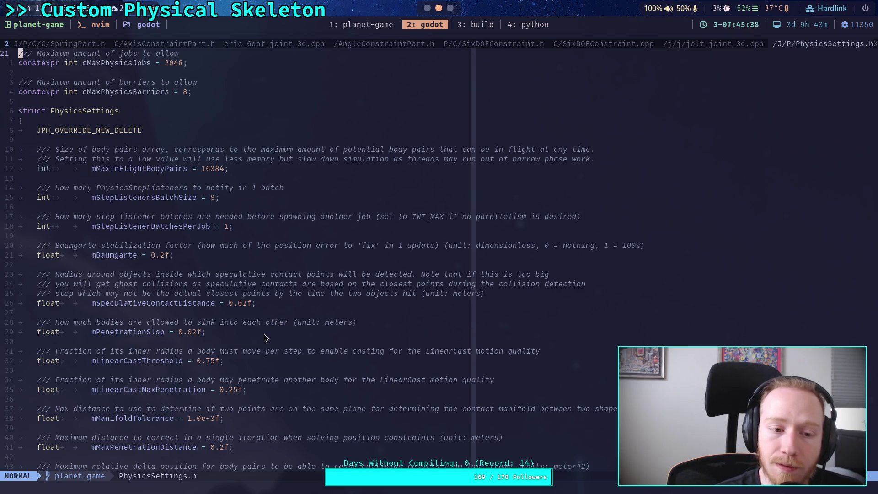
scroll(265, 336, down, 12)
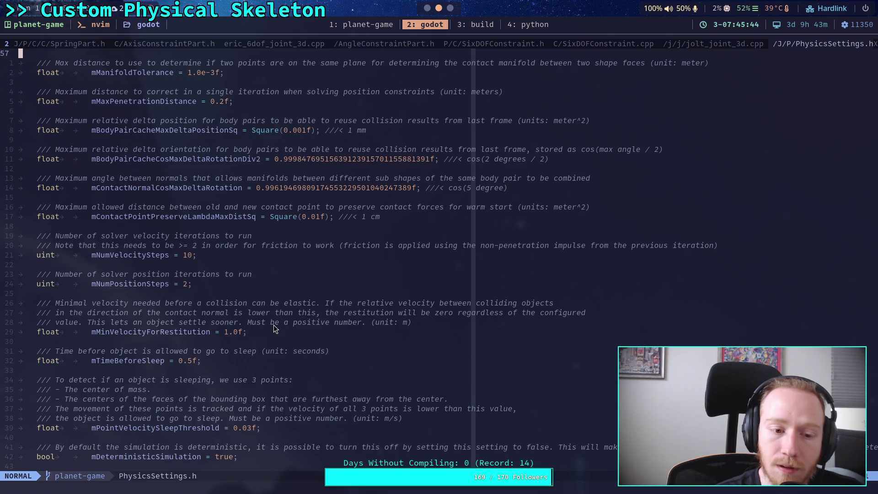
scroll(274, 325, down, 4)
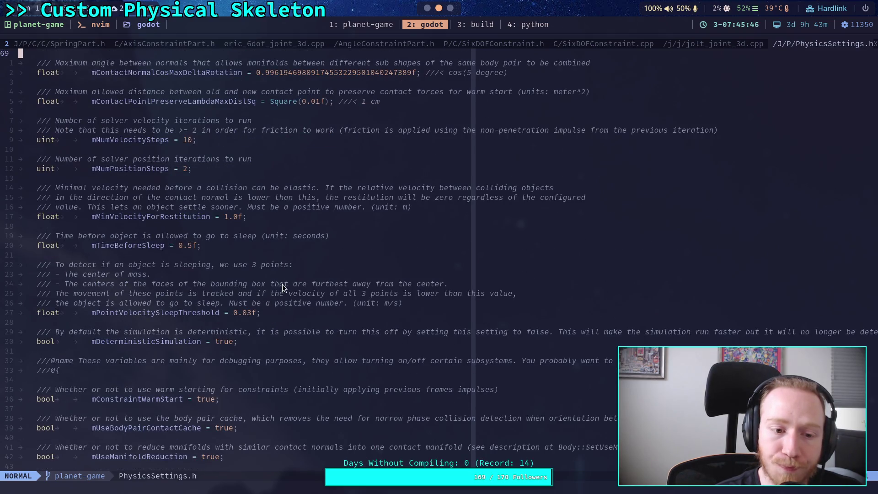
click(461, 26)
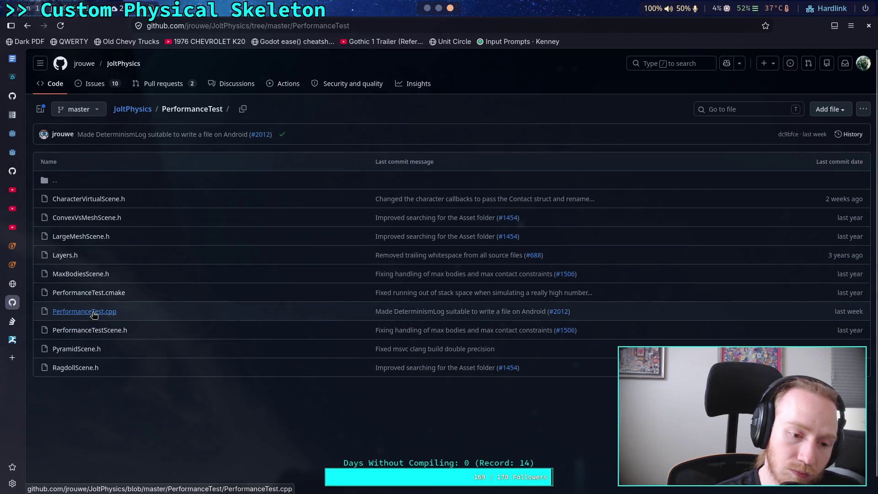
Step: Open PerformanceTest.cpp, confirm a page search for 'baumg' finds nothing, and start a repository search
click(91, 312)
scroll(268, 330, down, 15)
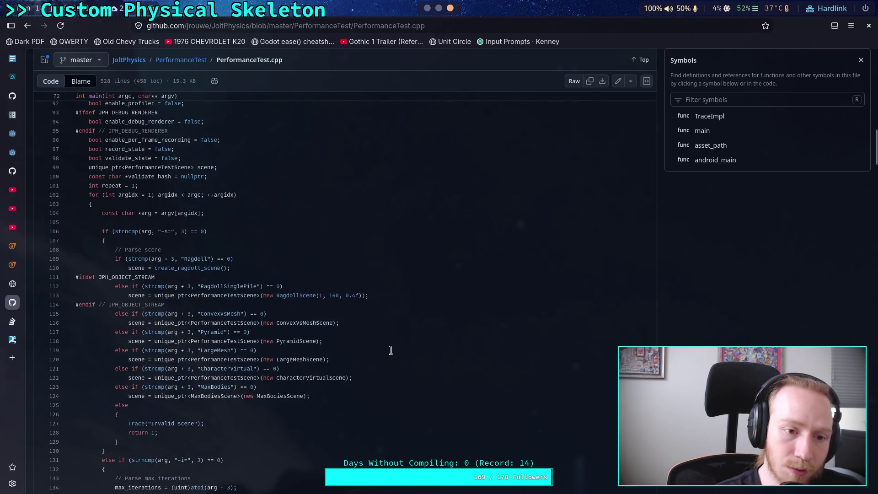
key(ctrl+f)
text(baumg)
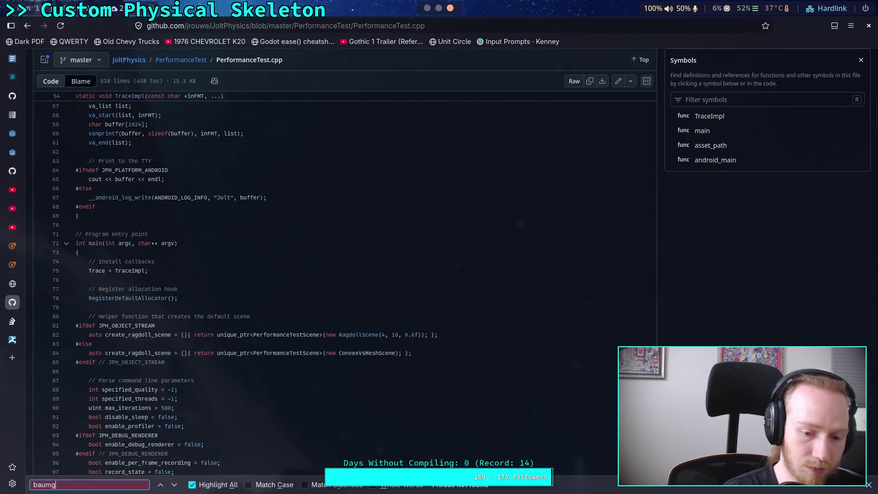
scroll(828, 254, up, 15)
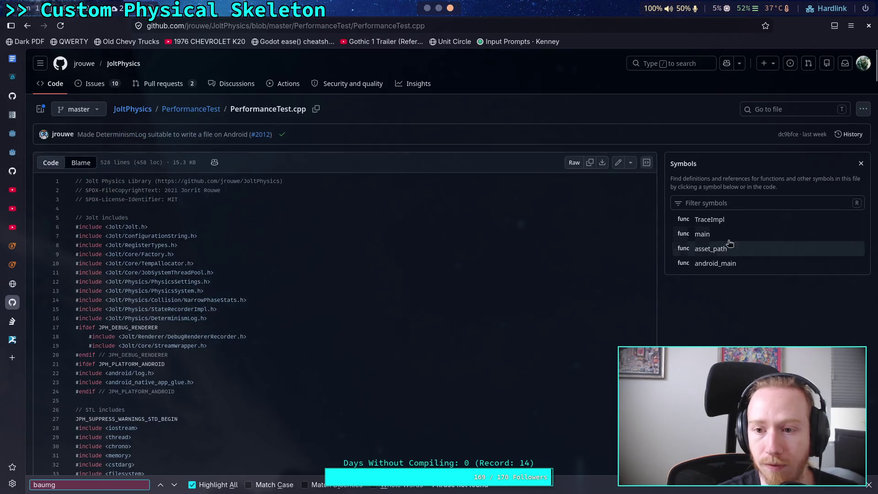
click(686, 65)
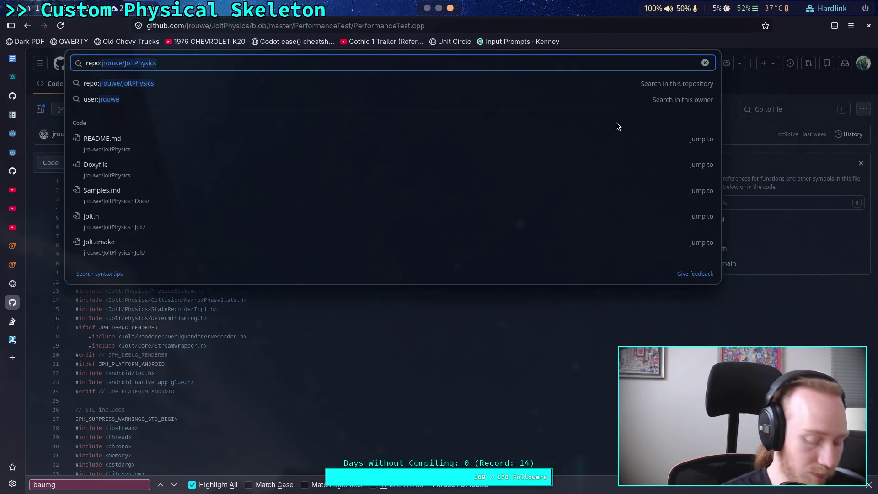
Step: Search JoltPhysics for 'baumgarte', then 'mBaumgarte' (4 files), and return to CrawlerCharacter.gd in Godot
text(b)
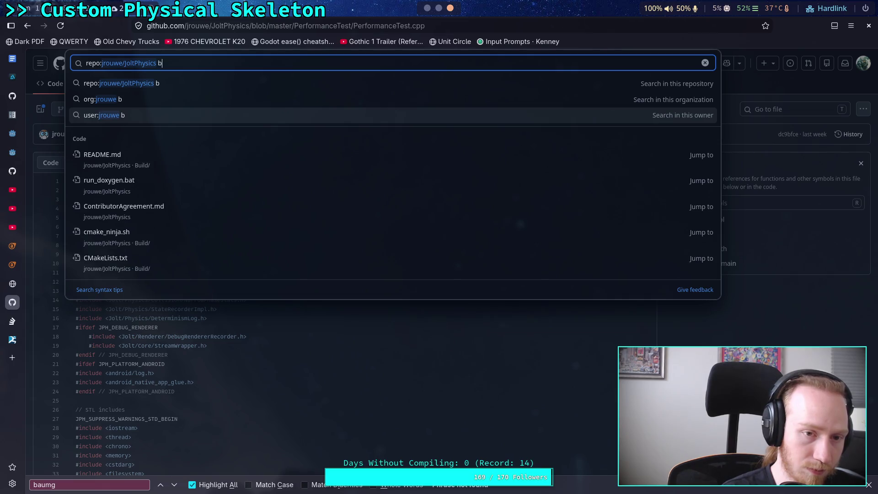
text(aumgarte)
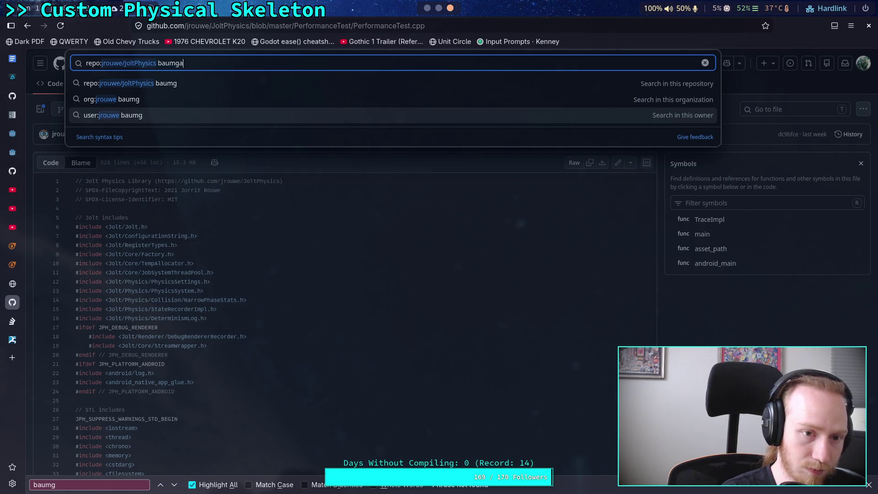
key(Return)
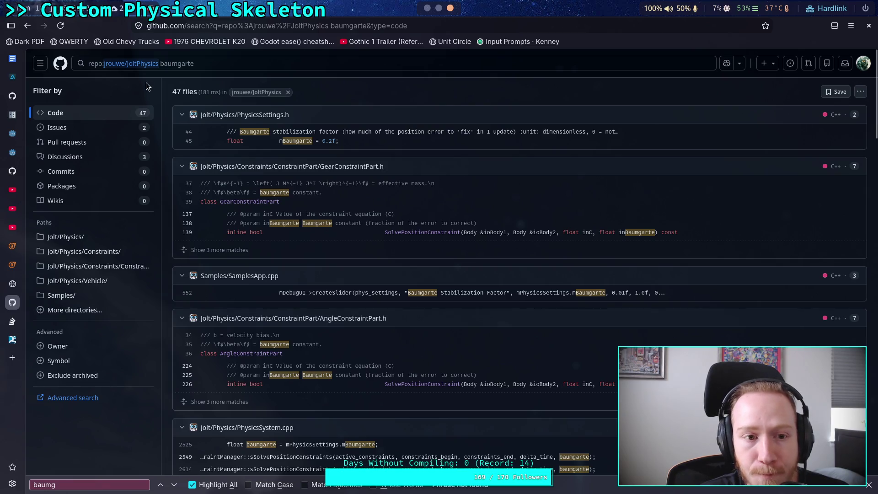
click(162, 64)
key(BackSpace)
text(mB)
key(Return)
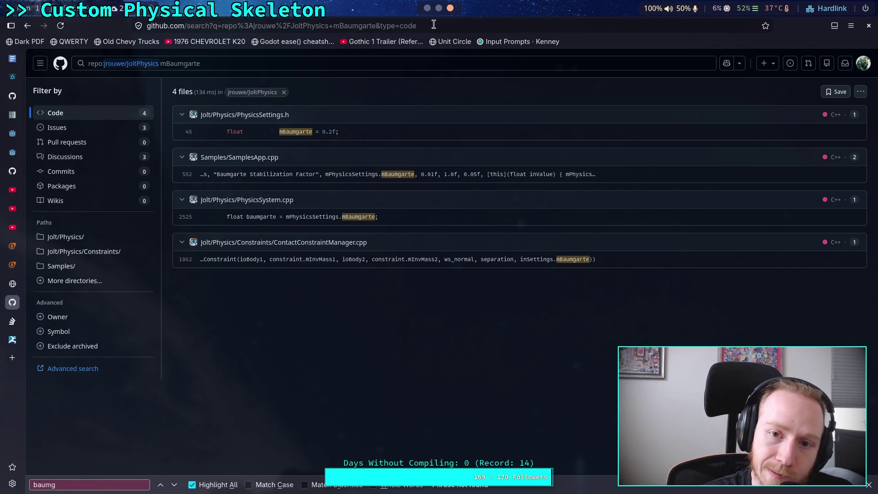
click(426, 8)
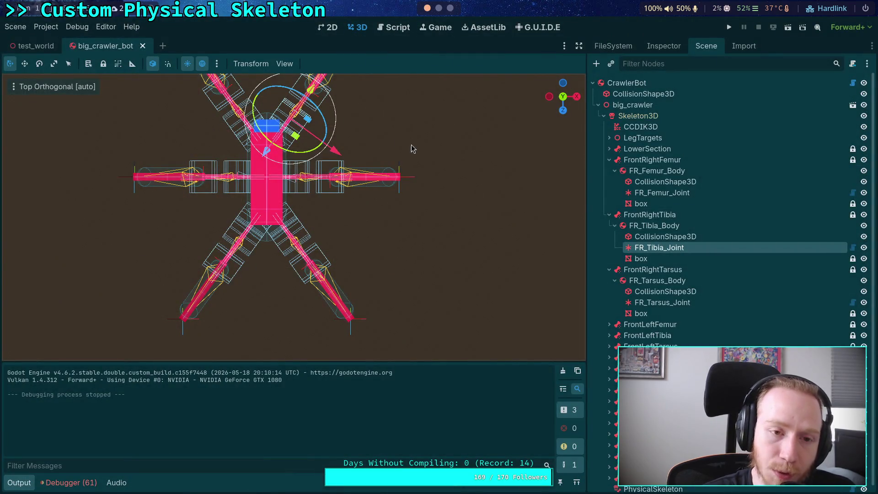
click(391, 36)
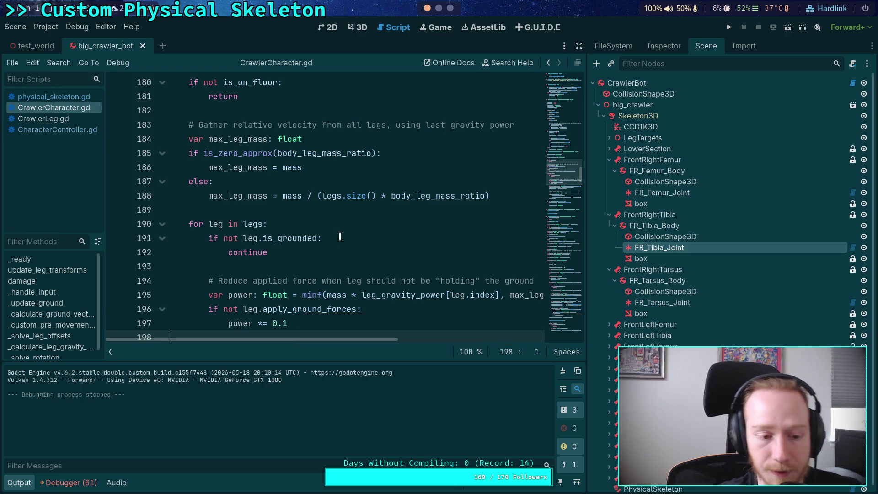
Step: Edit an earlier Python line to evaluate 1.0 - ((0.8**10)**(1/20)), giving about 0.1056
scroll(452, 9, down, 1)
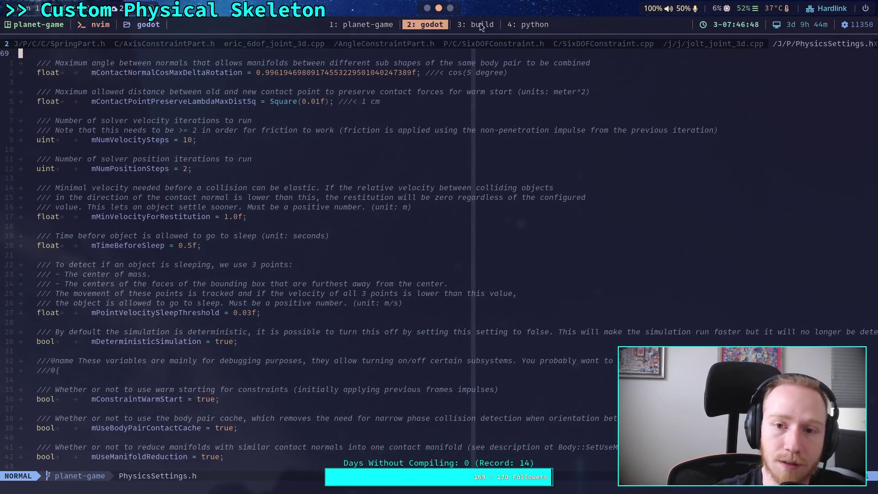
scroll(481, 27, down, 2)
key(Up)
key(Left)
key(Up)
key(Up)
key(Left)
key(Left)
key(Left)
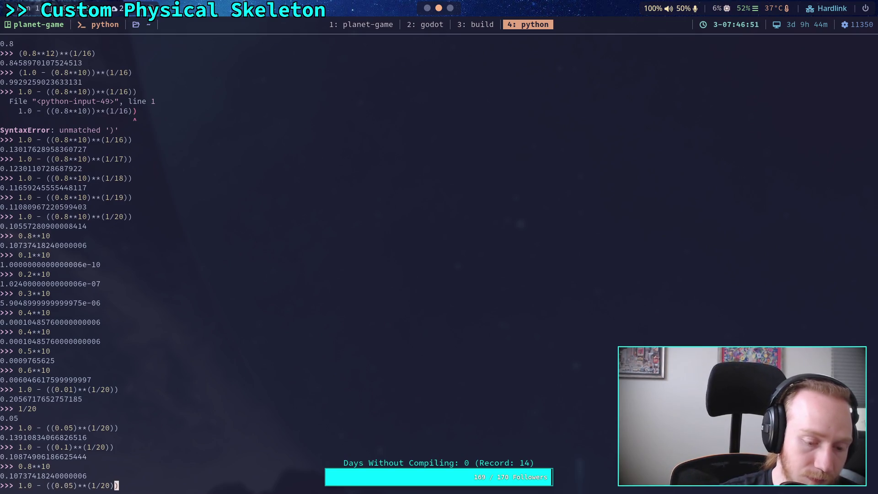
key(BackSpace)
text(**)
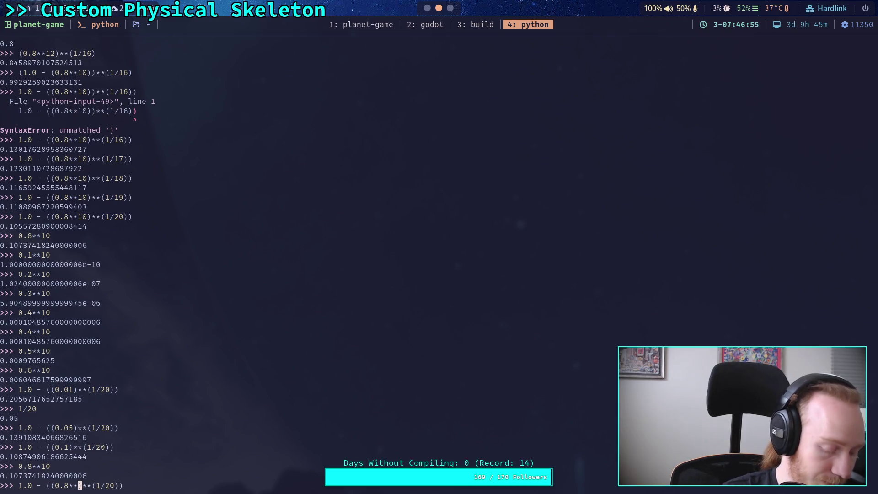
text(10)
key(Return)
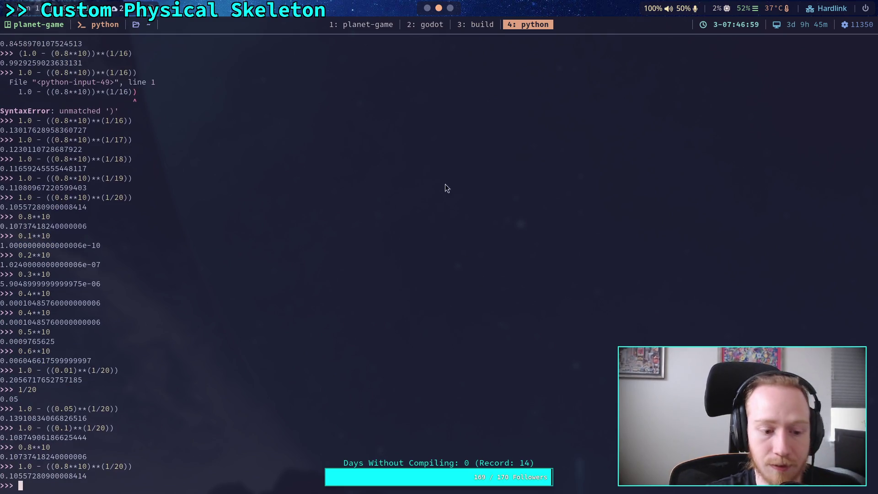
key(super+2)
click(45, 27)
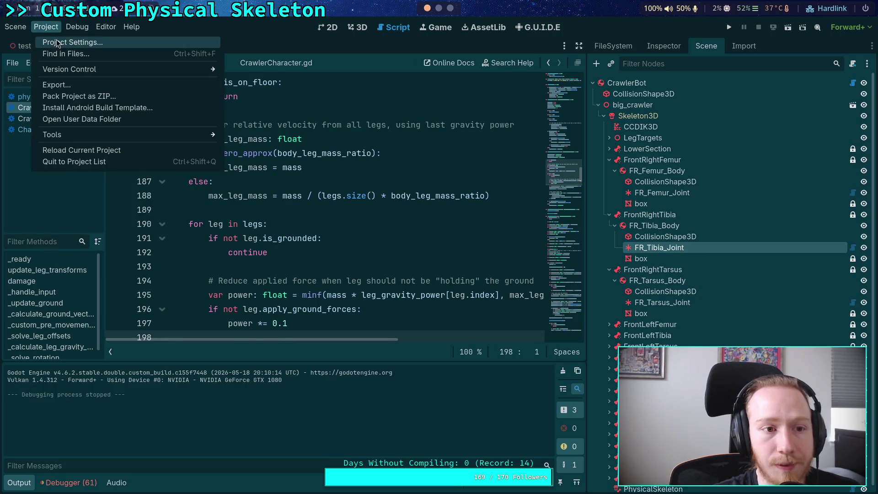
Step: Raise Jolt Velocity Steps to 21, recompute the root with 1/21 in Python, and run the game
click(58, 42)
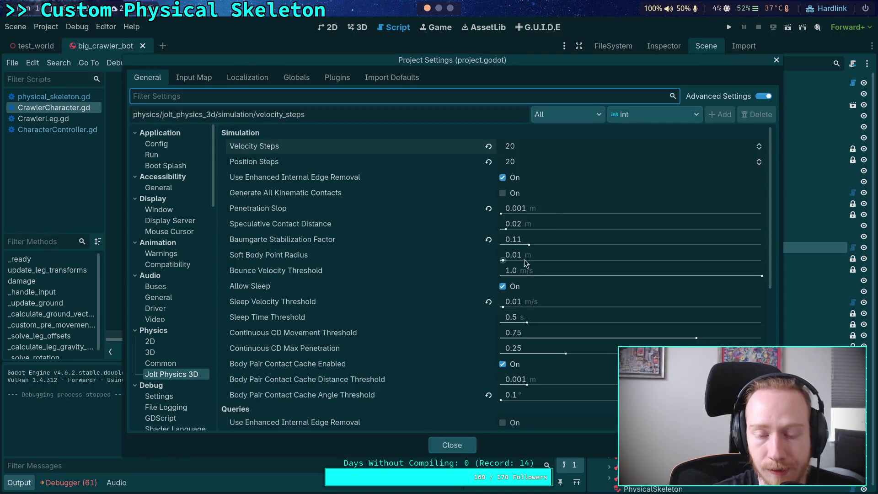
click(760, 144)
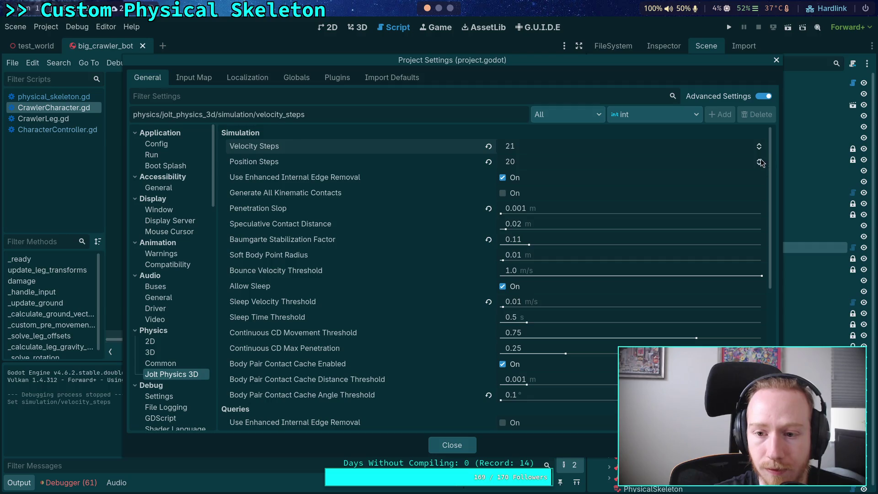
key(super+4)
key(Up)
key(Left)
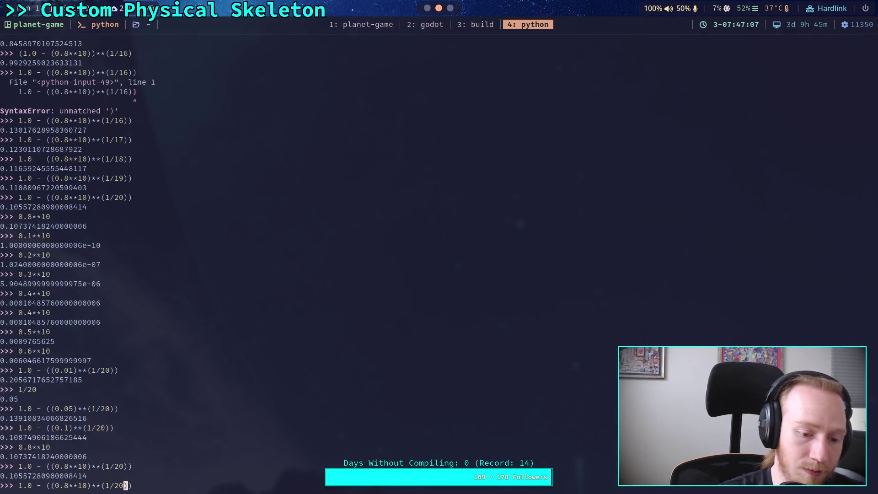
key(Return)
key(super+2)
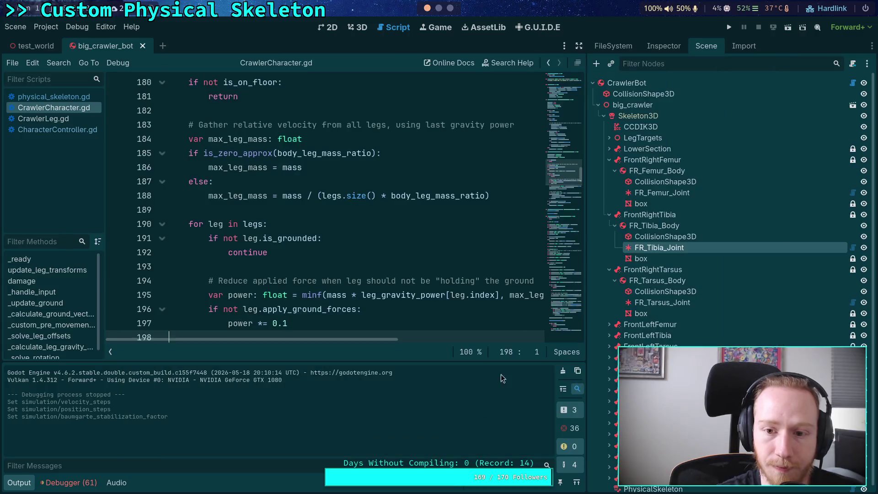
click(728, 29)
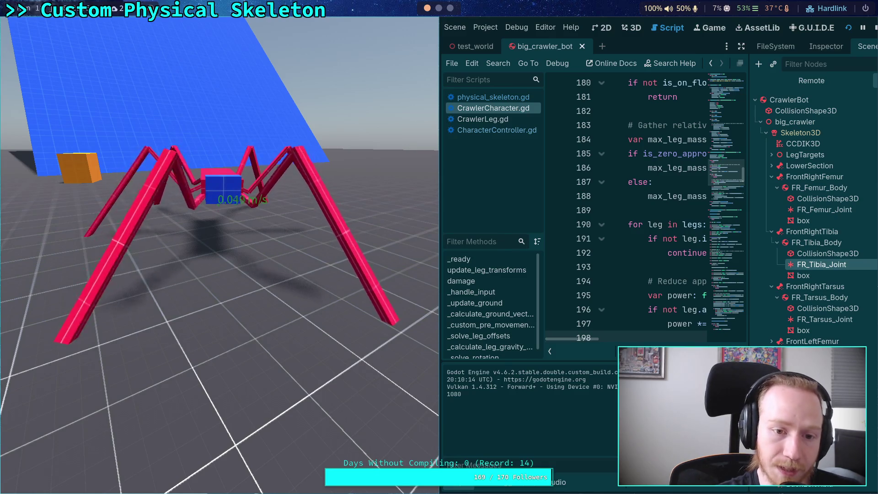
Step: Raise Jolt Velocity and Position Steps to 22 and recompute the Python expression with 1/22
click(875, 28)
click(55, 29)
click(56, 40)
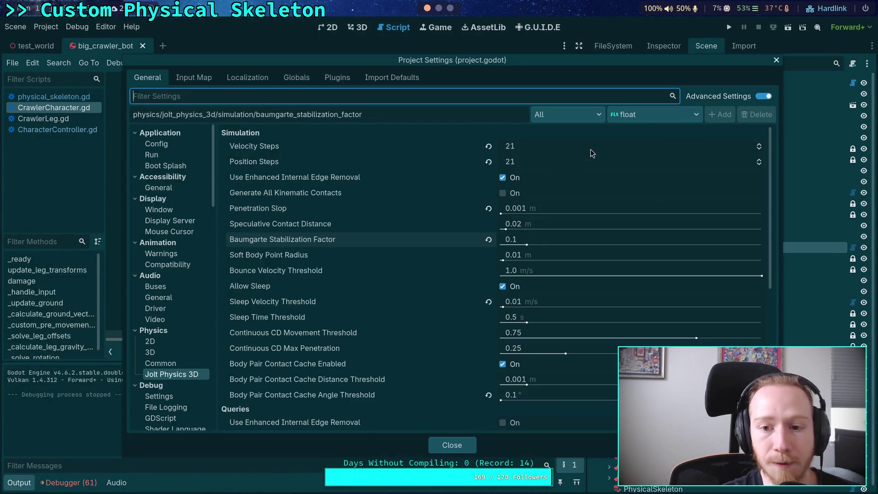
click(759, 145)
click(759, 159)
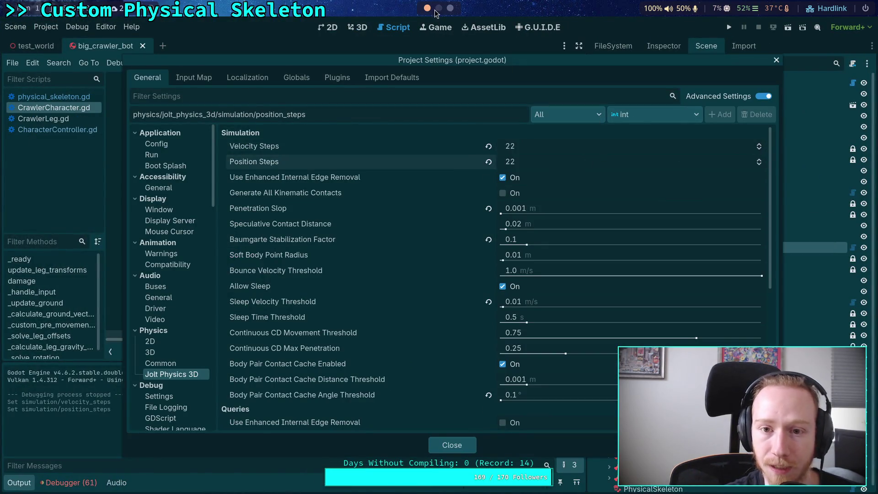
key(super+4)
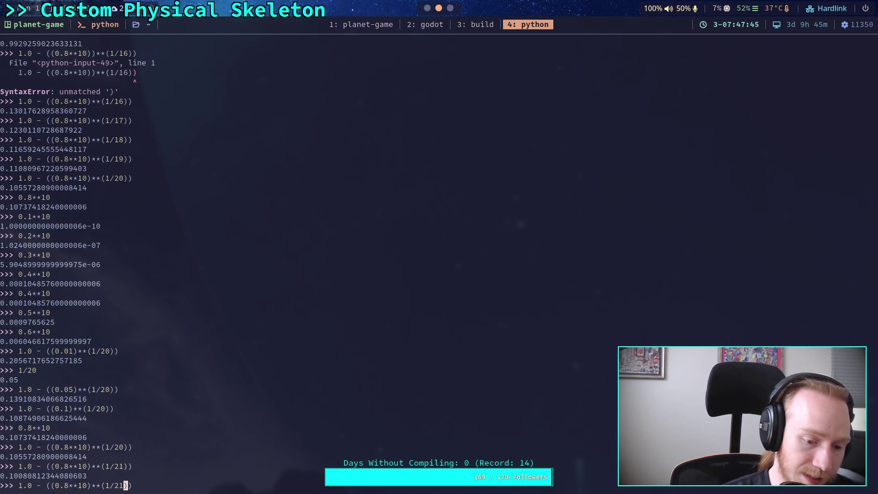
key(BackSpace)
text(2)
key(Return)
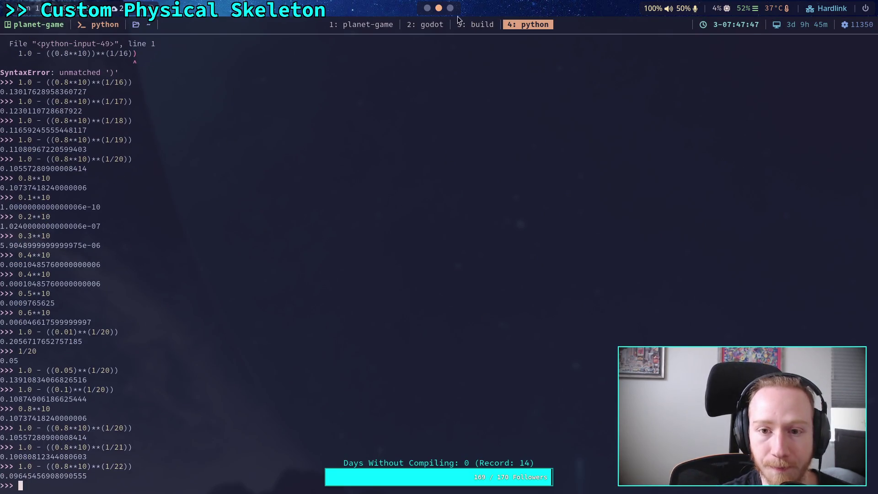
Step: Close Project Settings and test-run the crawler with 22 solver steps
key(super+2)
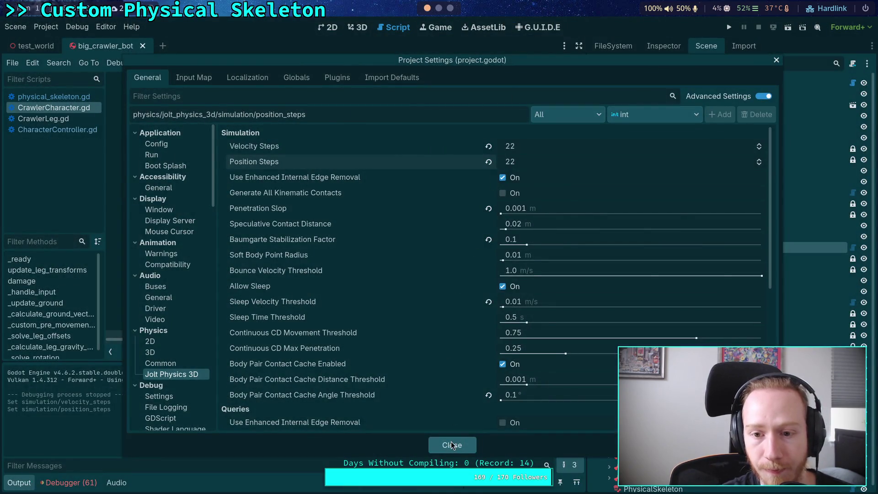
click(451, 445)
key(F5)
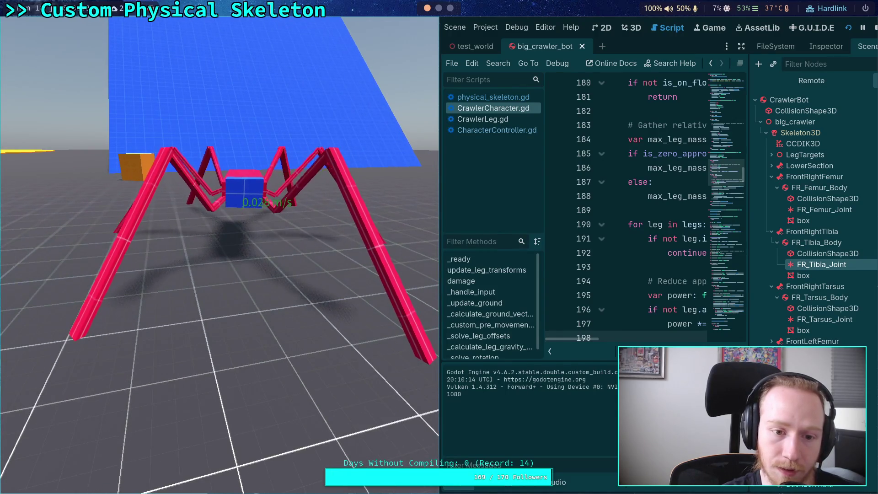
key(F8)
Step: Set the Jolt Baumgarte Stabilization Factor to 0.2 and test-run the crawler
click(46, 27)
click(67, 43)
click(580, 234)
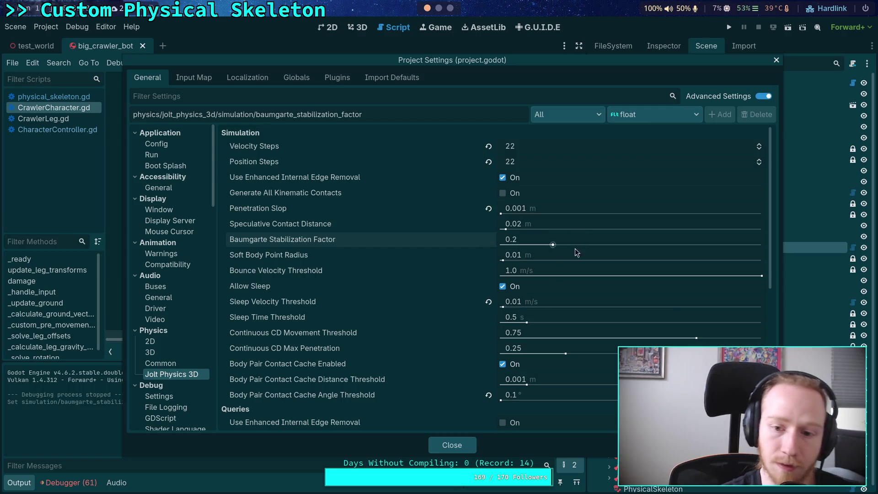
click(451, 445)
click(729, 27)
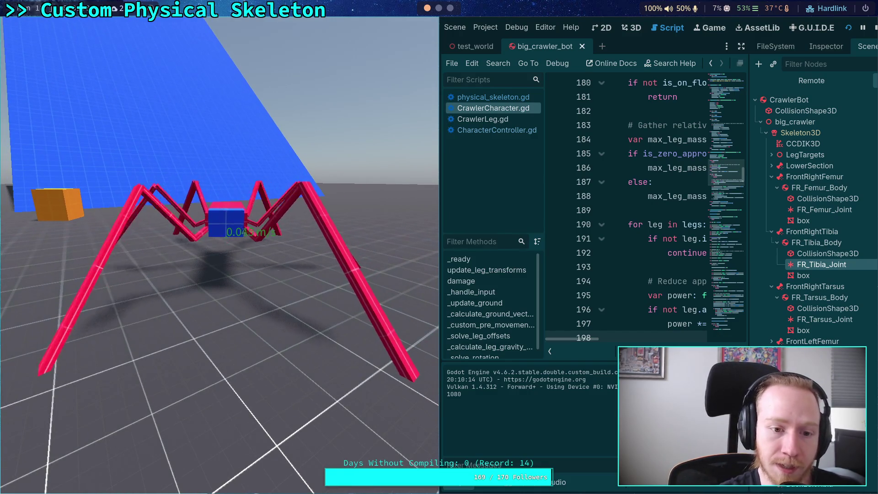
click(874, 29)
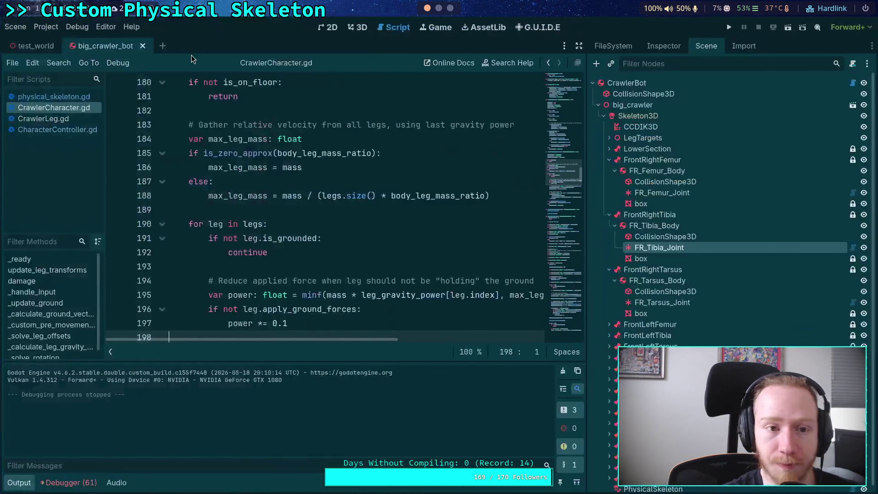
Step: Return the Baumgarte Stabilization Factor to 0.1 and test-run the crawler again
click(48, 29)
click(59, 42)
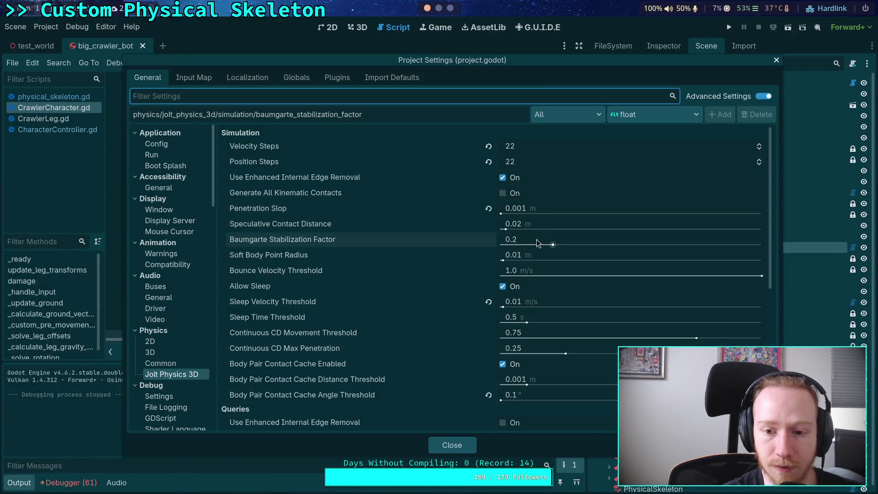
text(.1)
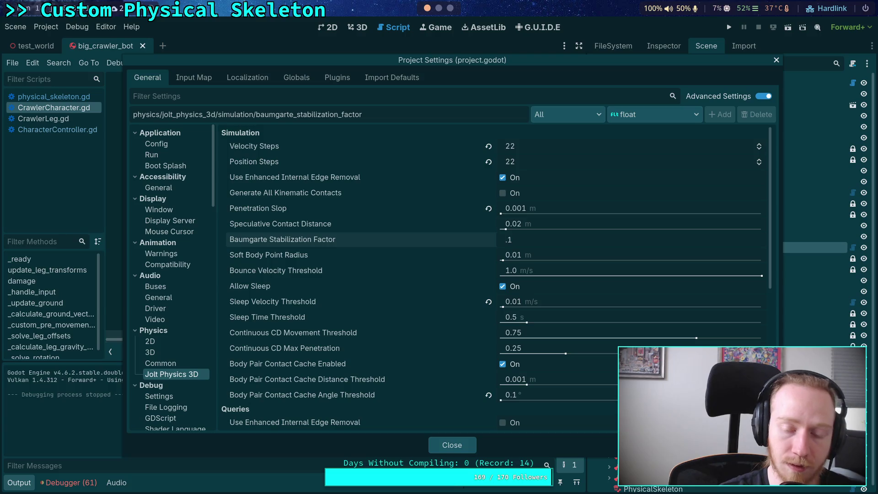
click(454, 443)
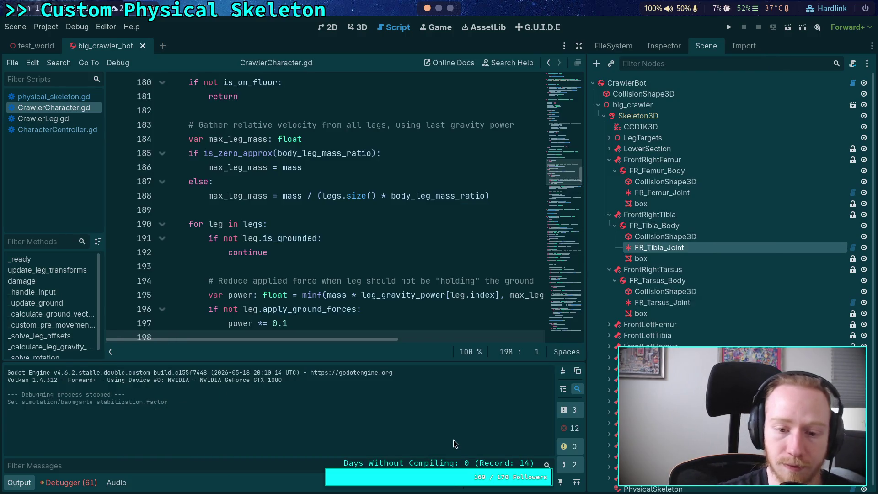
click(730, 29)
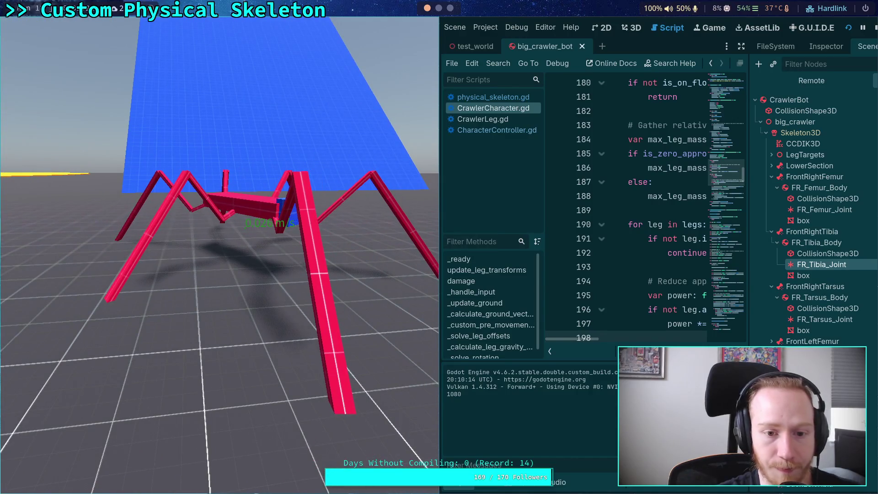
click(875, 28)
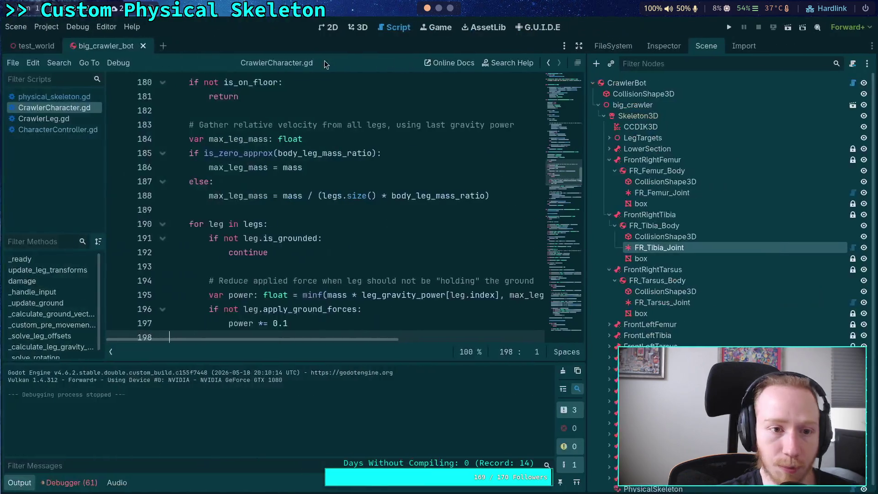
Step: In test_world, select and frame CrawlerBot, then edit its Transform rotation in the Inspector
click(32, 46)
click(357, 27)
key(f)
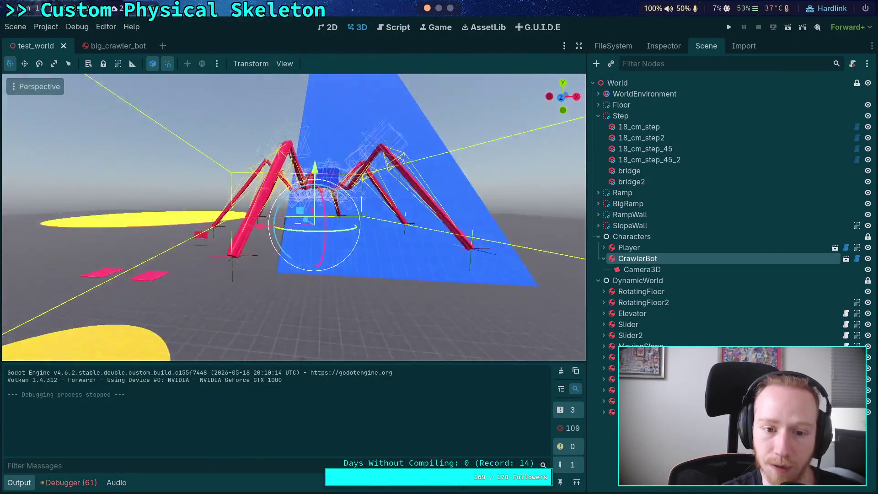
click(663, 46)
scroll(672, 339, down, 10)
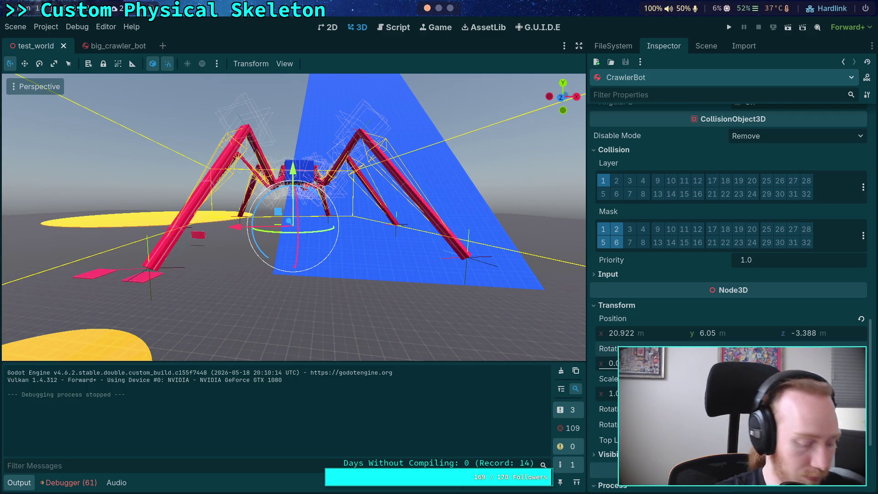
key(Return)
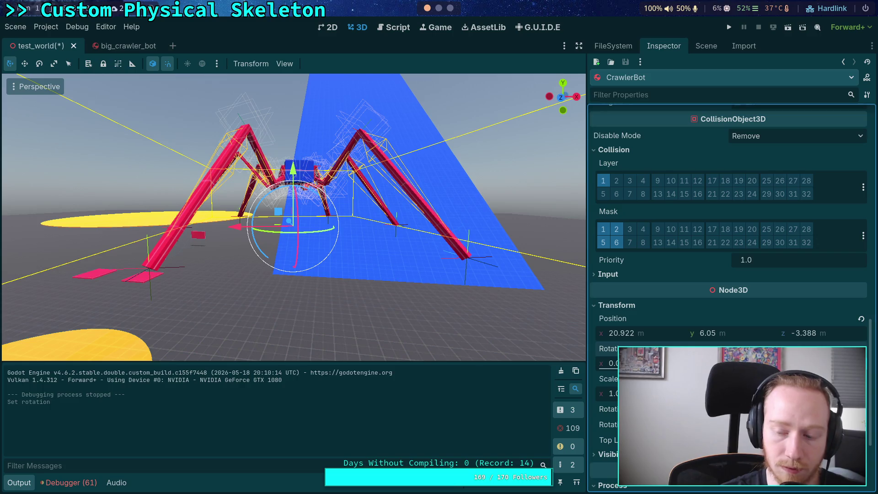
key(Return)
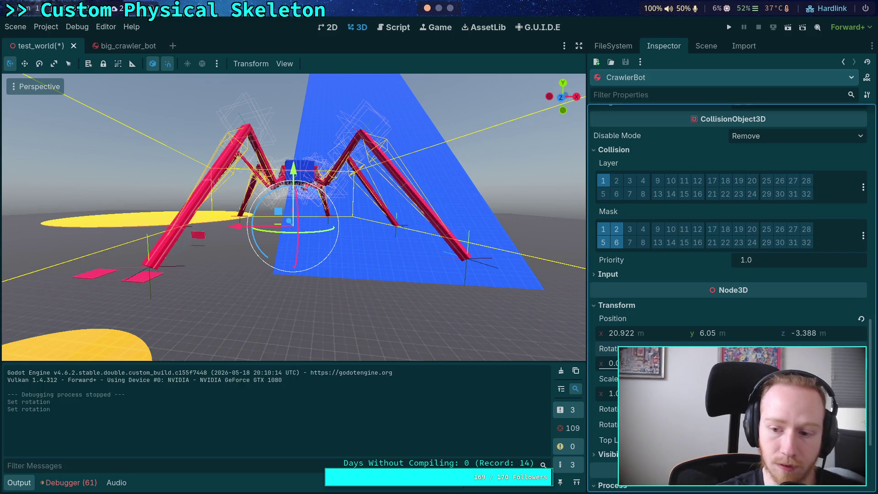
Step: Save the scene and test-run the crawler twice
click(729, 27)
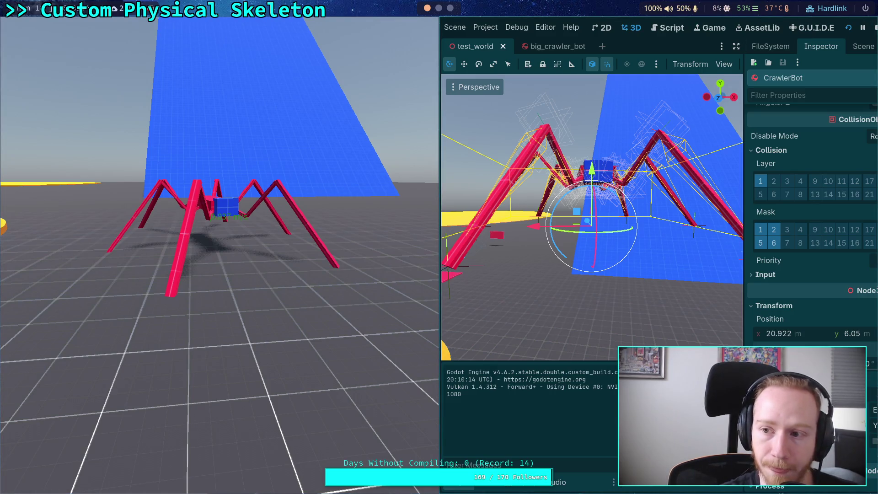
click(875, 31)
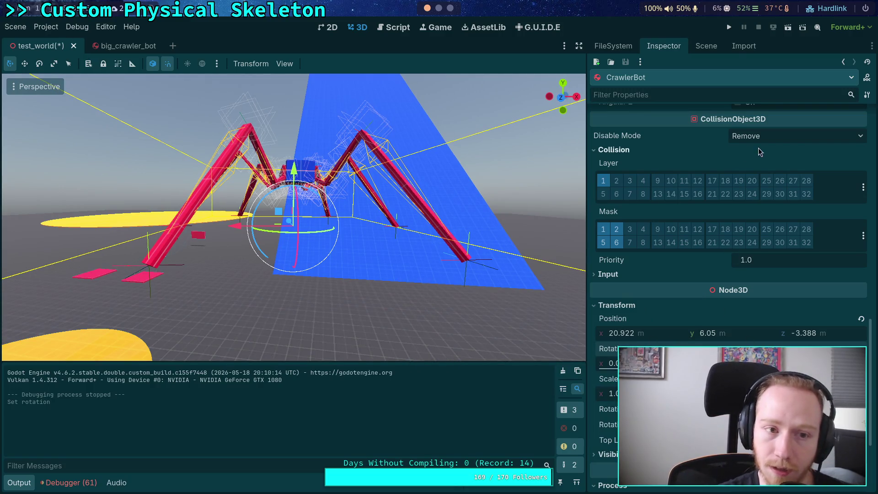
click(729, 27)
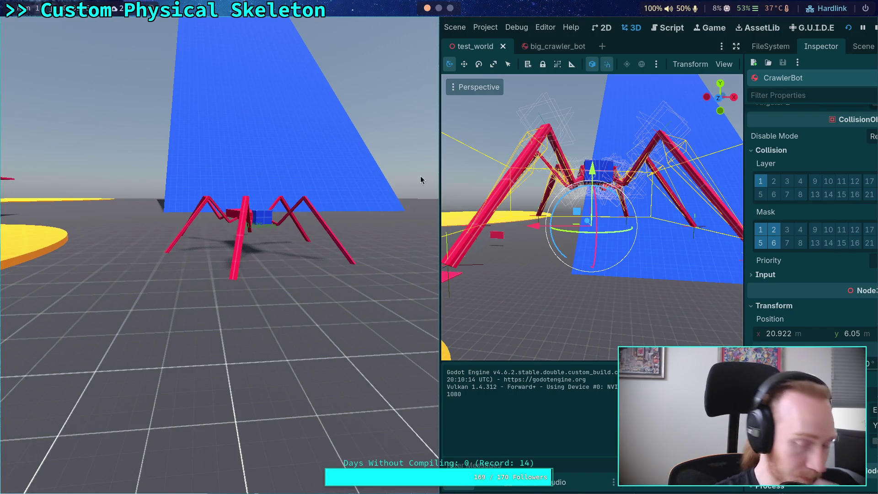
click(874, 28)
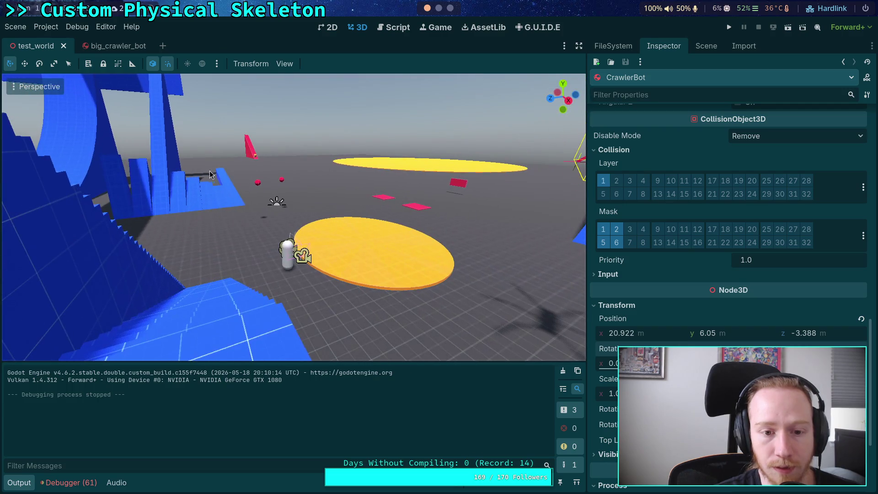
Step: Move the red ball Ball2 onto the floor near the yellow disc, shifting it along X
click(258, 184)
drag(260, 124, 257, 151)
mouse_move(256, 194)
mouse_down()
mouse_move(384, 305)
mouse_move(384, 320)
mouse_up()
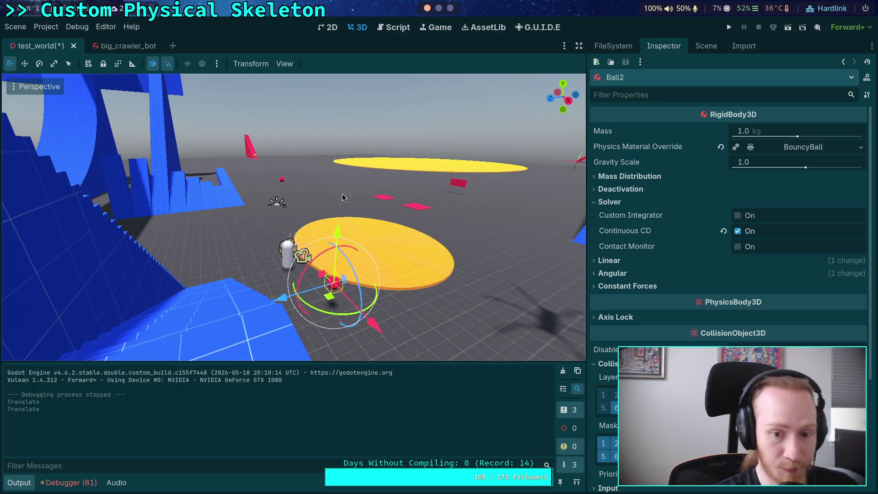
key(g)
key(x)
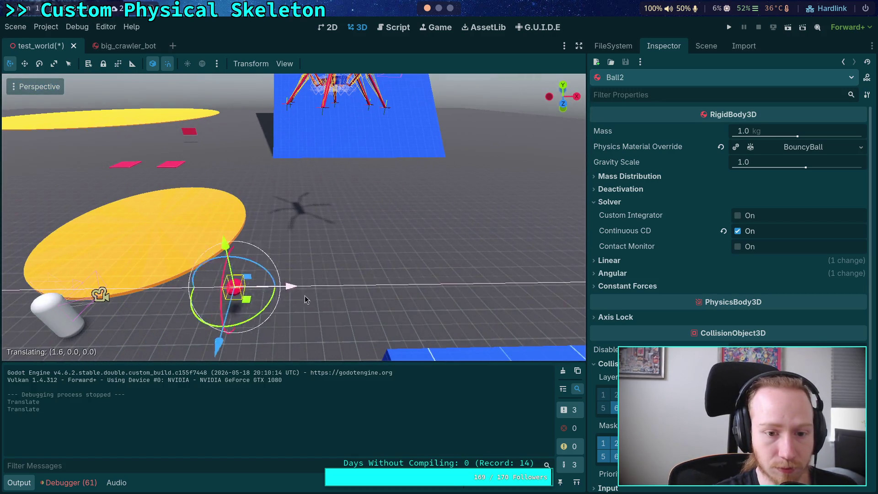
click(389, 297)
mouse_move(292, 218)
mouse_down()
mouse_move(274, 215)
mouse_move(297, 224)
mouse_up()
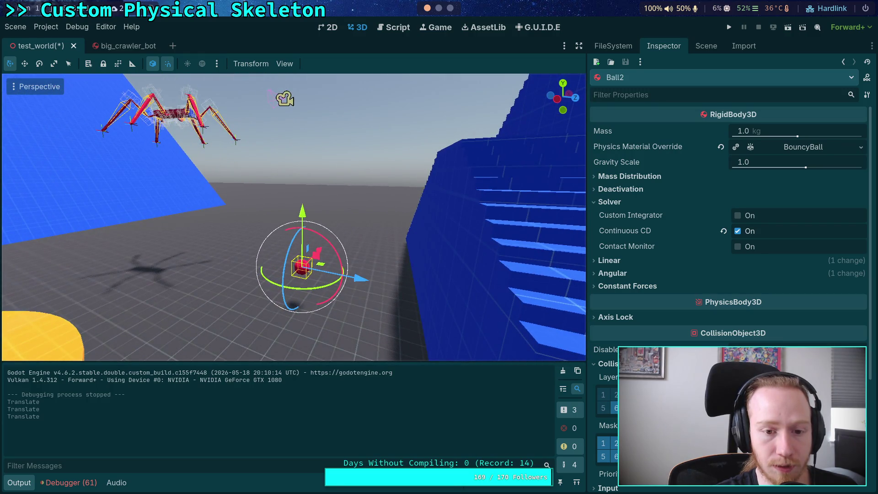
Step: Lower the CrawlerBot down onto the floor along Y
click(180, 118)
drag(169, 82, 182, 203)
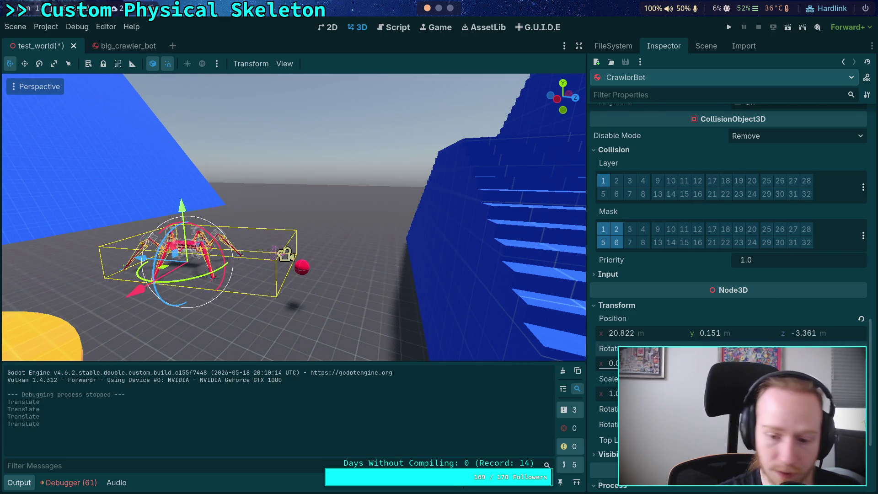
drag(566, 287, 529, 287)
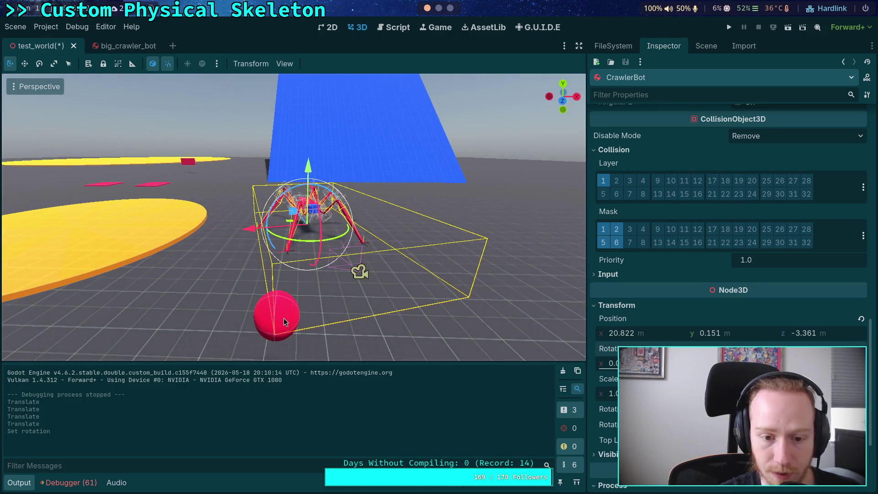
Step: Place Ball2 raised just in front of the spider, and expand its Linear and Angular properties
click(284, 322)
key(f)
drag(325, 278, 412, 286)
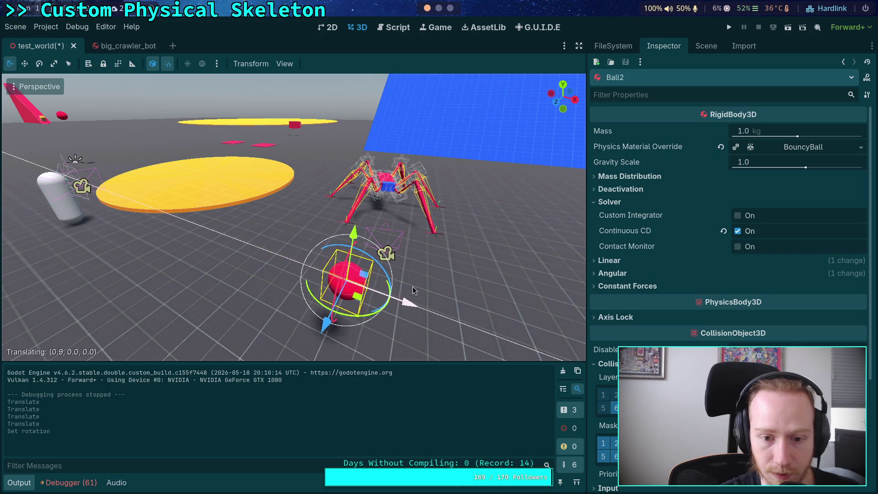
drag(365, 171, 337, 204)
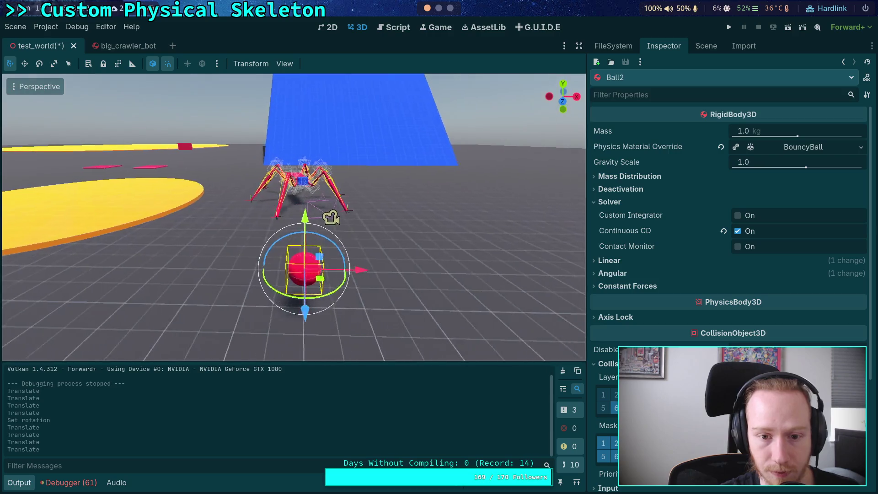
drag(95, 243, 95, 242)
key(g)
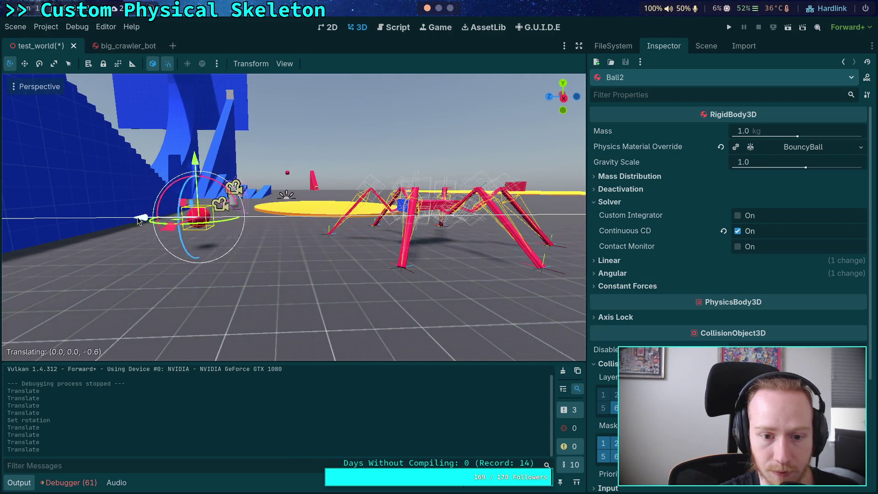
click(274, 215)
drag(318, 153, 320, 144)
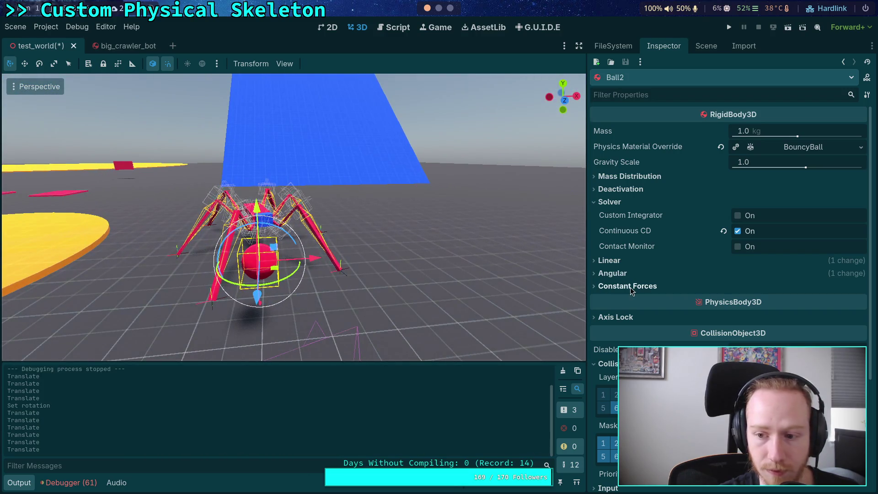
click(613, 261)
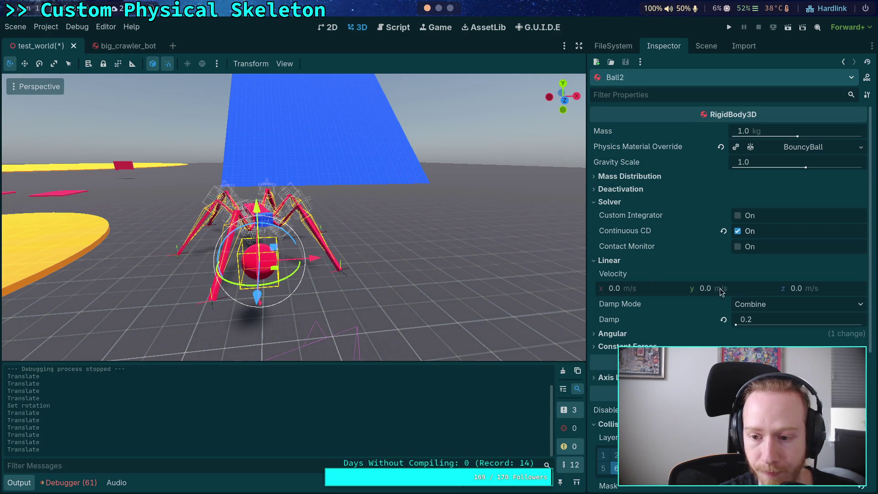
click(618, 333)
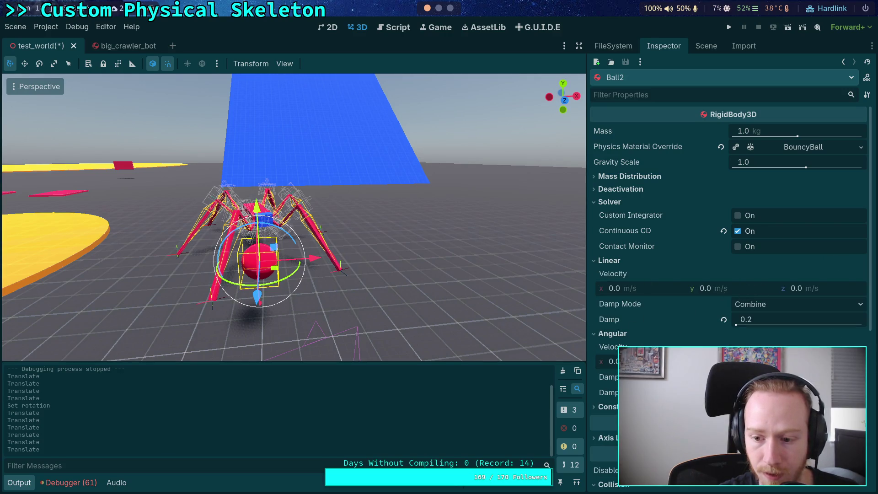
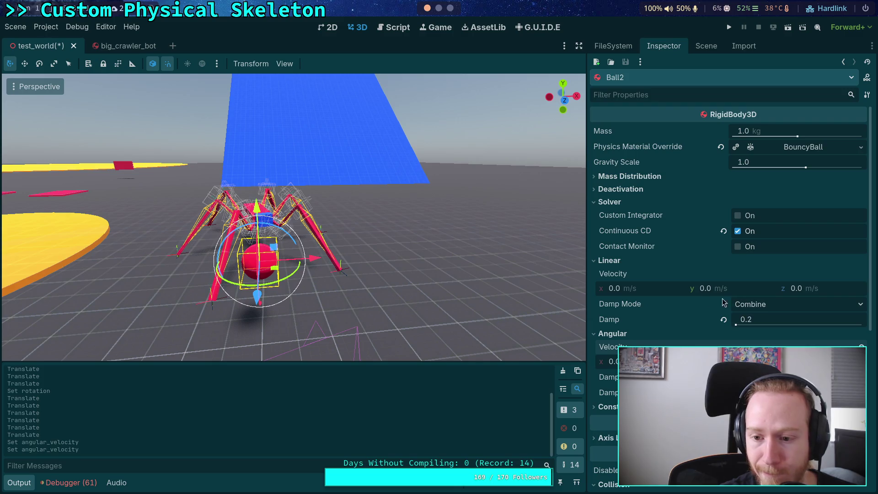
Step: Set Ball2's z linear velocity to -10 and test-run the scene
click(817, 288)
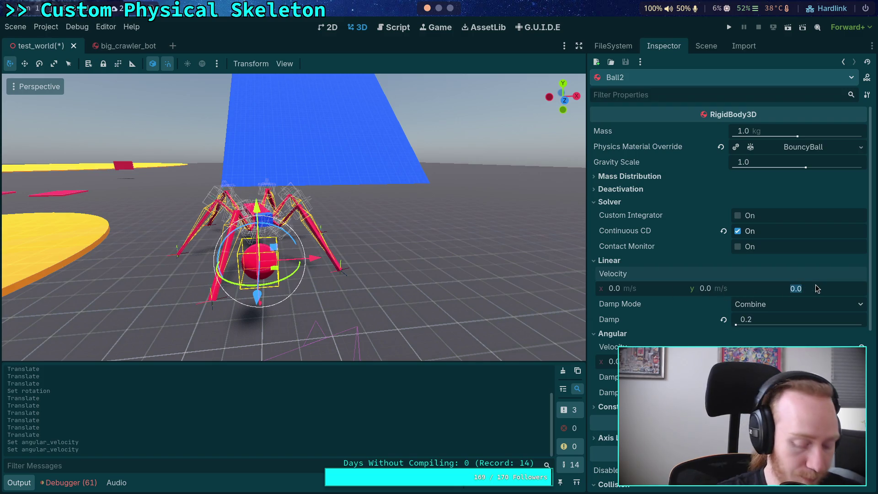
text(-10)
click(729, 27)
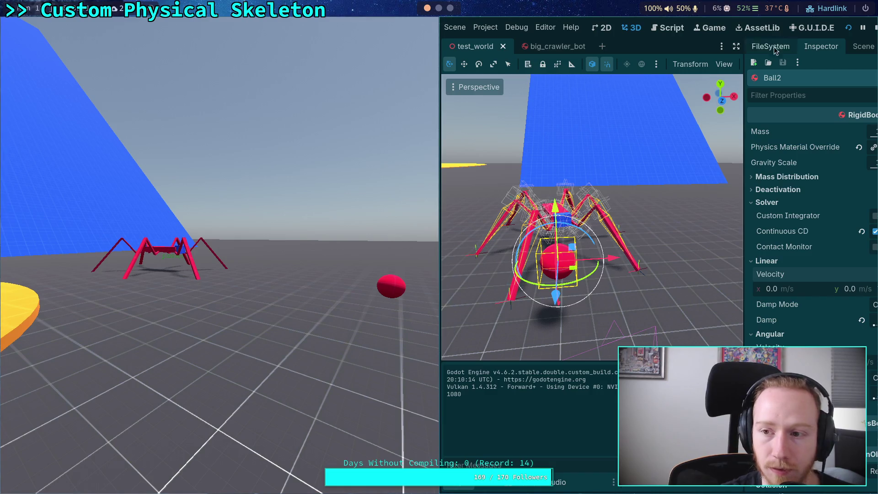
click(873, 29)
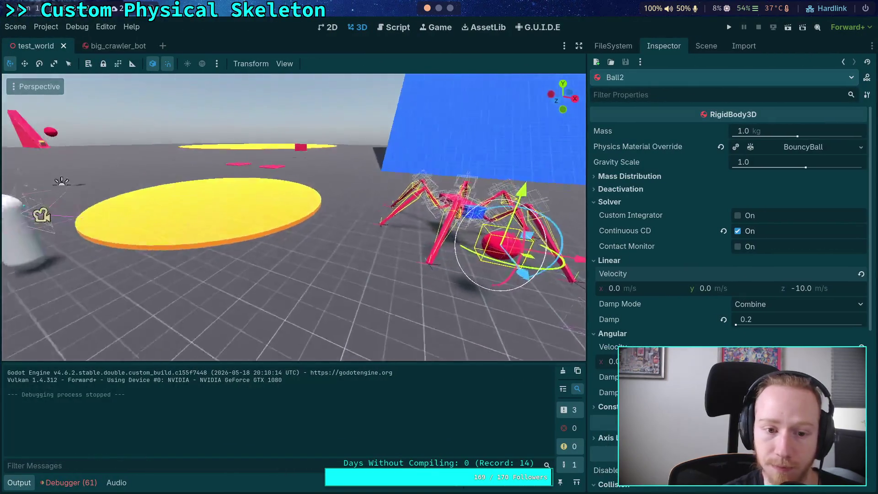
Step: Move the player capsule forward, closer to the spider crawler bot
click(211, 212)
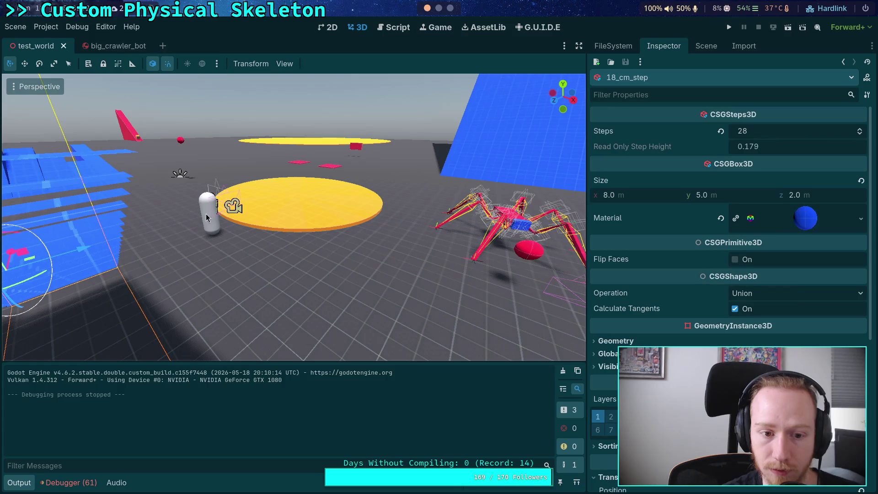
click(248, 194)
mouse_move(230, 210)
mouse_down()
mouse_move(323, 278)
mouse_move(416, 320)
mouse_up()
key(f)
key(g)
key(Return)
Step: Save and test-run the scene again, then reselect Ball2 in the scene tree
click(729, 27)
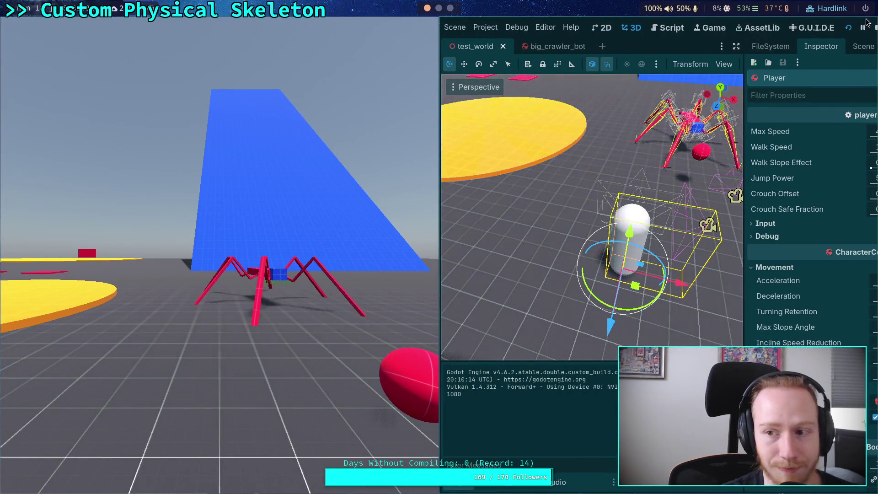
click(875, 27)
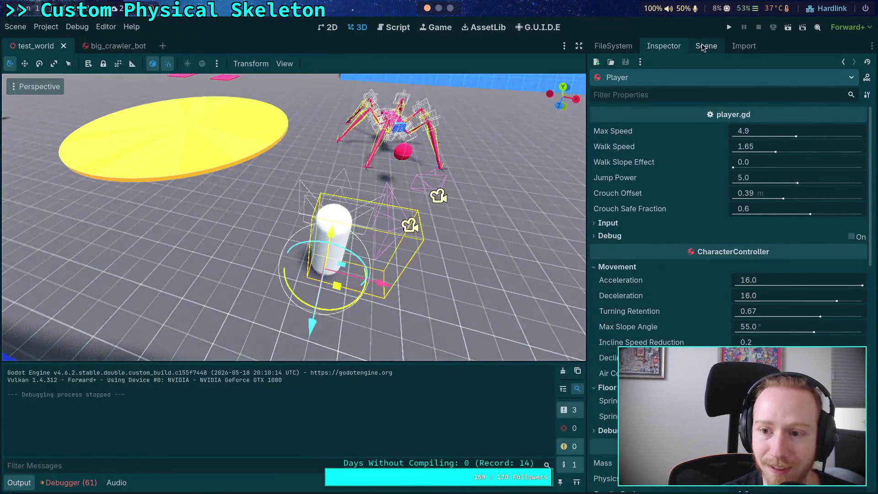
click(707, 46)
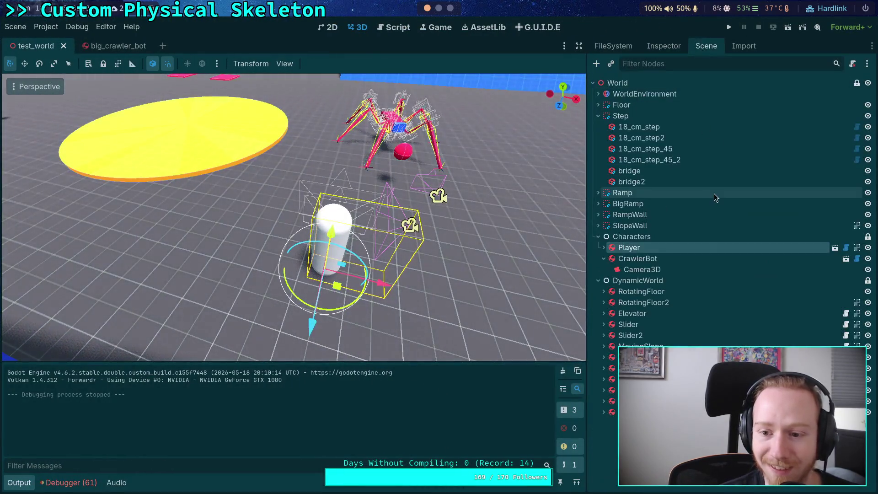
click(649, 402)
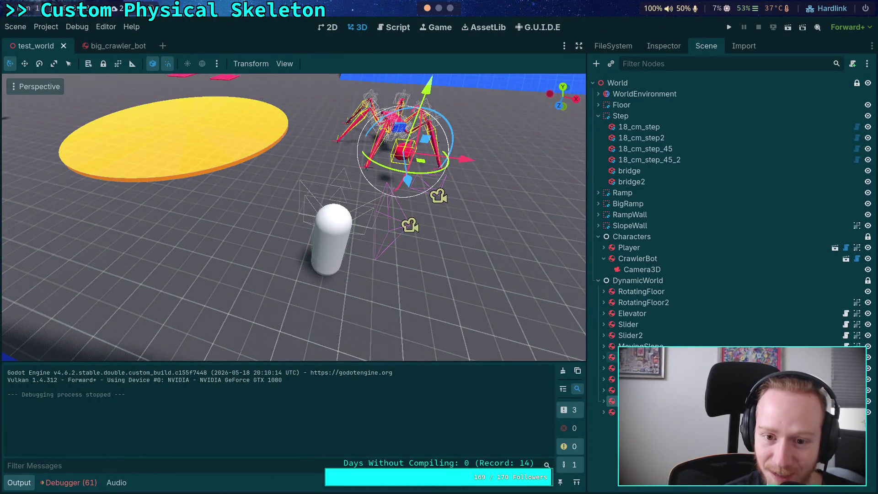
Step: Set Ball2's z linear velocity to -20 and test-run the scene
click(662, 47)
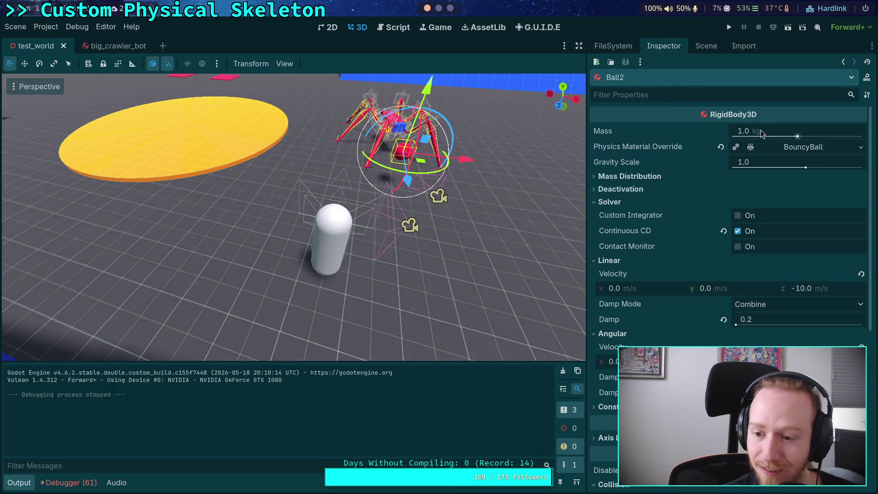
click(821, 292)
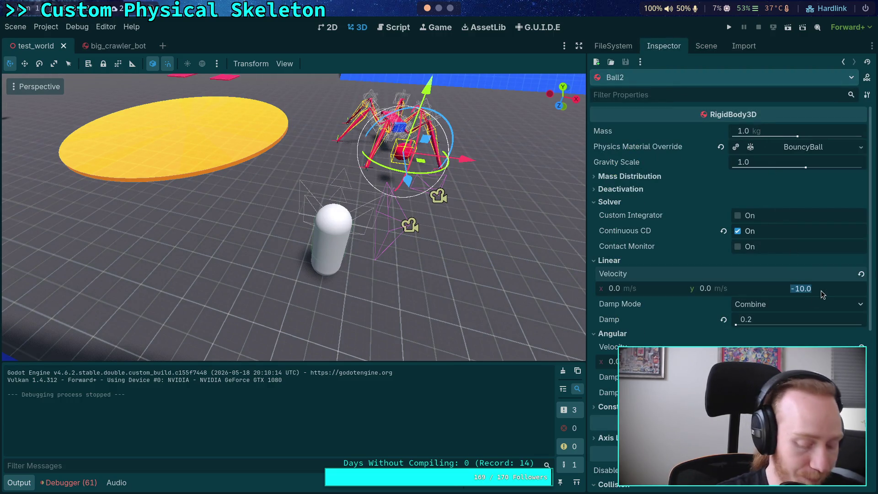
text(-20)
key(Return)
click(729, 27)
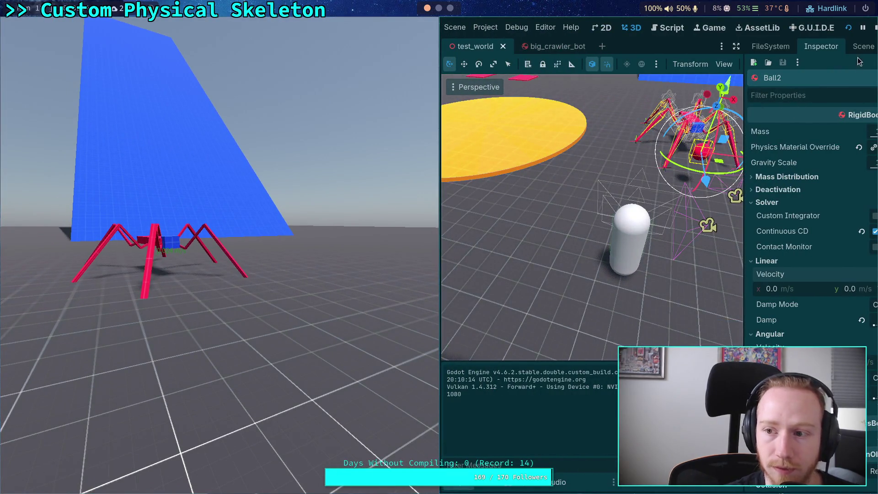
click(876, 27)
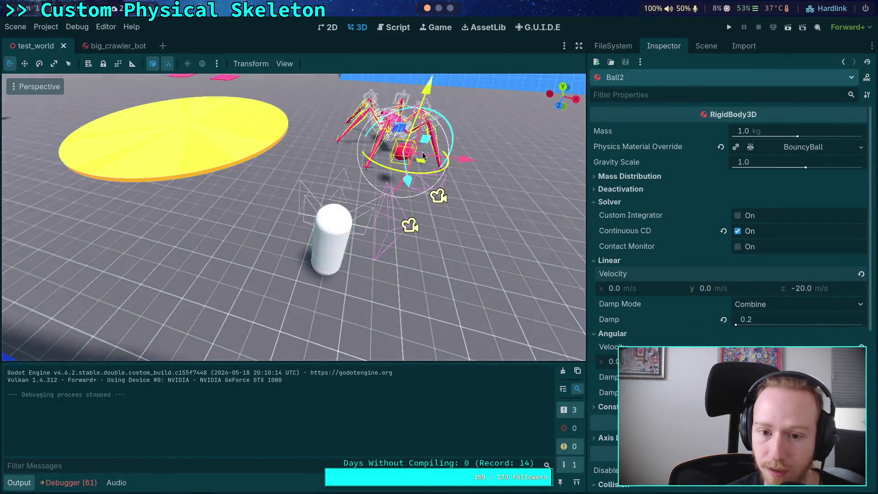
Step: Shift the crawler forward along Z and Ball2 right along X, testing each placement
drag(462, 160, 442, 155)
drag(379, 190, 378, 207)
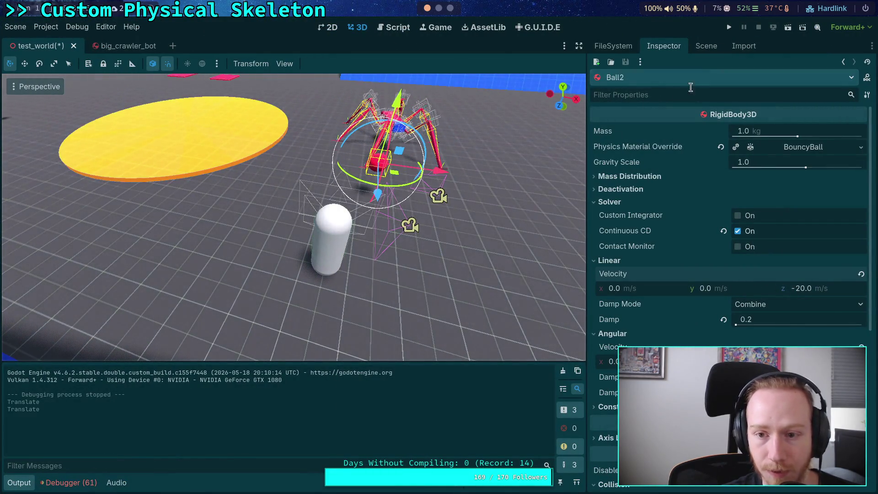
click(729, 27)
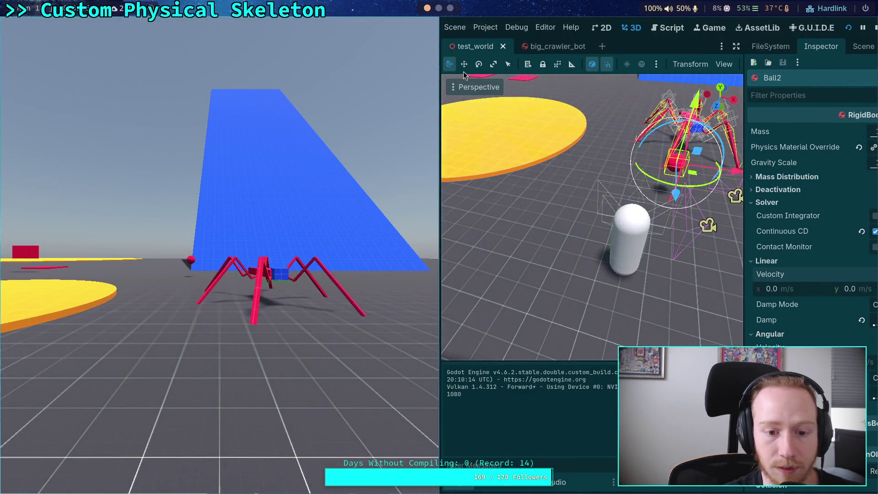
click(875, 27)
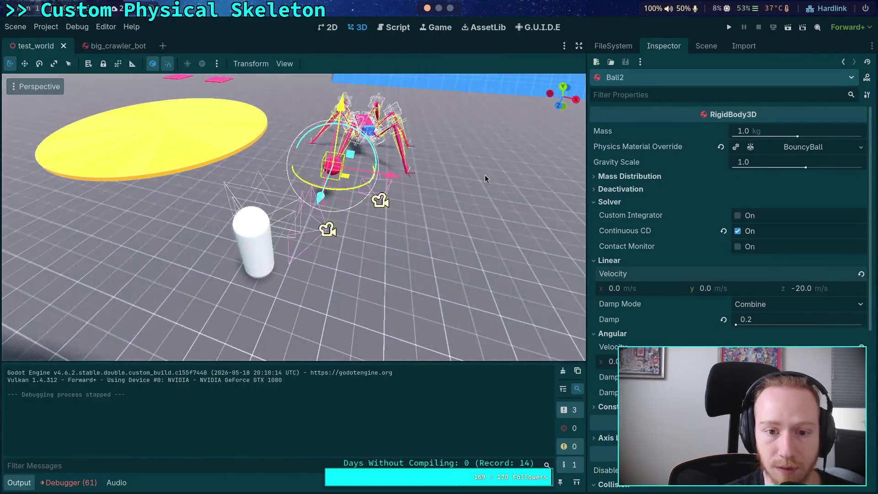
drag(398, 183, 411, 180)
click(729, 27)
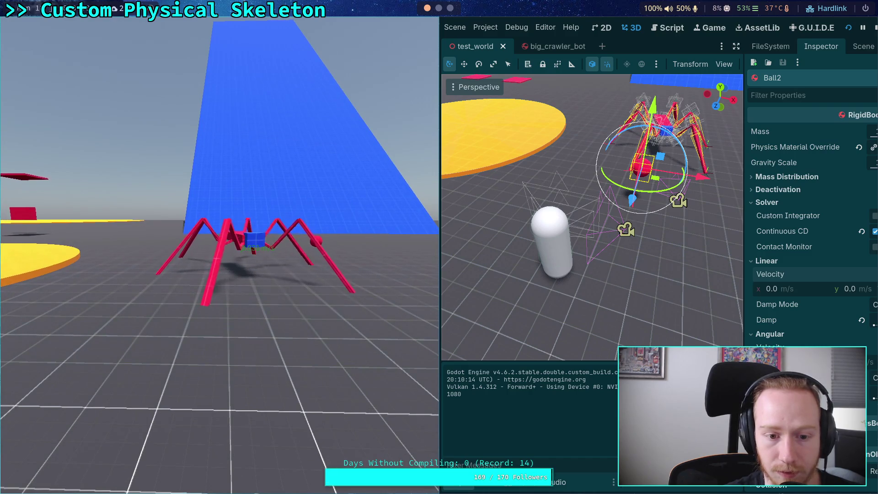
click(876, 28)
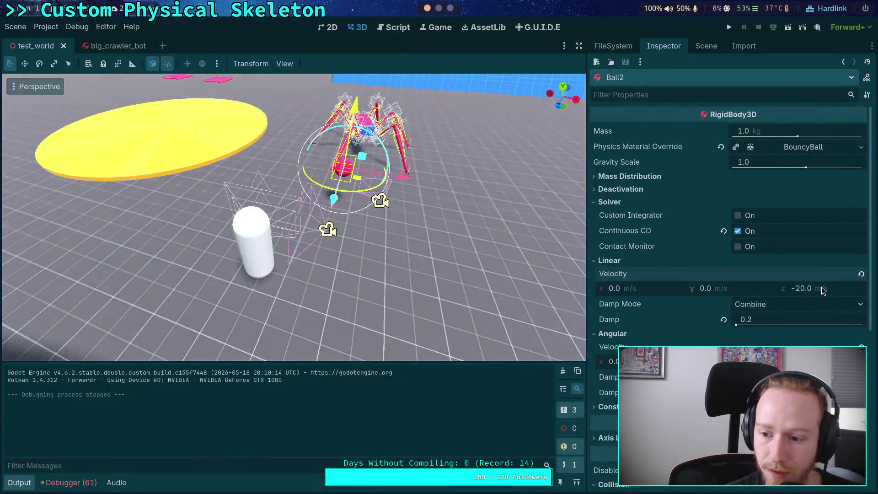
Step: Raise Ball2's z velocity to -30 and test-run to watch the crawler stagger
click(821, 287)
text(-30)
key(Return)
click(729, 27)
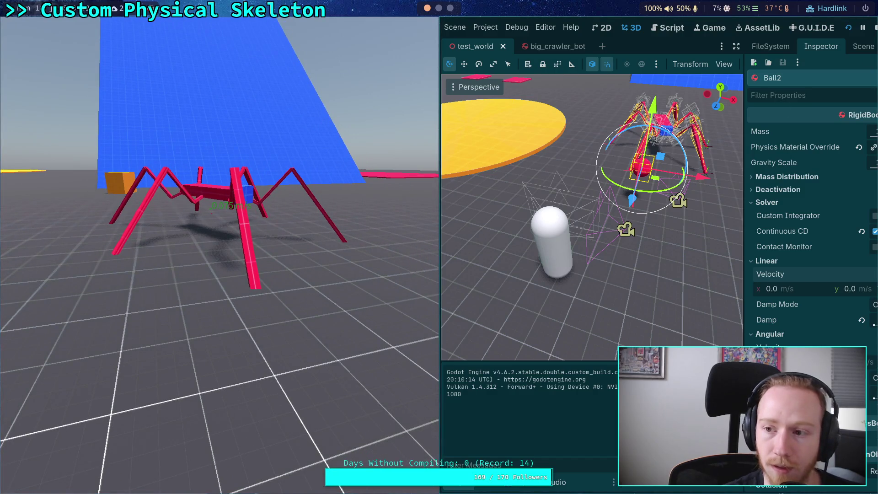
click(874, 35)
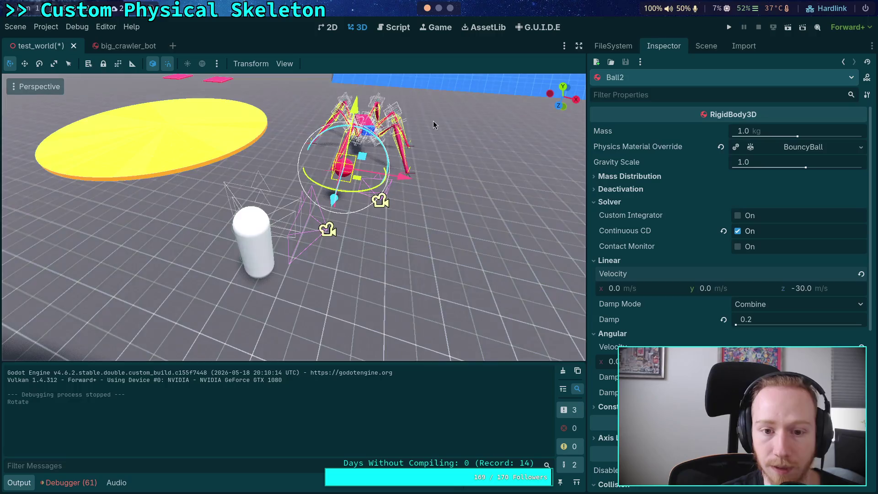
click(306, 174)
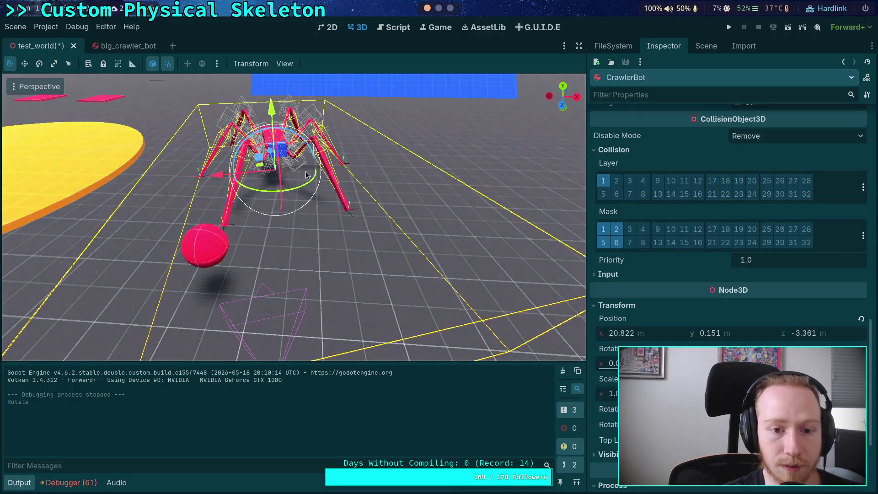
Step: Rotate the crawler bot 30° and run with Ball2's z velocity at -50
drag(262, 194, 276, 198)
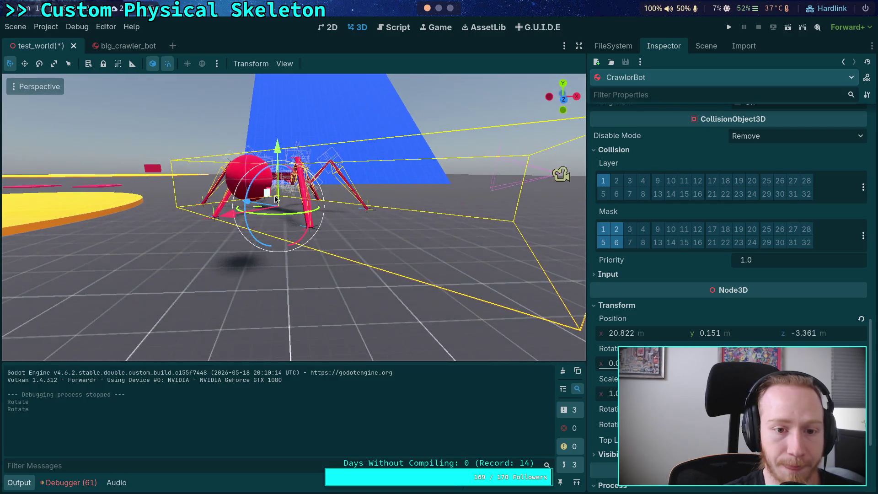
click(234, 163)
click(831, 288)
text(-50)
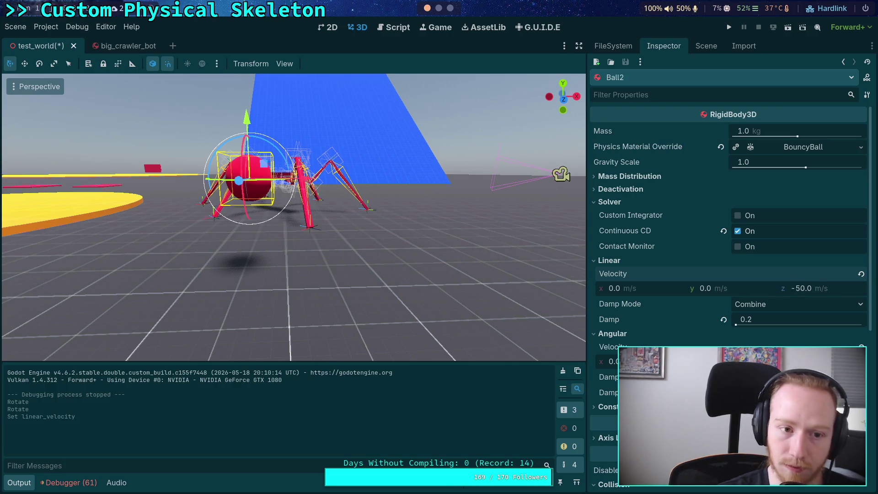
key(F5)
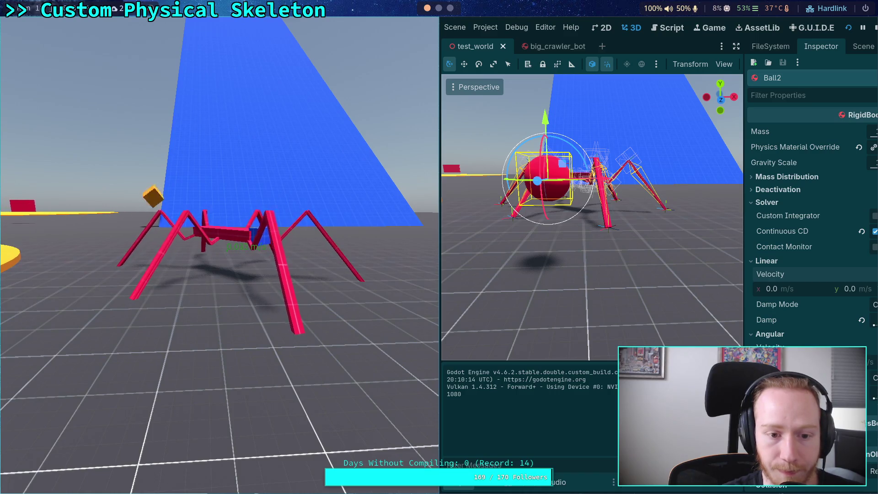
Step: Stop the game and open Project Settings to the Jolt Physics 3D options
click(872, 29)
click(46, 26)
click(55, 40)
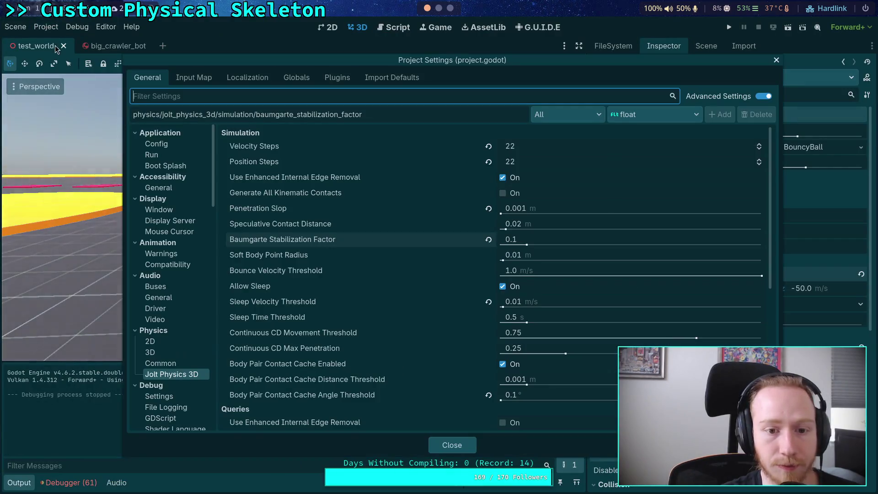
Step: Set the Baumgarte Stabilization Factor to 0.2 and test-run the scene
click(533, 241)
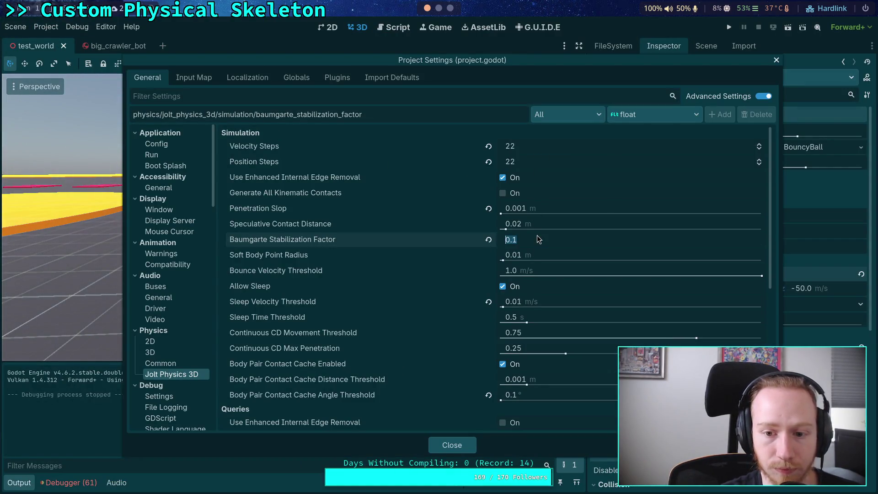
text(0.2)
key(Return)
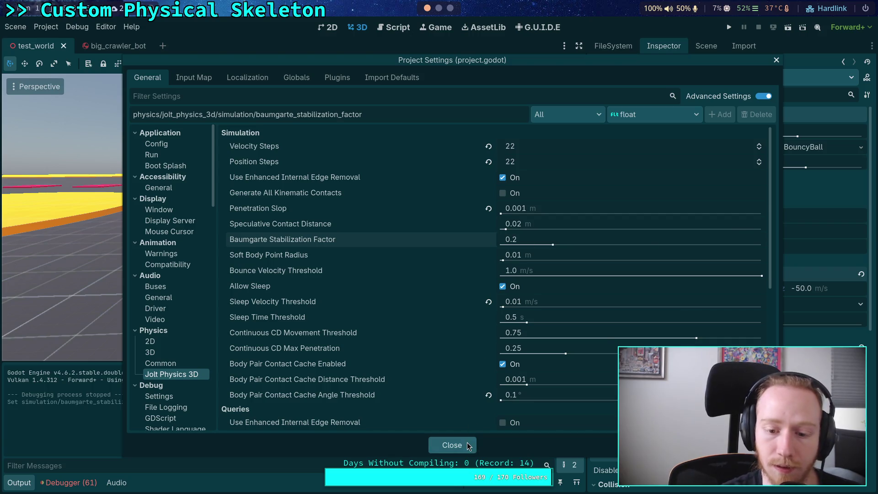
click(468, 445)
click(725, 30)
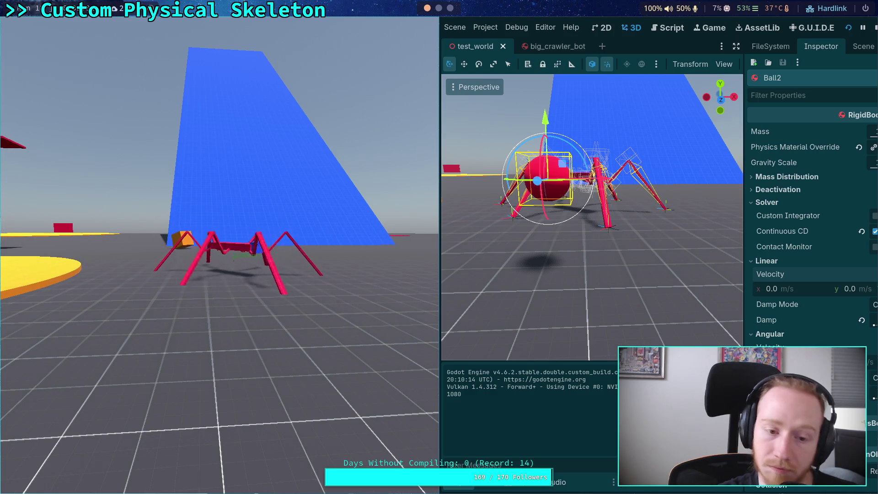
click(875, 30)
Step: Lower the Baumgarte Stabilization Factor to 0.1 and test-run again
click(46, 26)
click(69, 39)
click(529, 239)
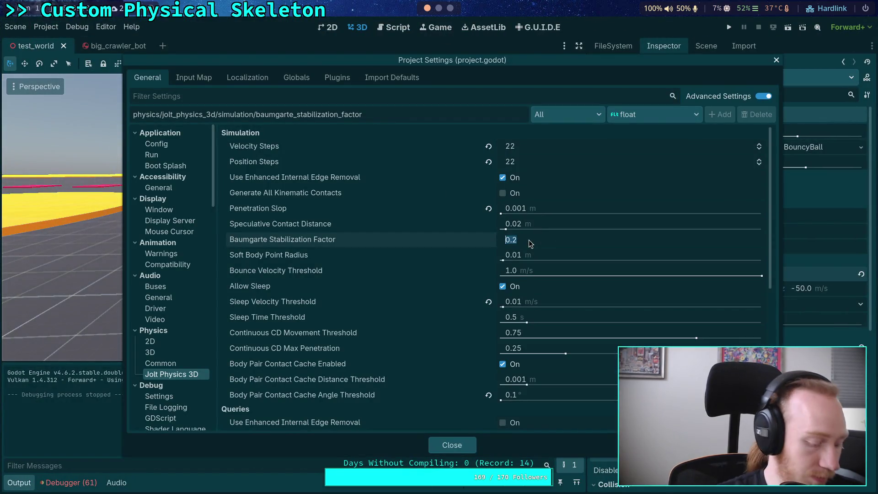
text(.1)
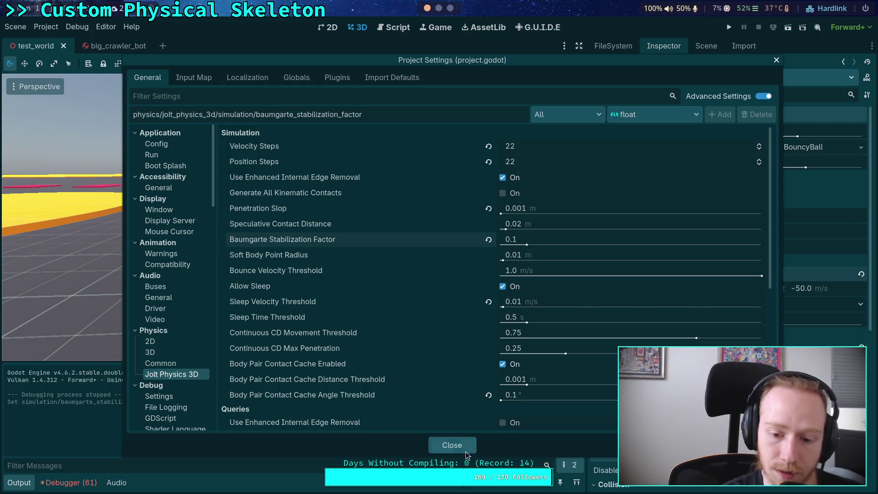
click(466, 448)
click(730, 27)
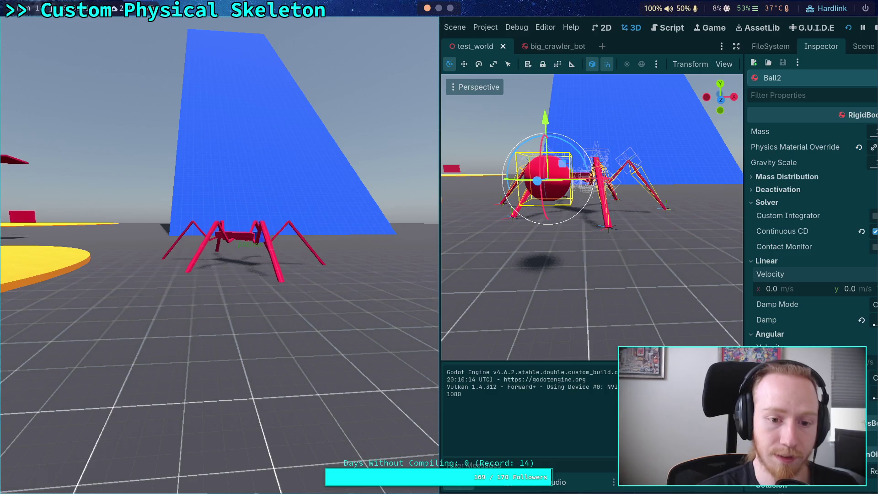
click(876, 29)
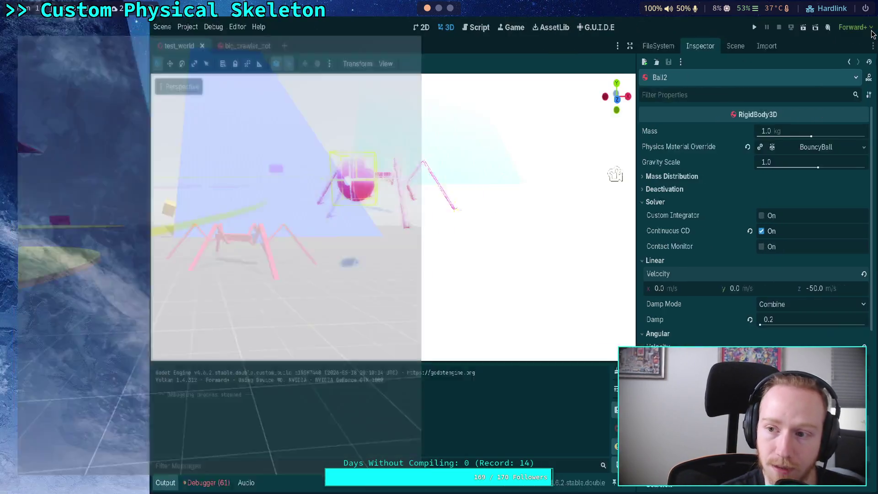
Step: Reopen Project Settings and switch to the Python console for the step-factor calculation
click(46, 26)
click(51, 39)
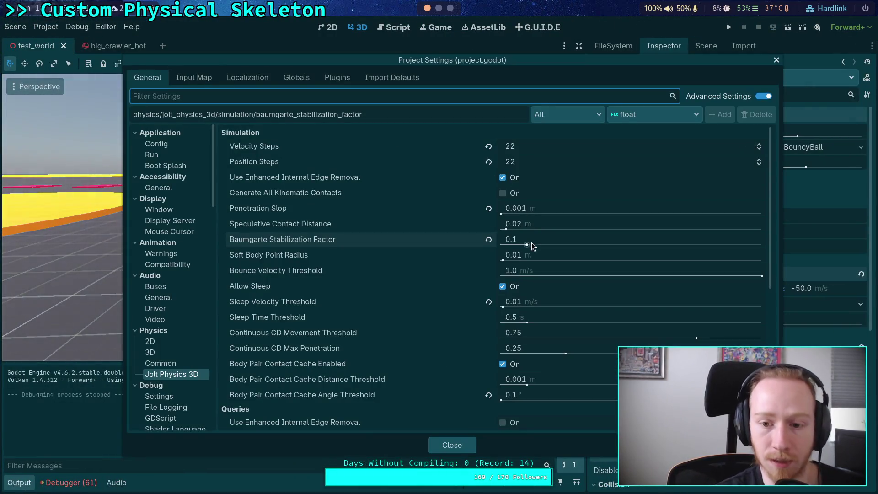
key(super+4)
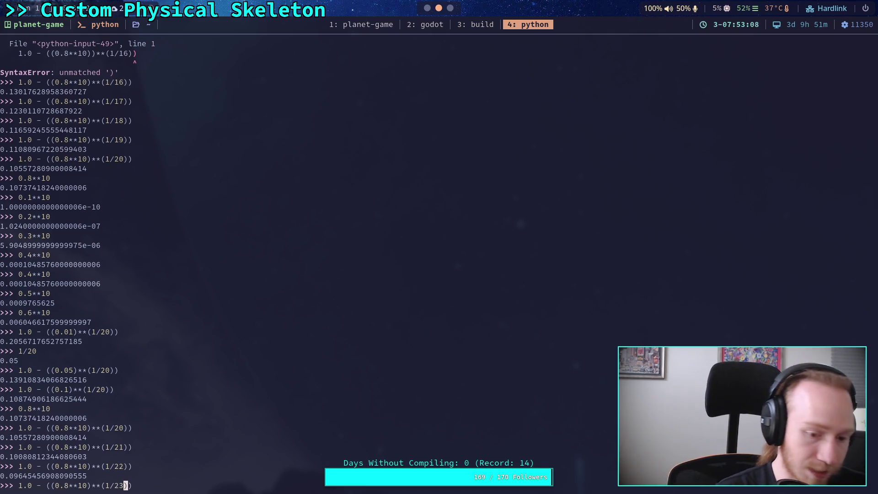
Step: Evaluate 1.0 - ((0.8**10)**(1/23)), about 0.0925, in Python and return to Godot
key(Return)
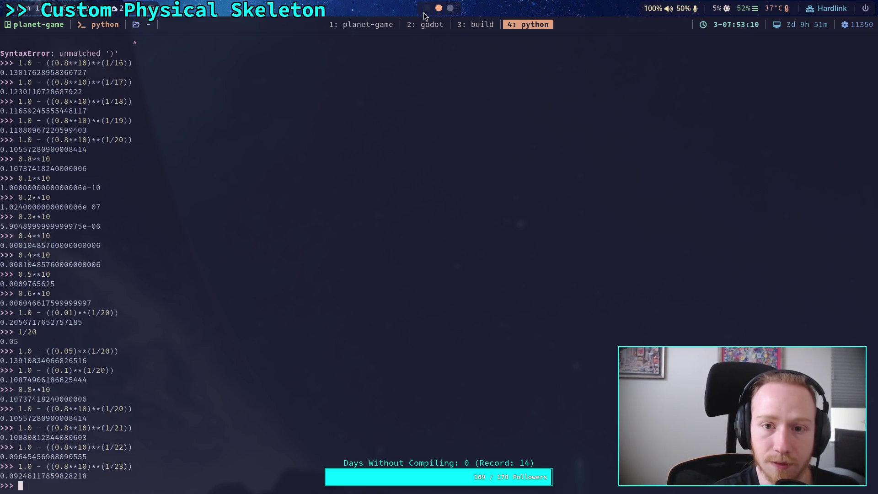
key(super+2)
Step: Set the Baumgarte factor to 0.09, nudge the step spinners, and test-run the spider
click(538, 242)
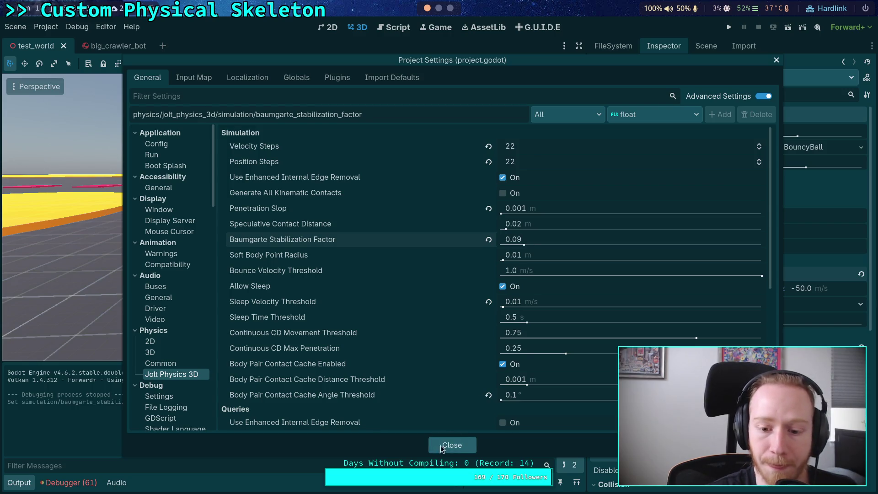
click(759, 160)
click(759, 149)
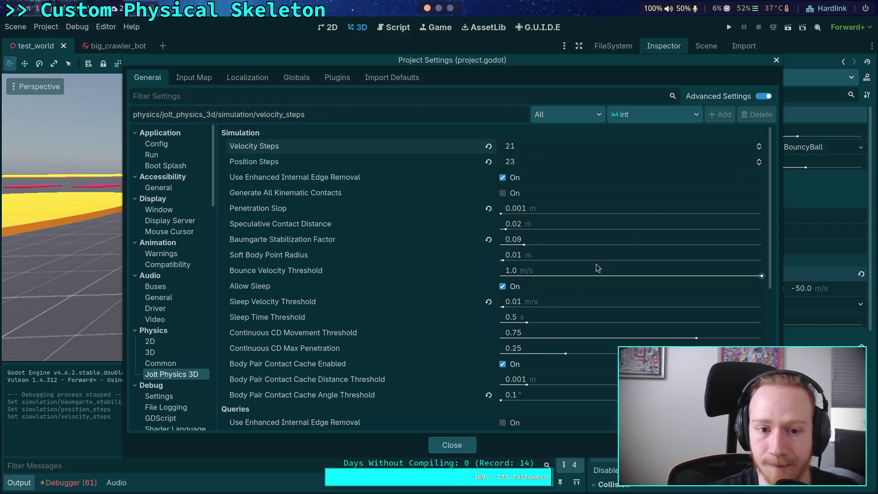
click(450, 443)
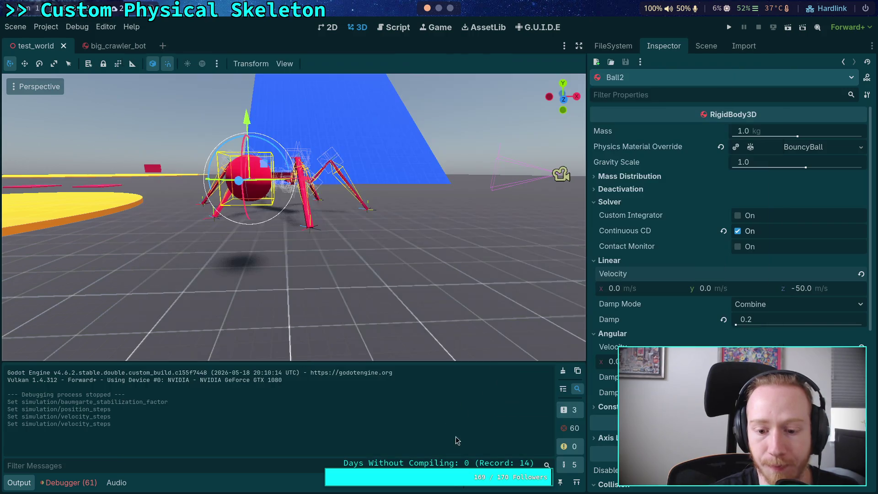
click(729, 27)
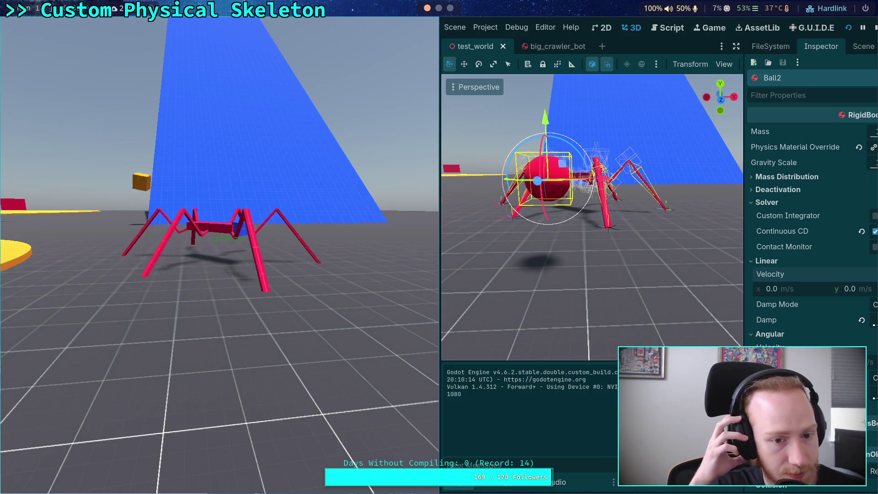
click(875, 31)
Step: Raise both Velocity Steps and Position Steps to 24
click(57, 30)
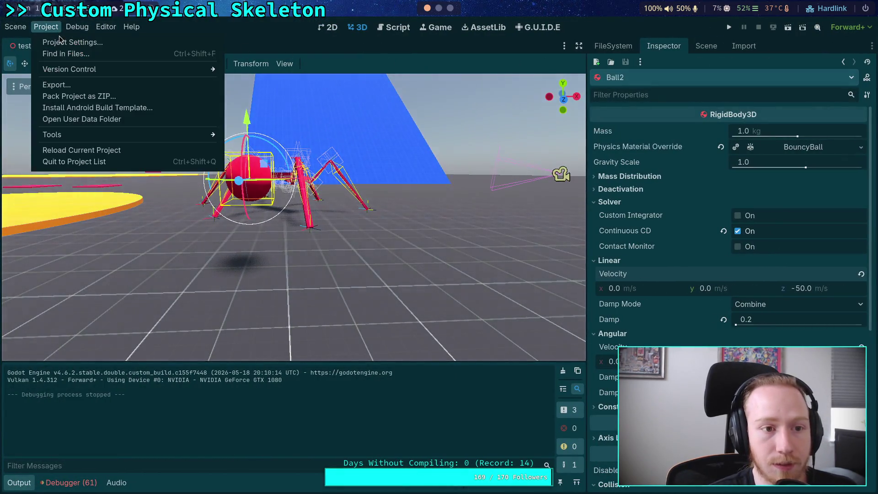
click(62, 42)
click(760, 144)
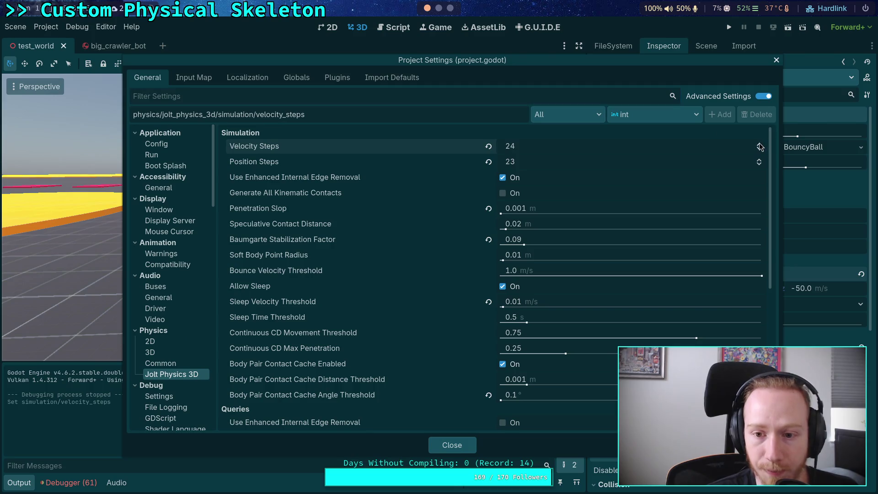
click(759, 160)
Step: Compute the Baumgarte factor for 24 steps in the Python console
key(super+4)
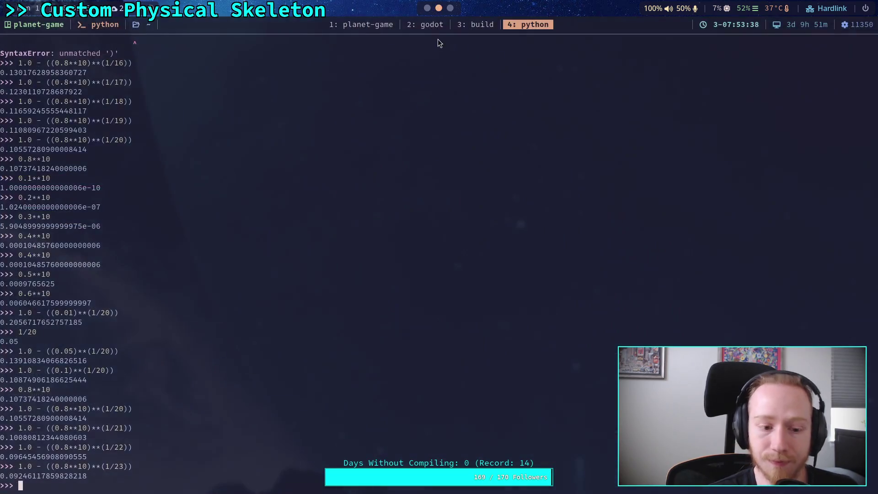
key(Return)
key(Up)
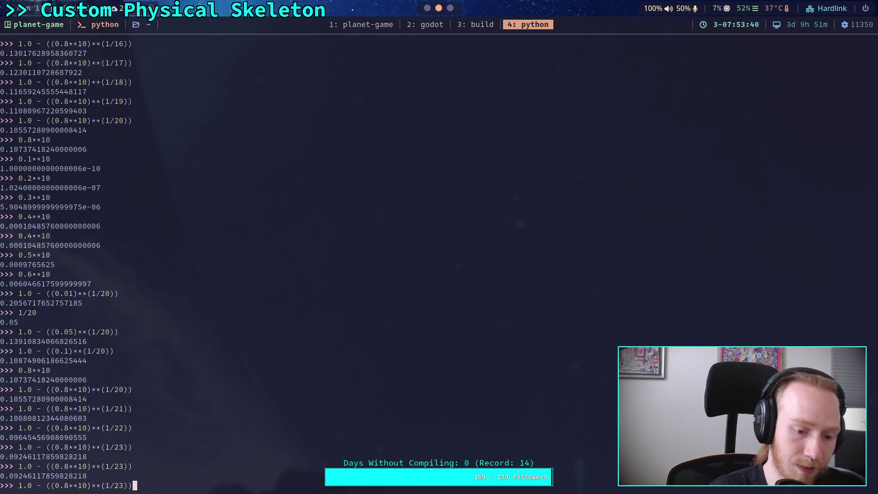
key(BackSpace)
text(4)
key(Return)
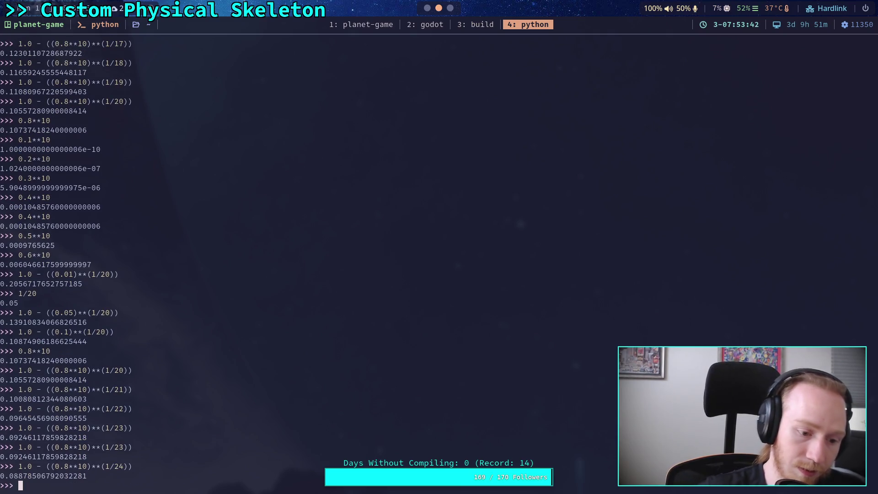
key(super+1)
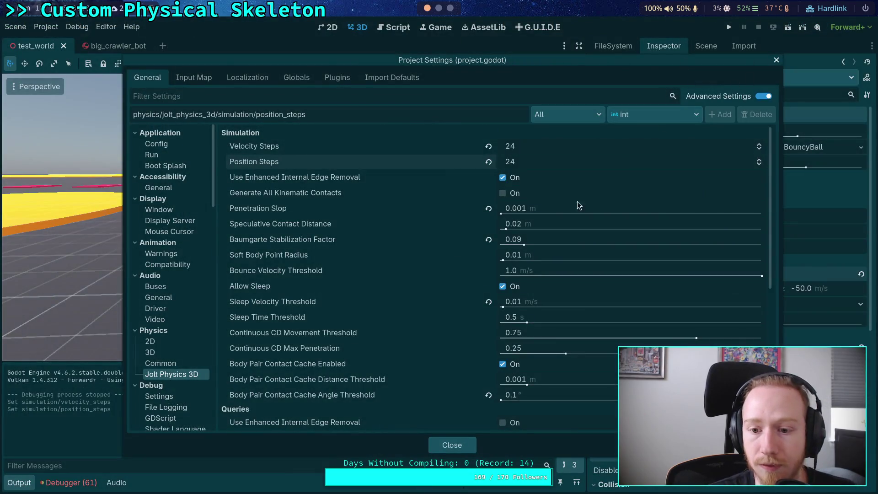
Step: Test-run the spider scene with 24 solver steps
click(465, 442)
click(729, 28)
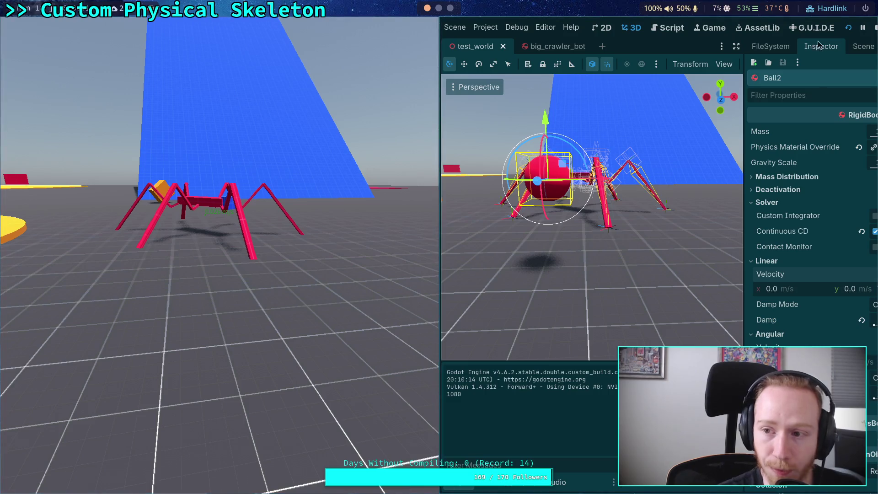
click(876, 28)
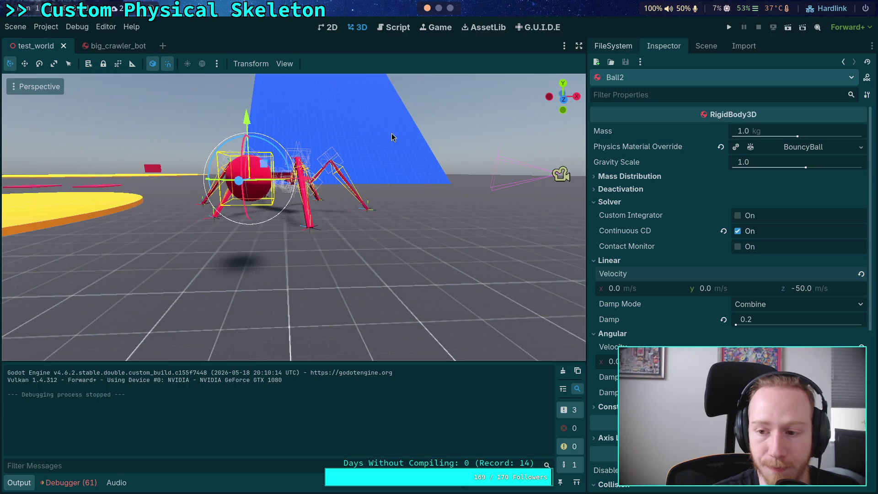
click(46, 27)
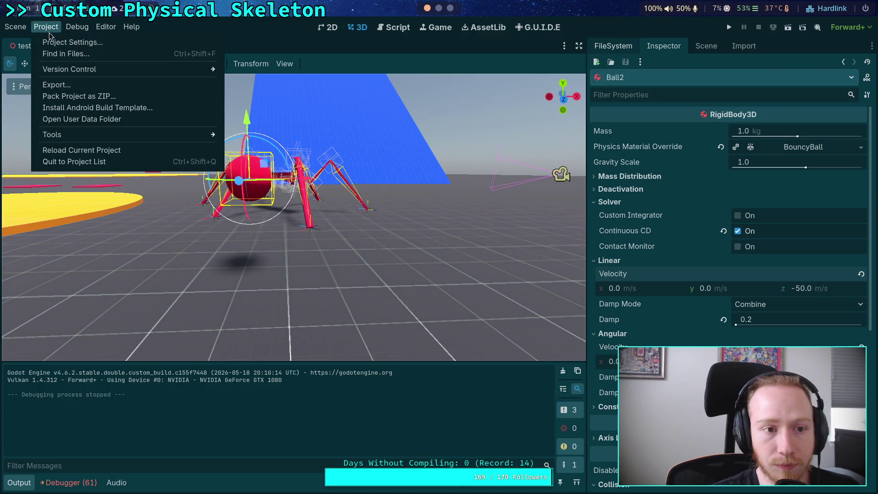
Step: Set Velocity Steps and Position Steps to 100
click(60, 40)
click(530, 145)
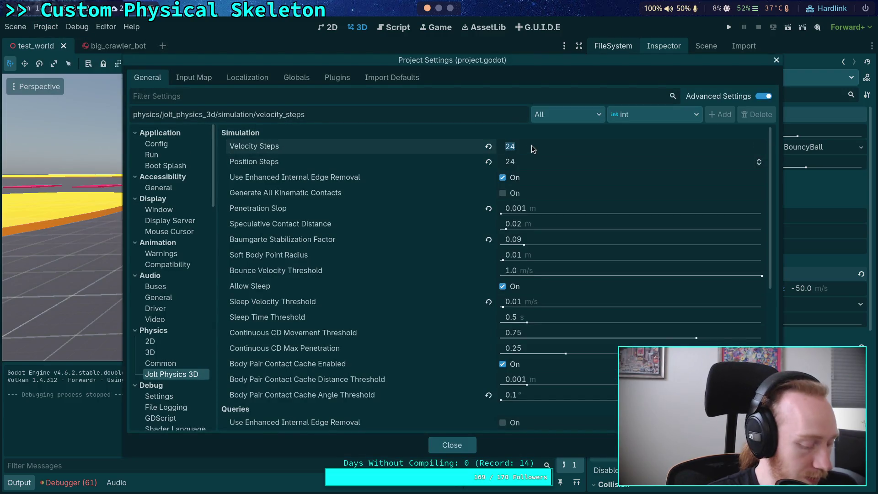
text(100)
click(532, 161)
text(1)
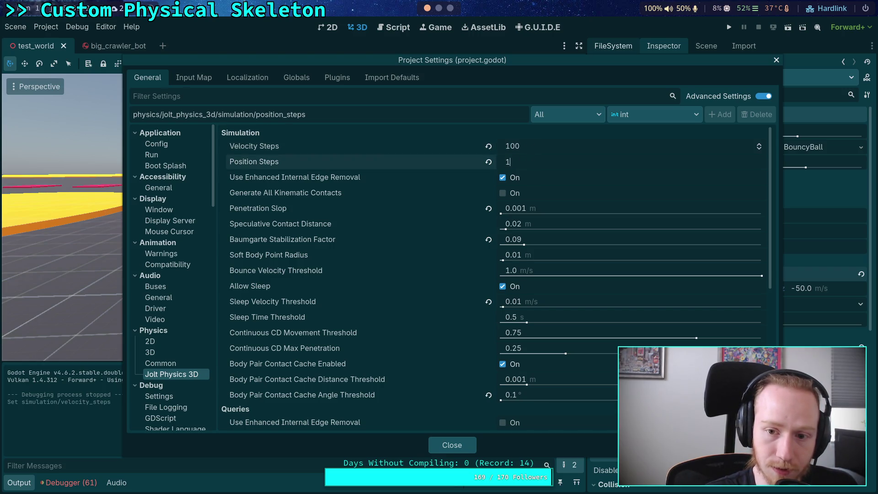
Step: Compute the Baumgarte factor for 100 steps in the Python console
click(439, 8)
key(Up)
key(Left)
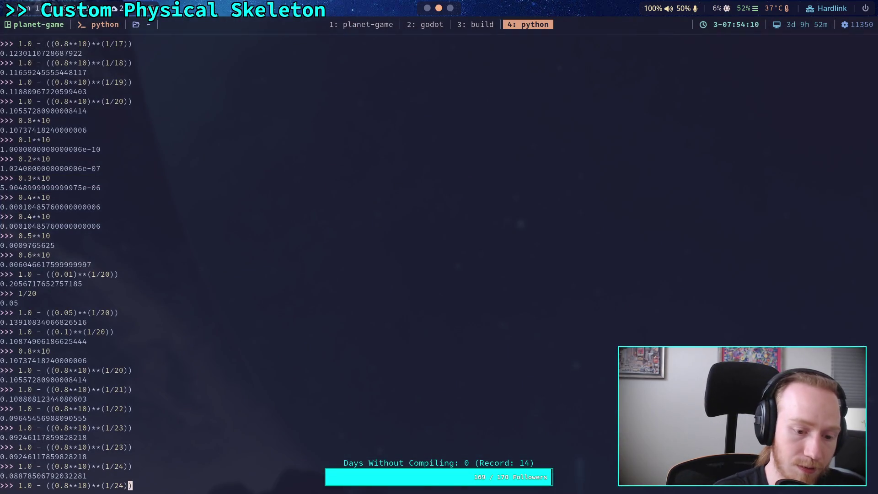
key(BackSpace)
key(BackSpace)
text(100)
key(Return)
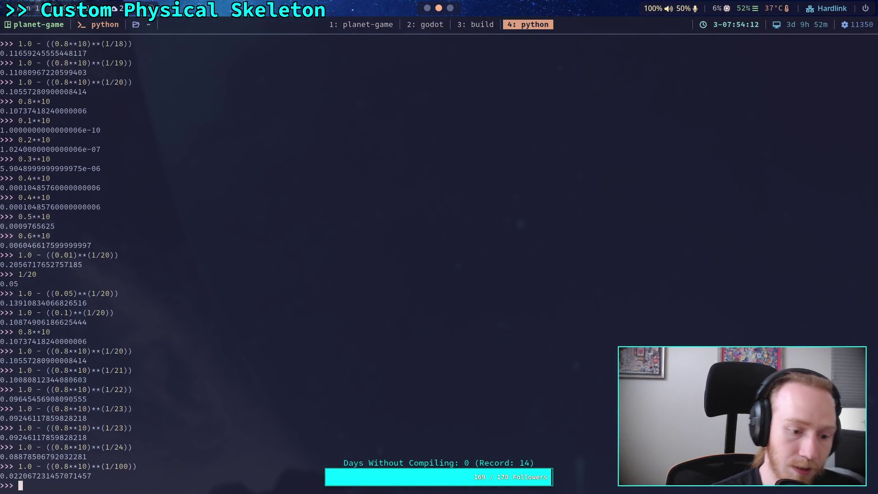
click(425, 8)
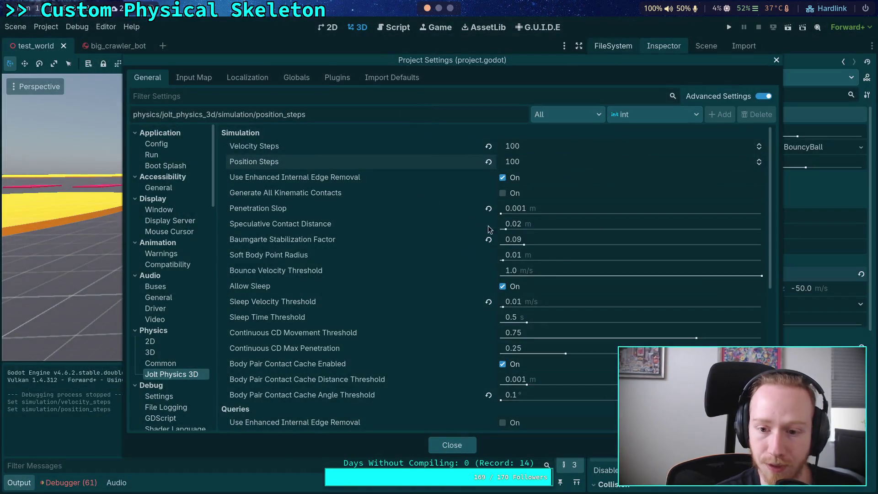
Step: Set the Baumgarte Stabilization Factor to 0.02 and close Project Settings
click(548, 254)
click(552, 239)
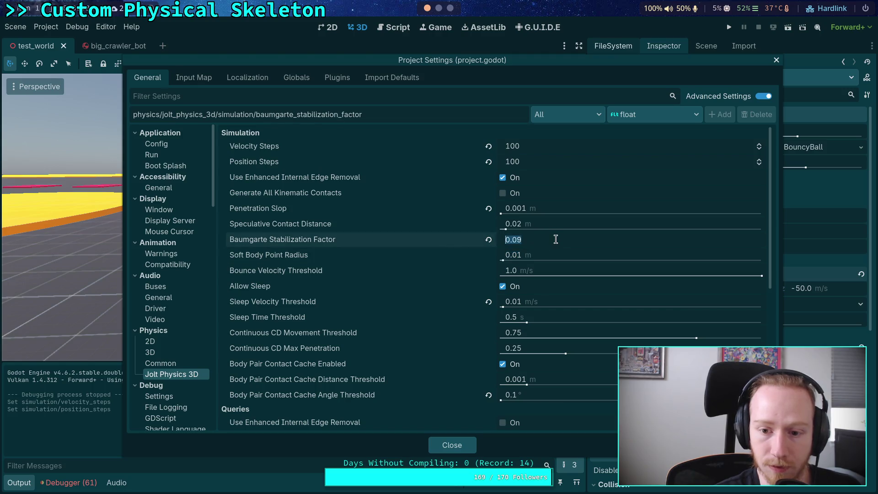
text(2)
key(Return)
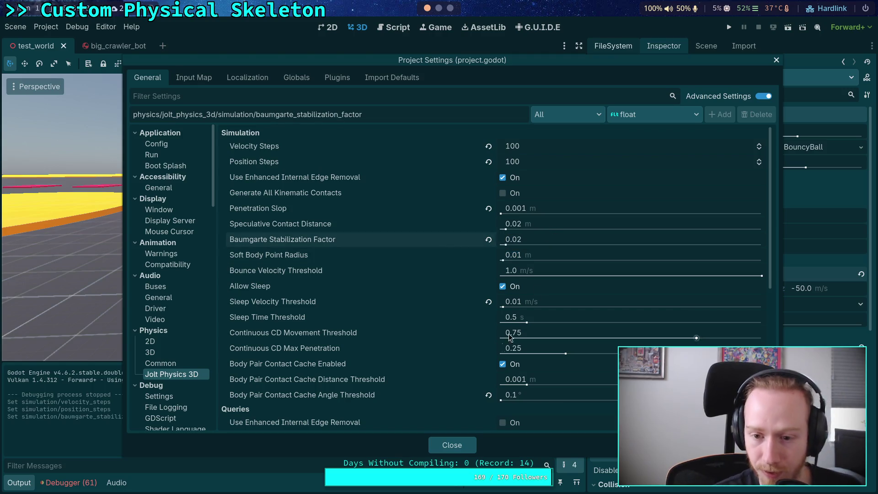
click(453, 444)
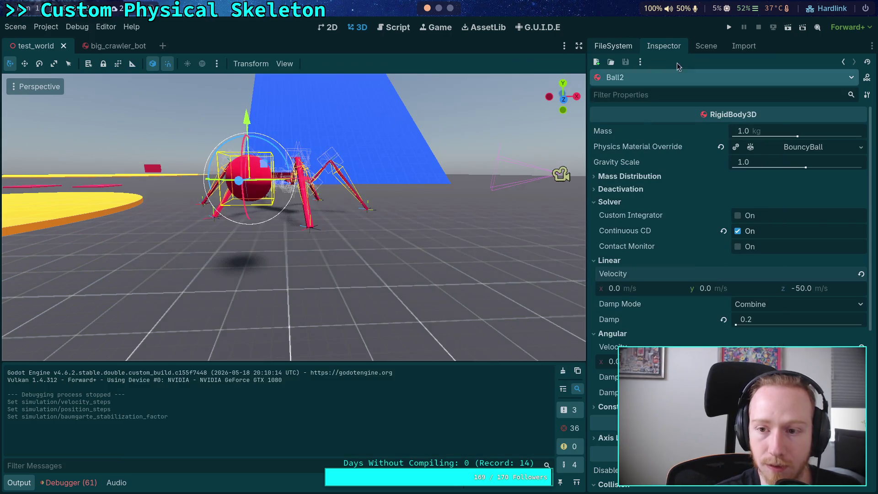
Step: Test-run the spider, moving the game camera toward it, then stop
click(729, 27)
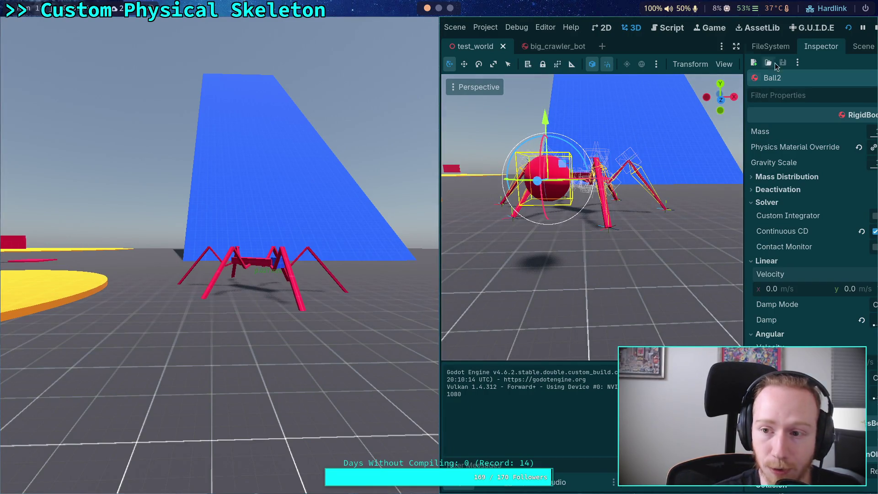
key(w)
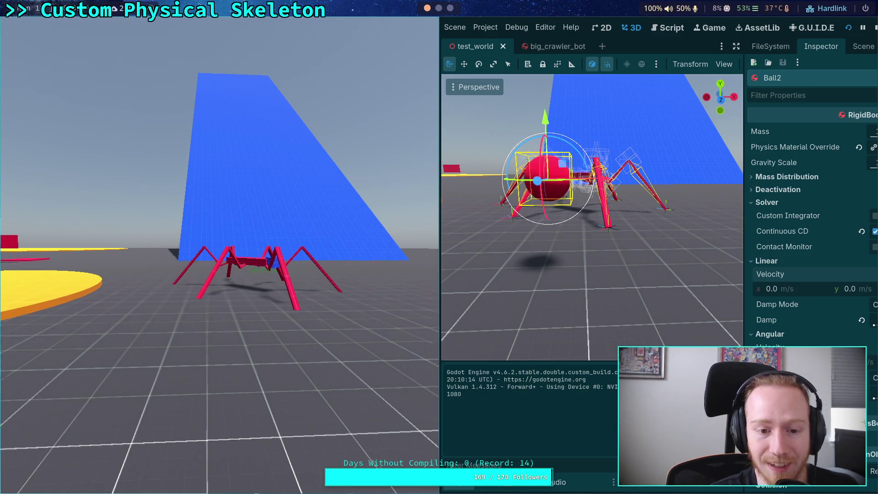
scroll(221, 259, down, 3)
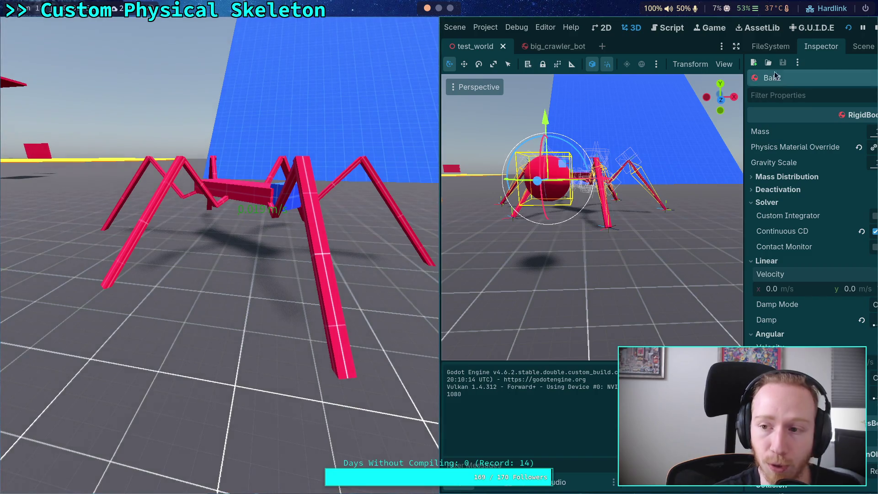
click(875, 27)
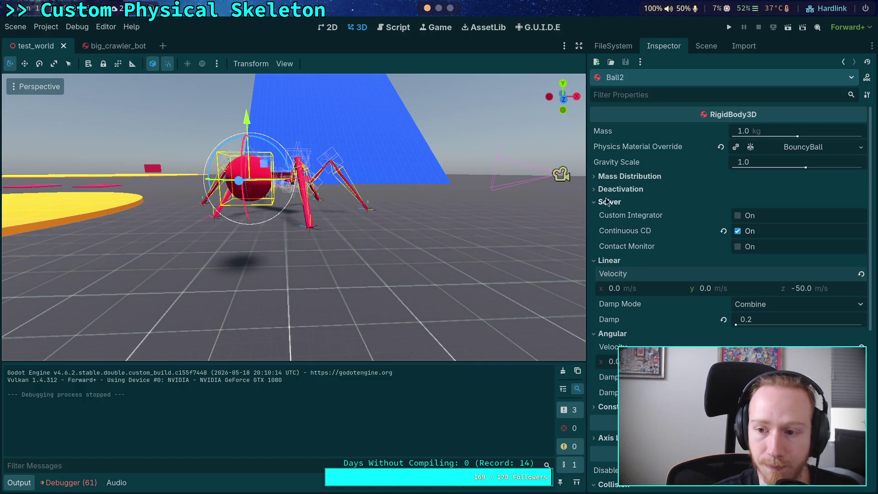
click(46, 27)
Step: Set Jolt Velocity Steps and Position Steps to 25
click(61, 42)
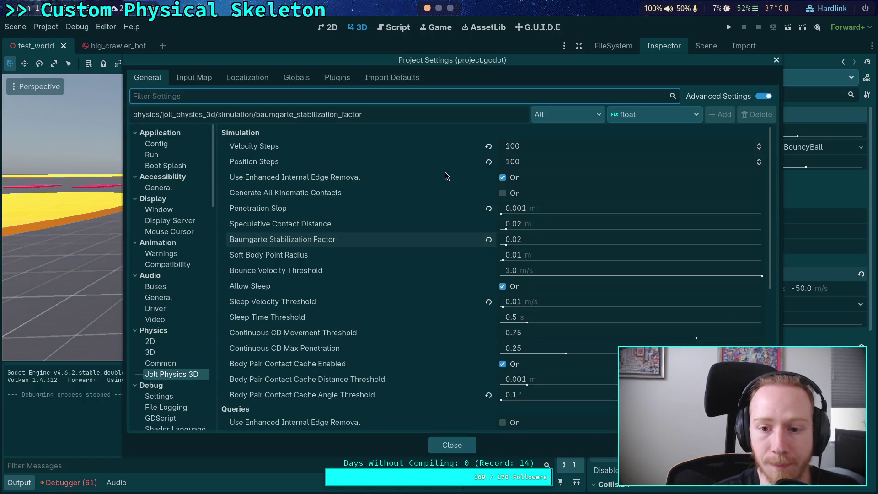
click(545, 147)
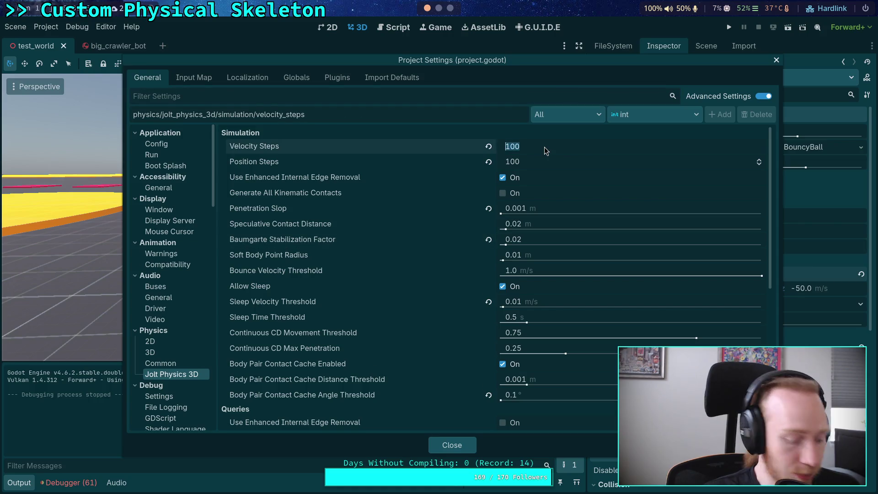
text(25)
key(Tab)
text(25)
key(Return)
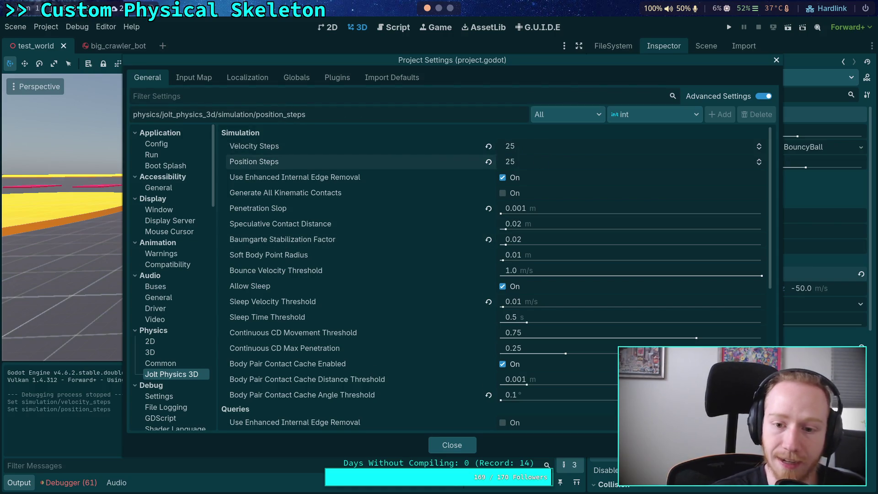
Step: Compute the Baumgarte factor for 25 steps in the Python console
key(super+4)
key(Up)
key(Left)
key(Left)
key(BackSpace)
key(BackSpace)
key(BackSpace)
text(25)
key(Return)
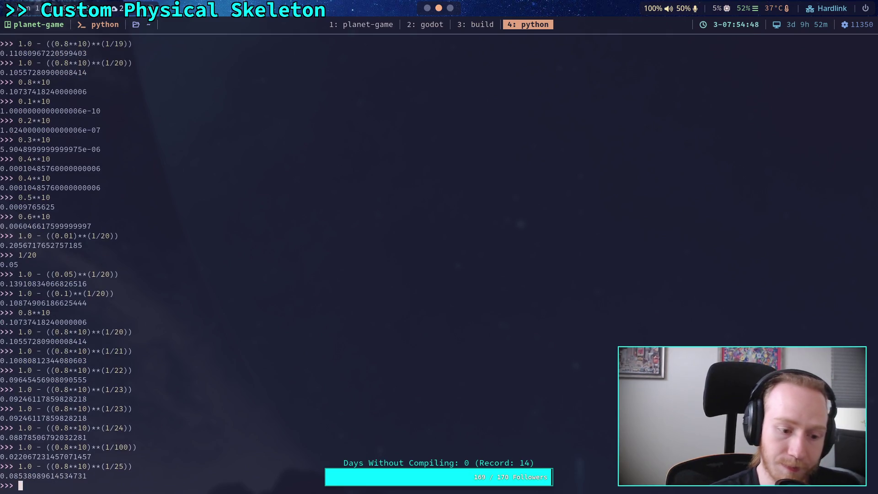
key(super+2)
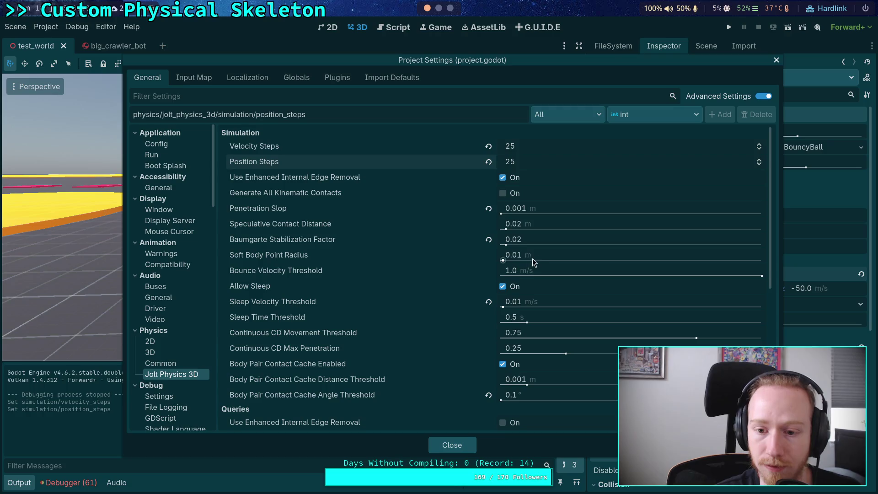
Step: Set the Baumgarte factor to 0.09 and test-run the crawler
click(541, 238)
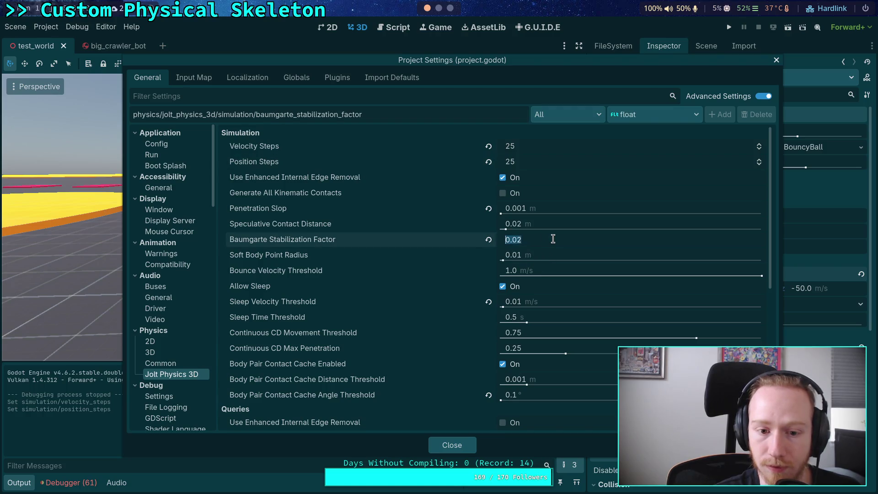
text(0.09)
key(Return)
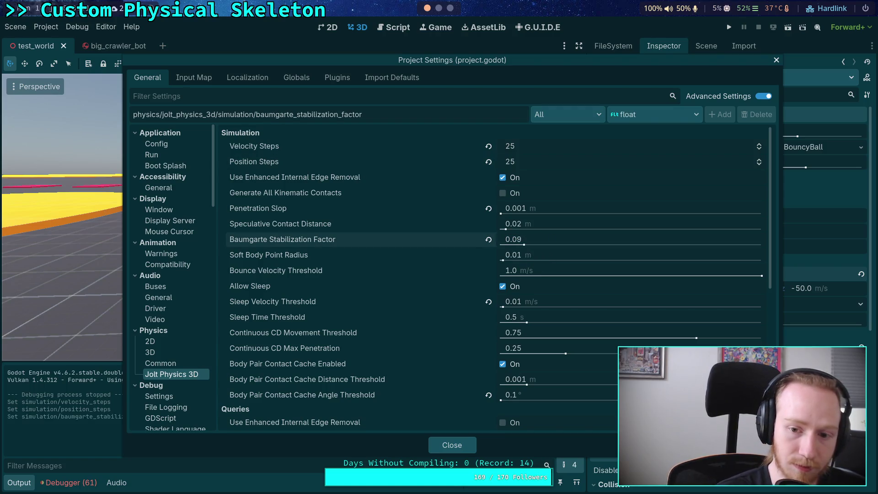
click(454, 450)
click(729, 27)
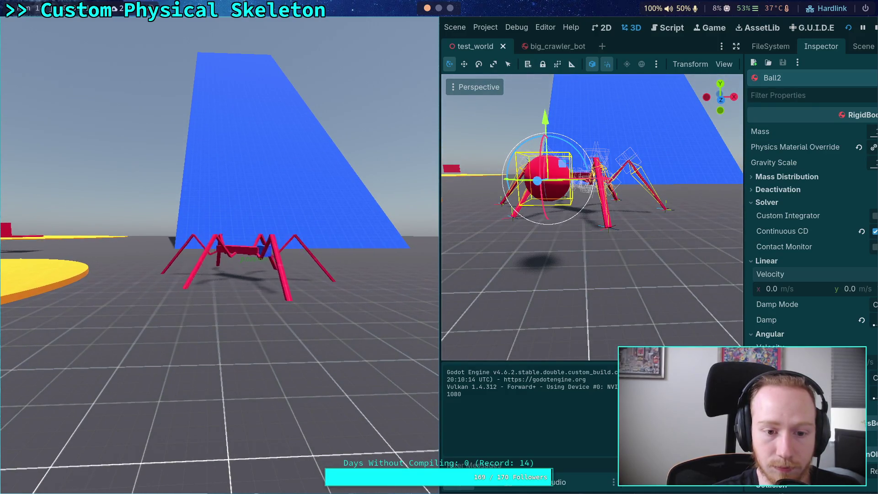
click(875, 27)
Step: Raise Velocity Steps and Position Steps to 26
click(46, 26)
click(54, 40)
click(760, 145)
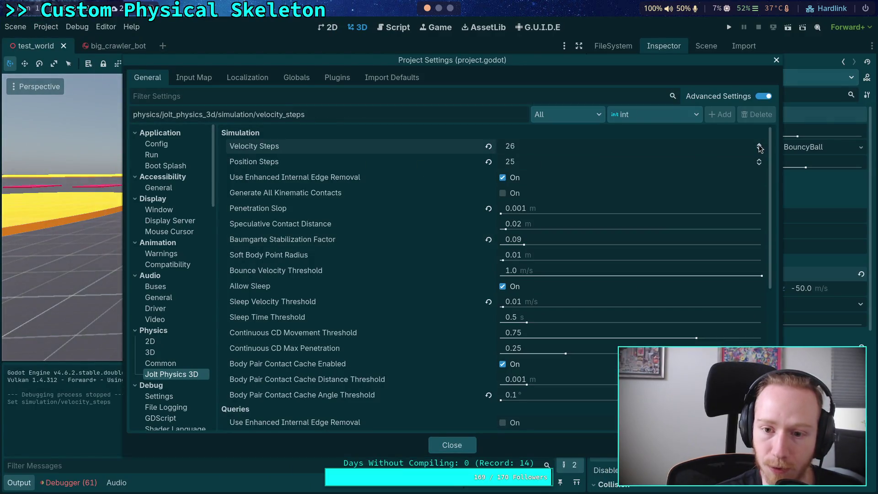
click(759, 162)
Step: Compute the Baumgarte factor for 26 steps in Python, about 0.0822
key(super+4)
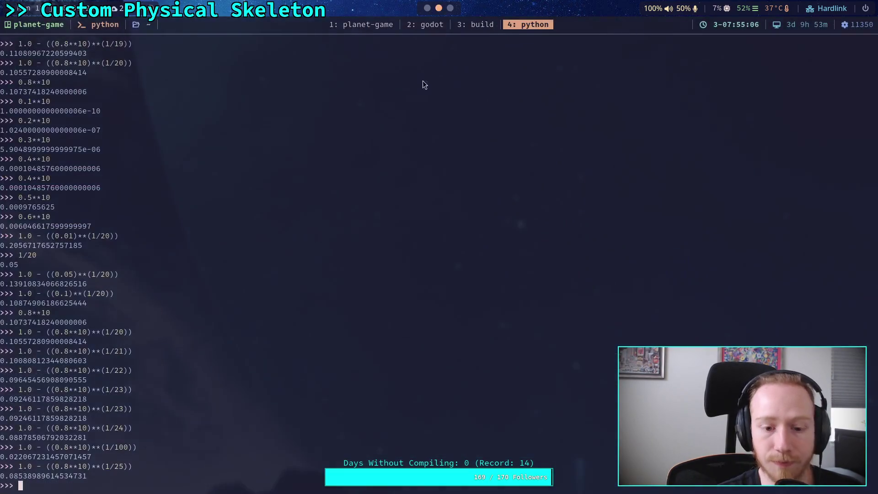
key(Up)
key(Left)
key(BackSpace)
text(6)
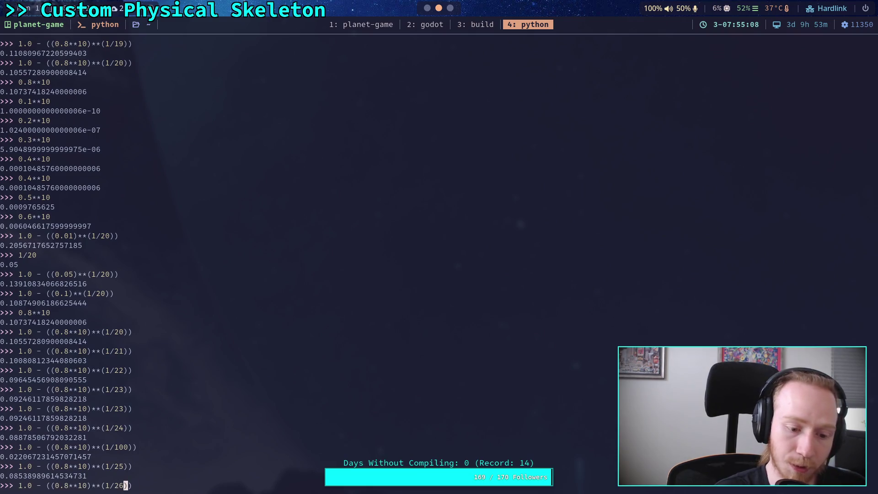
key(Return)
key(super+2)
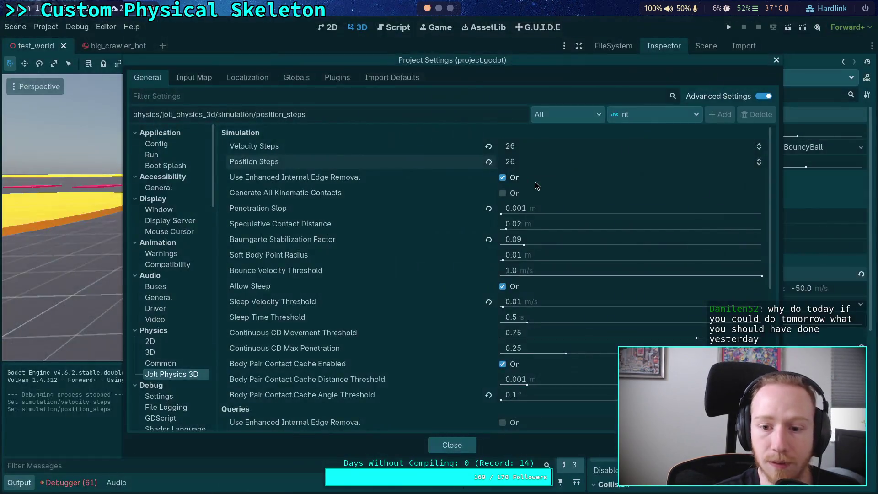
Step: Set the Baumgarte factor to 0.08 and test-run the crawler
click(558, 241)
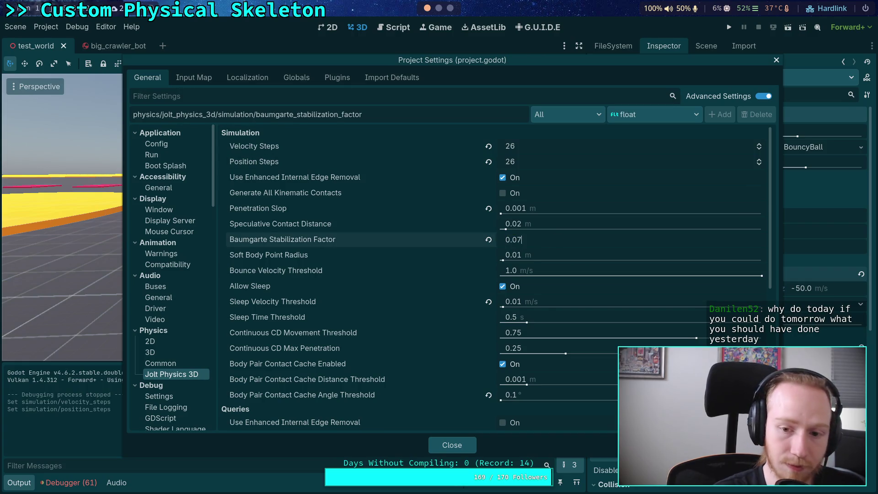
text(8)
key(Return)
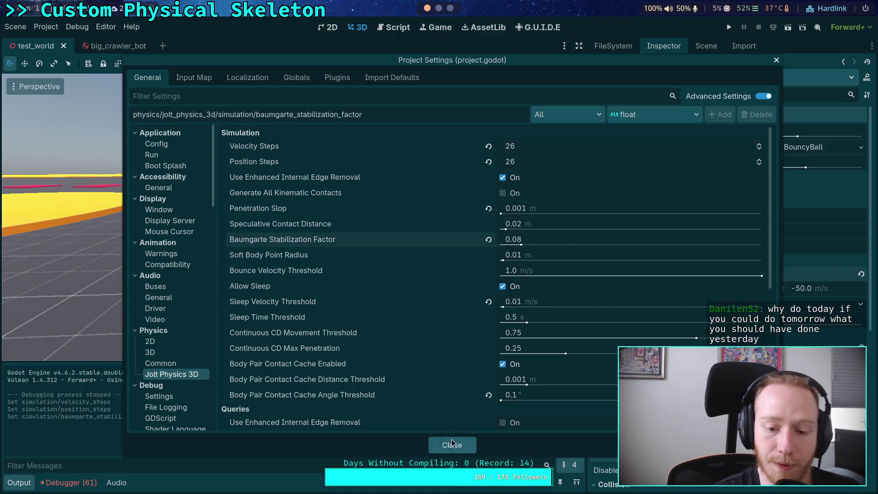
click(468, 445)
click(733, 29)
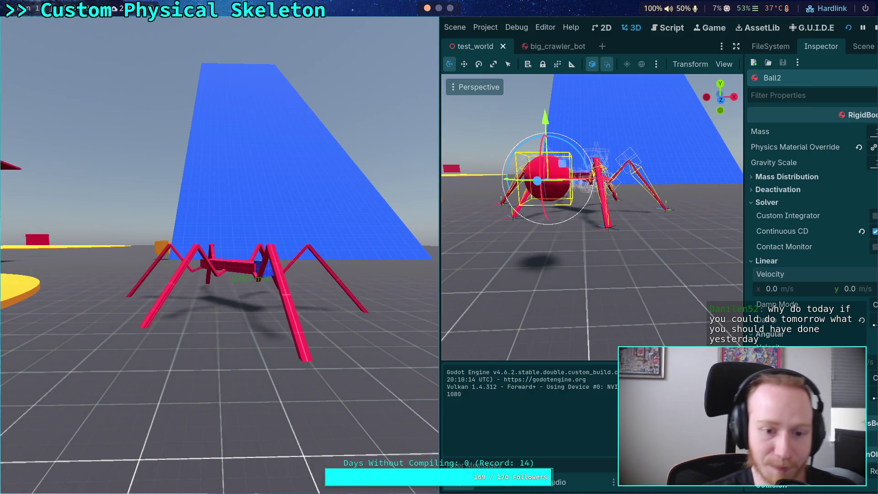
key(F8)
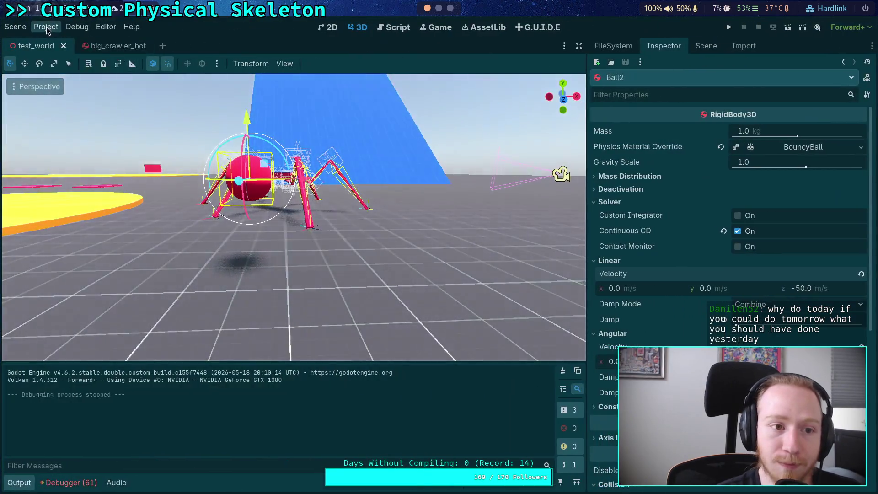
Step: Raise Position Steps and Velocity Steps to 27
click(46, 27)
click(64, 37)
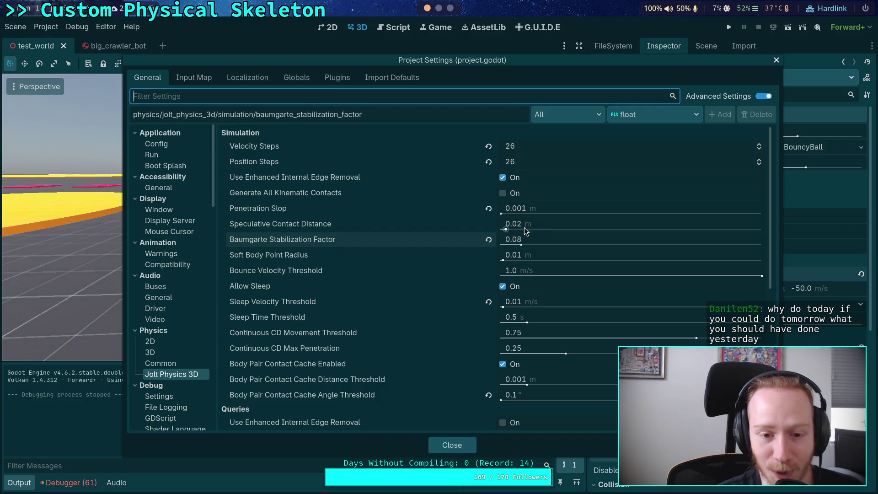
click(759, 159)
click(759, 143)
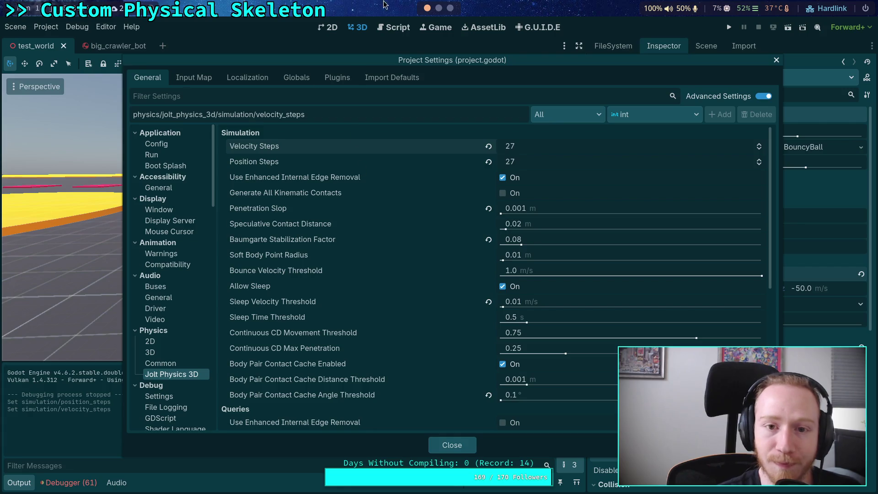
click(438, 9)
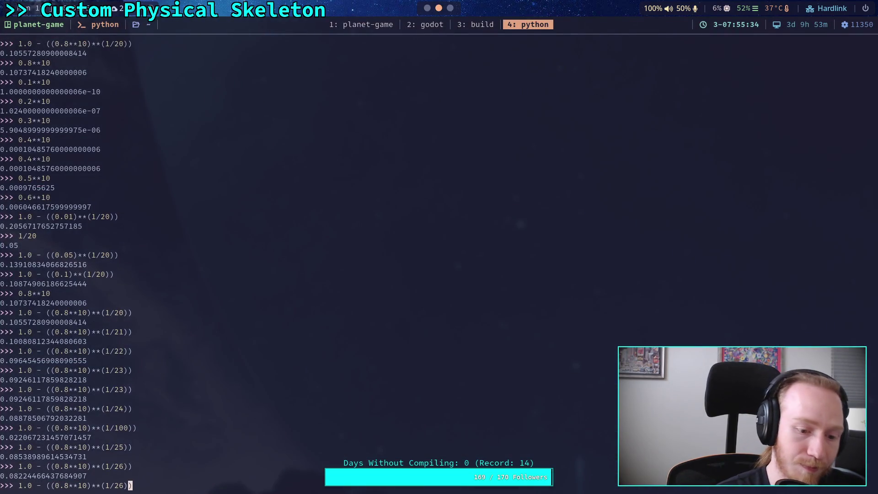
Step: Finish the 27-step damping calculation, then test-run the crawler and stop the game
key(Return)
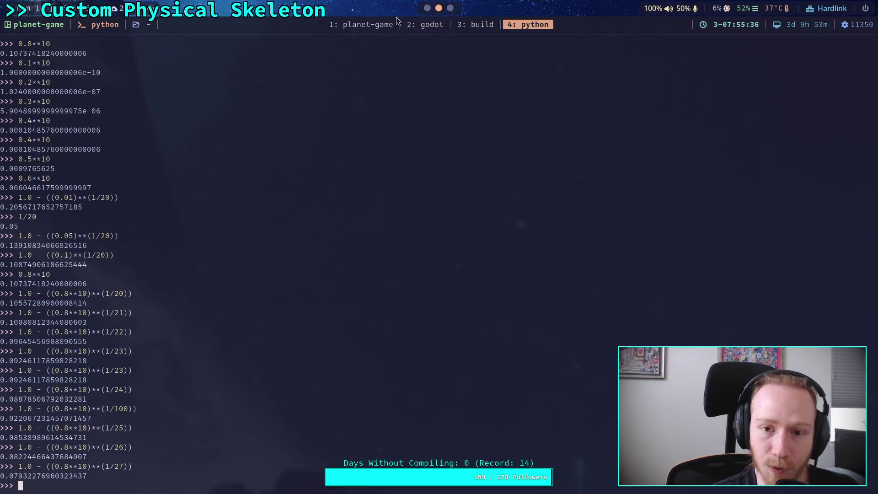
click(428, 9)
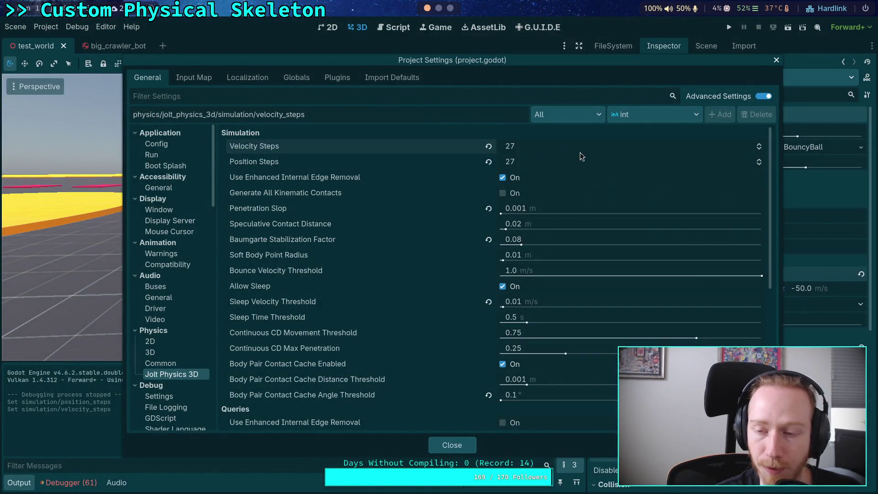
click(448, 442)
key(F5)
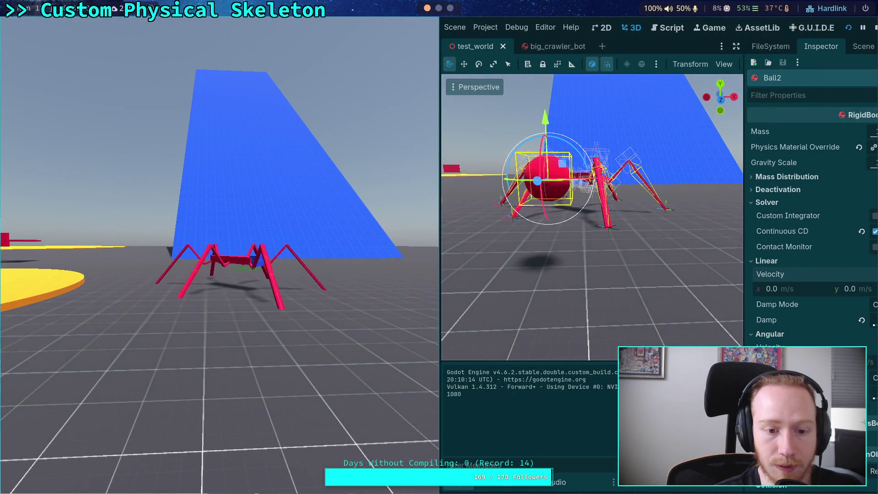
click(874, 29)
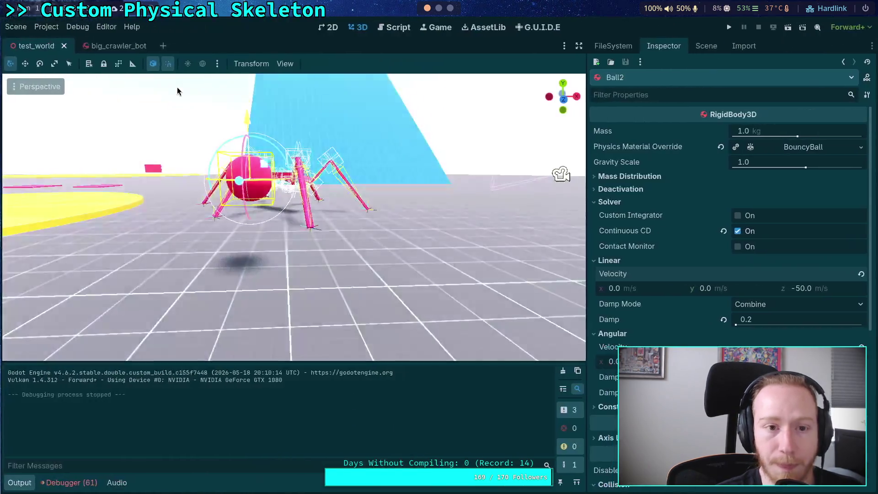
Step: Raise Jolt Velocity Steps and Position Steps to 28 in Project Settings
click(46, 26)
click(69, 39)
click(759, 143)
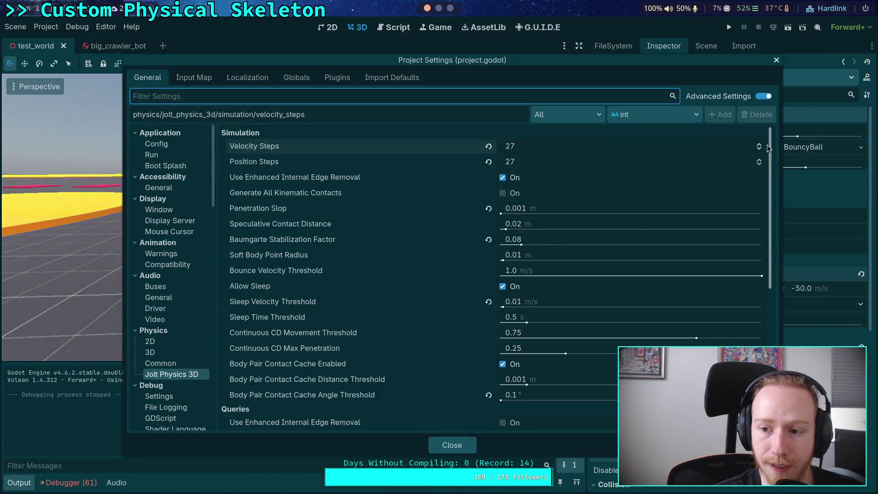
click(758, 159)
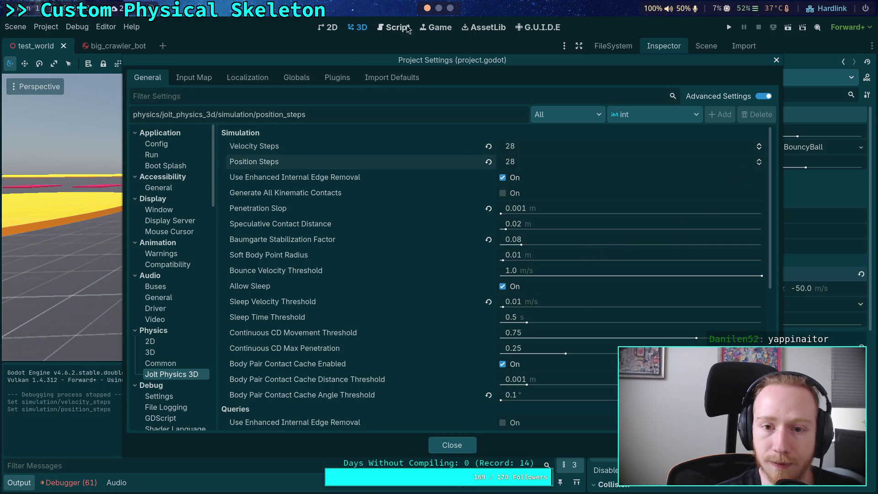
Step: Recompute the damping value in Python for 28 steps (about 0.0766)
key(super+4)
key(Up)
key(Left)
key(BackSpace)
text(9)
key(Return)
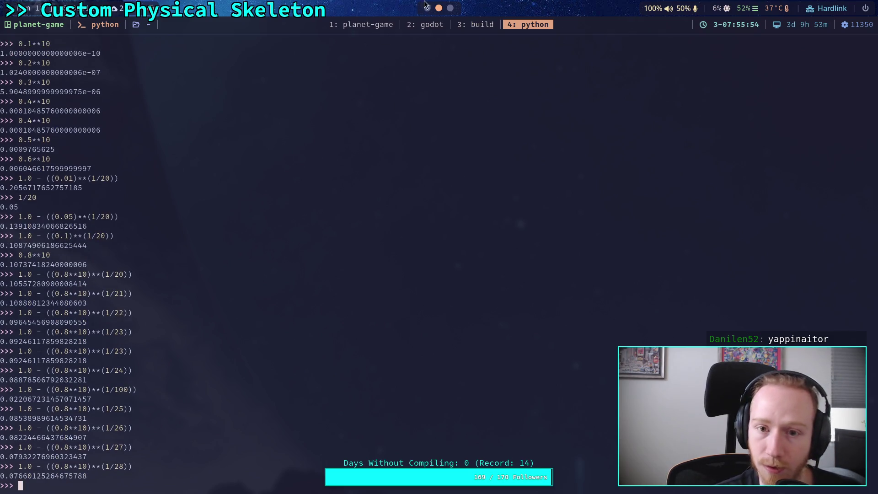
Step: Close Project Settings, run the test world, swap window halves, and stop the game
key(super+2)
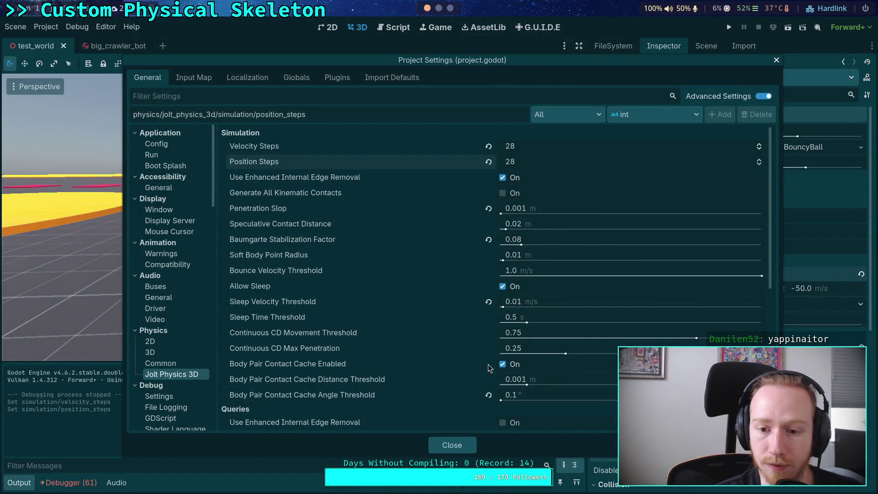
key(Escape)
click(729, 27)
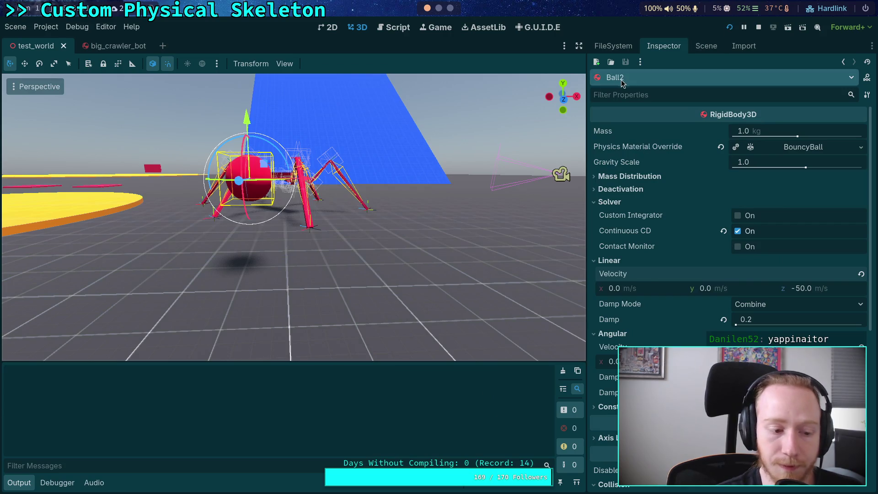
key(super+shift+Left)
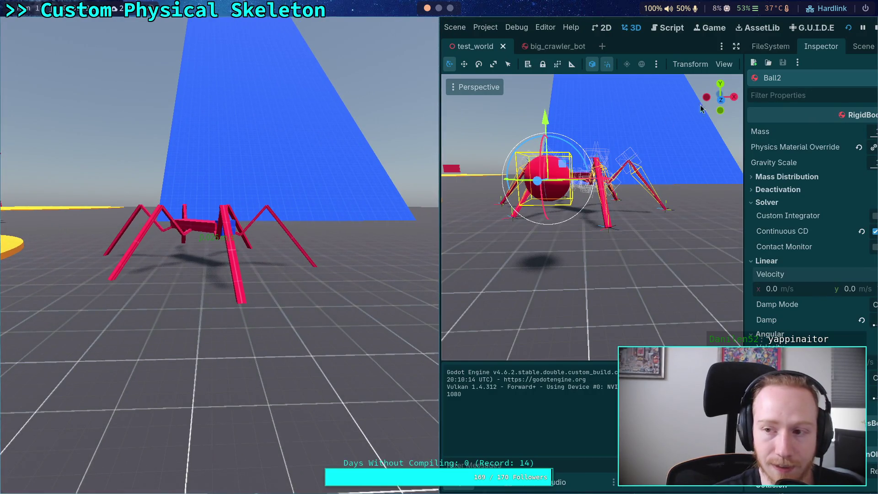
key(F8)
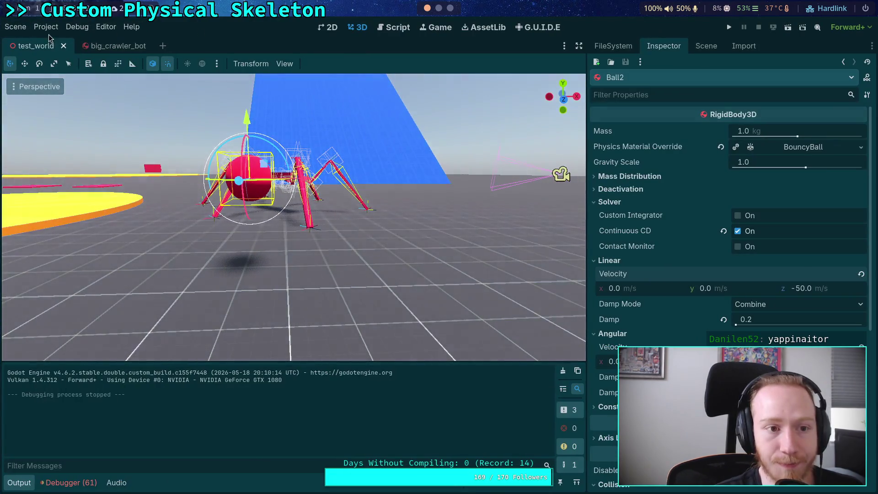
Step: Raise Jolt Velocity Steps and Position Steps from 28 to 29 in Project Settings
click(46, 27)
click(64, 39)
click(758, 159)
click(760, 145)
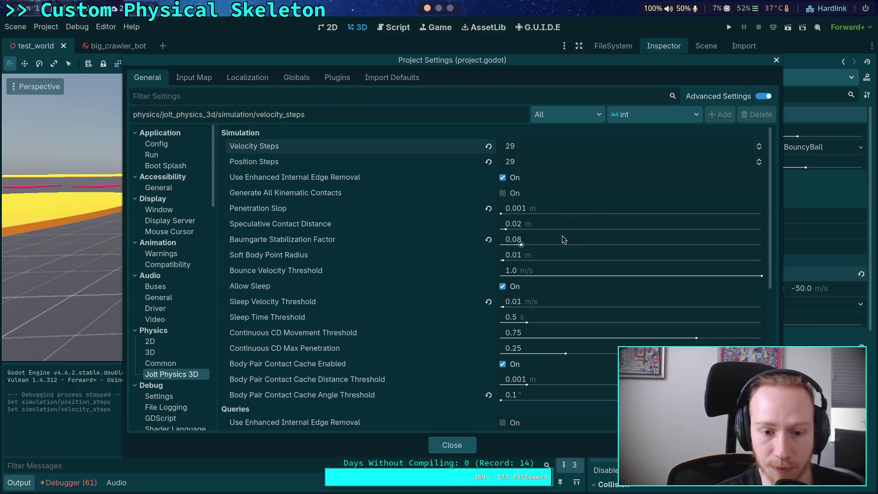
Step: Recompute the damping calculation in Python for 29 steps
key(super+4)
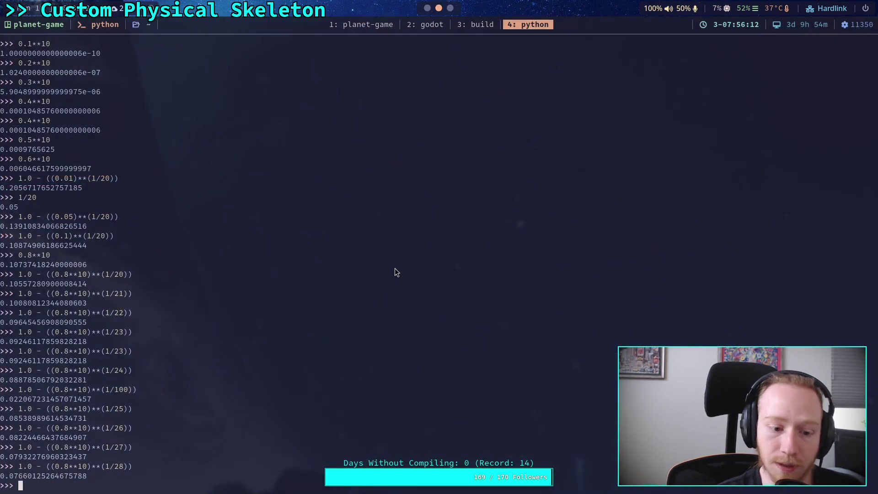
key(Up)
key(BackSpace)
text(9)
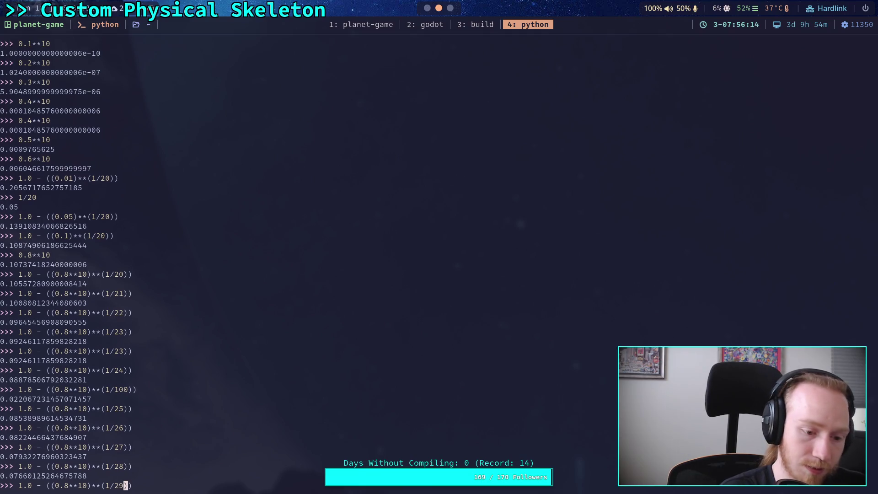
key(Return)
Step: Set the Baumgarte Stabilization Factor to 0.07, close Project Settings, and run the test world
key(super+2)
click(563, 240)
text(0.08)
key(Return)
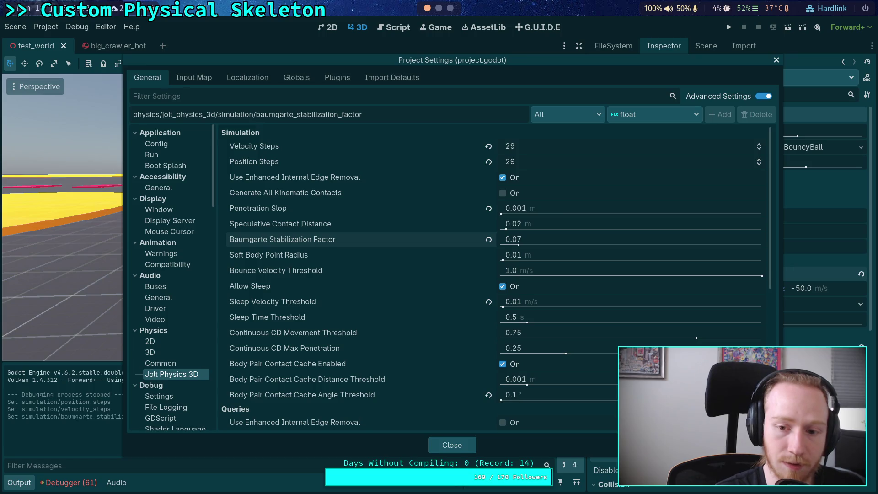
click(451, 452)
click(729, 27)
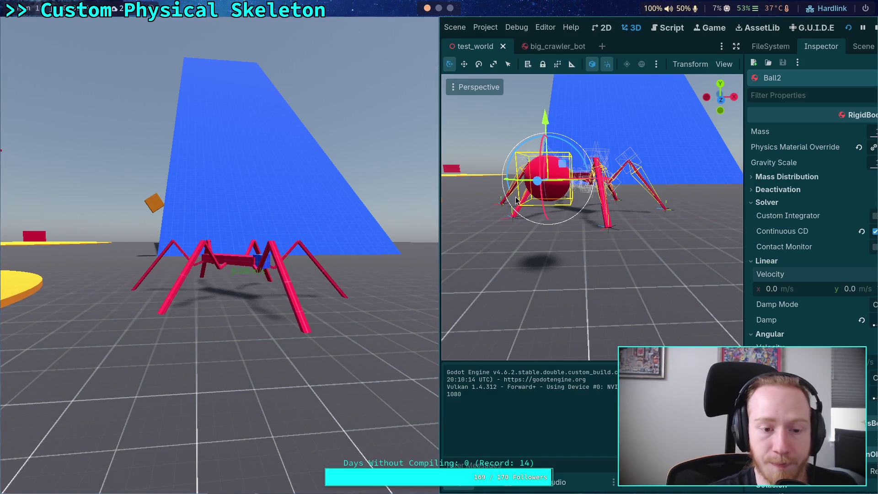
Step: Stop the game and raise Jolt Velocity and Position Steps to 30
click(871, 31)
click(46, 27)
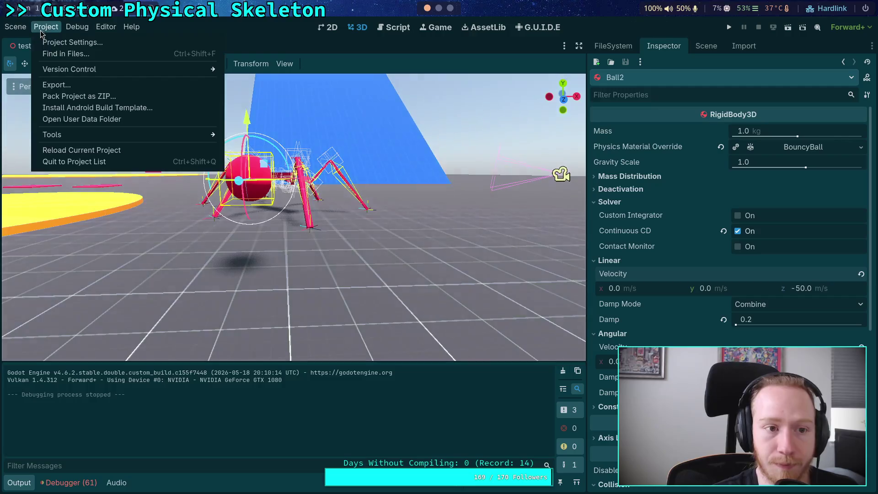
click(50, 39)
click(760, 160)
click(759, 143)
Step: Recompute the damping calculation in Python for 30 steps
key(super+4)
key(Up)
key(Left)
key(Left)
key(BackSpace)
text(0)
key(Return)
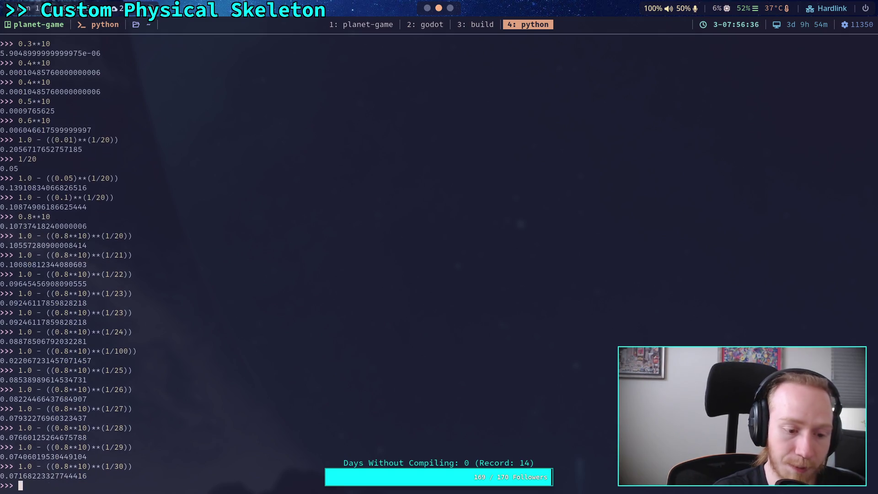
Step: Close Project Settings, test-run the crawler, and stop the game
key(super+2)
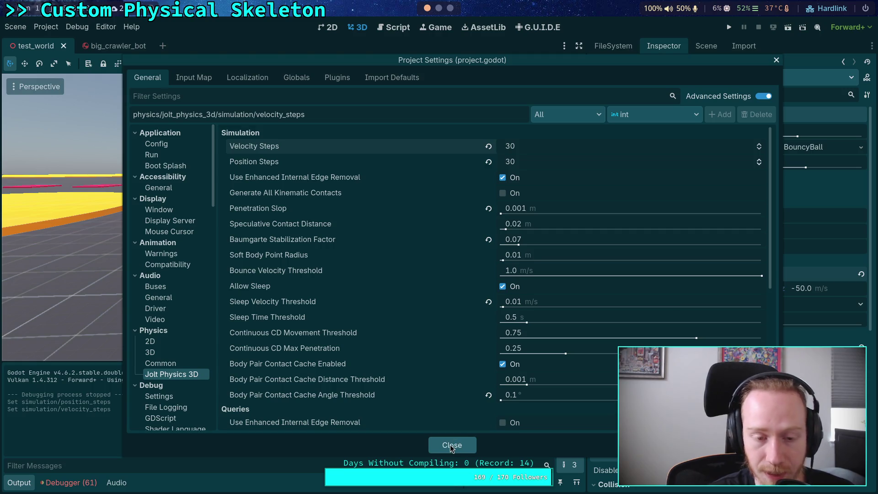
click(450, 445)
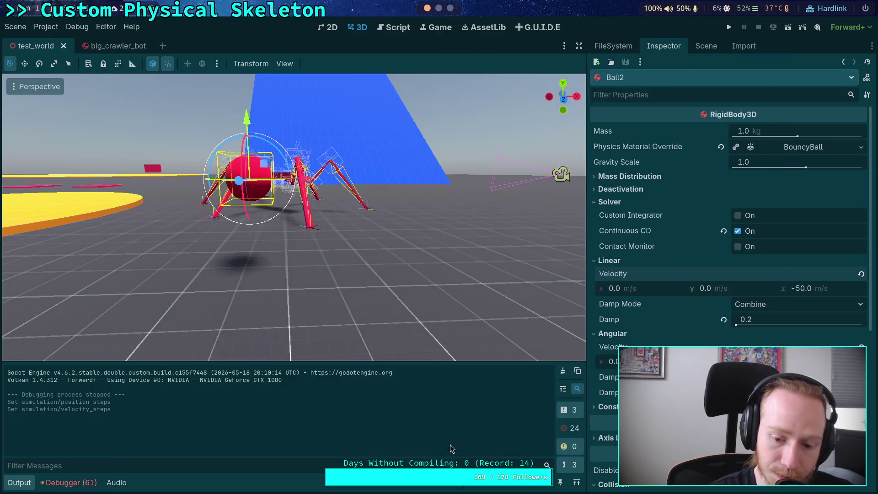
key(F5)
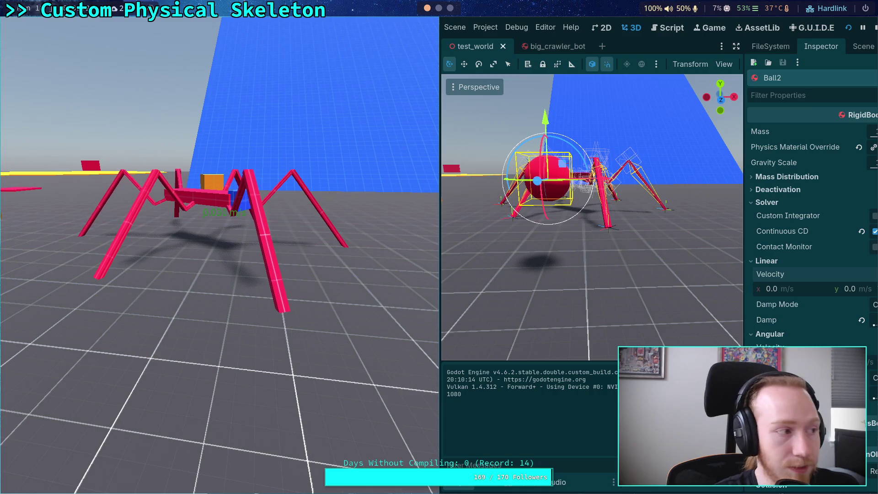
click(875, 28)
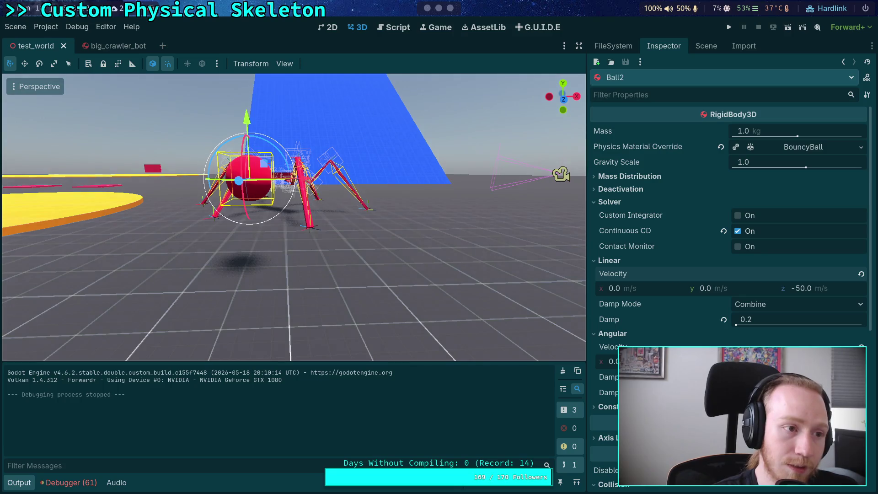
click(46, 27)
Step: Open Project Settings and look through the Jolt Physics 3D settings page
click(64, 40)
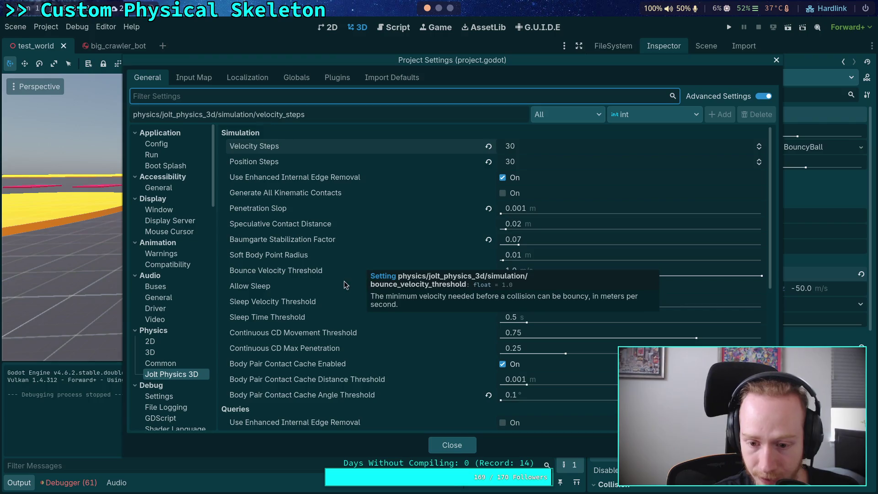
scroll(303, 328, down, 10)
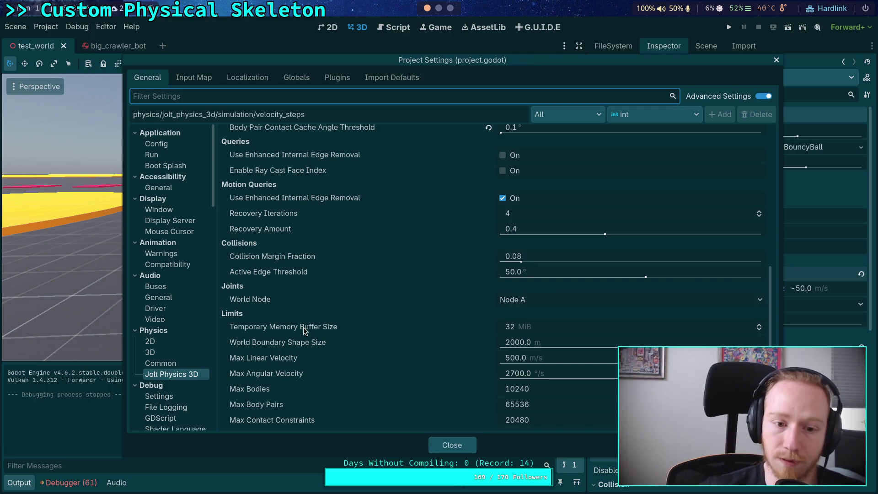
scroll(331, 299, up, 3)
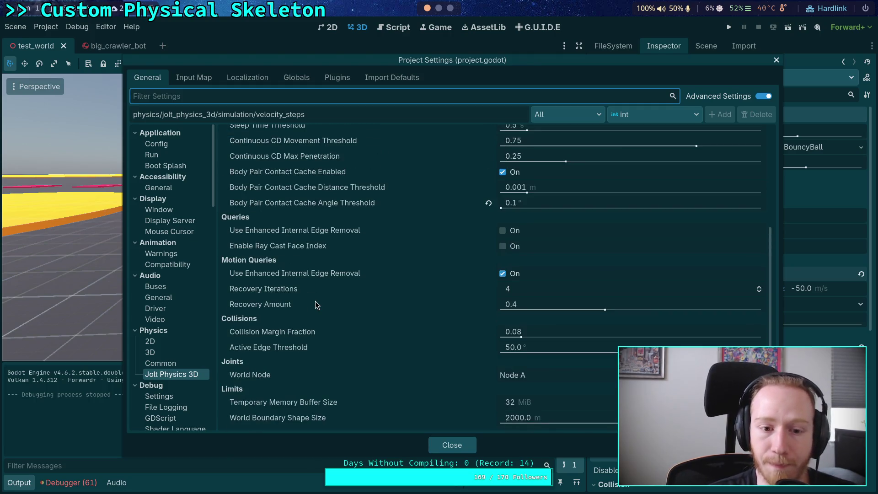
mouse_move(271, 290)
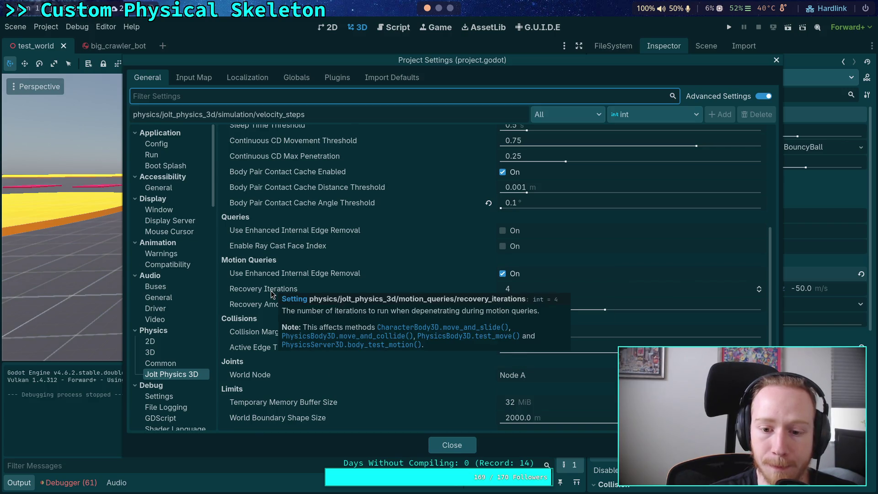
scroll(271, 290, up, 4)
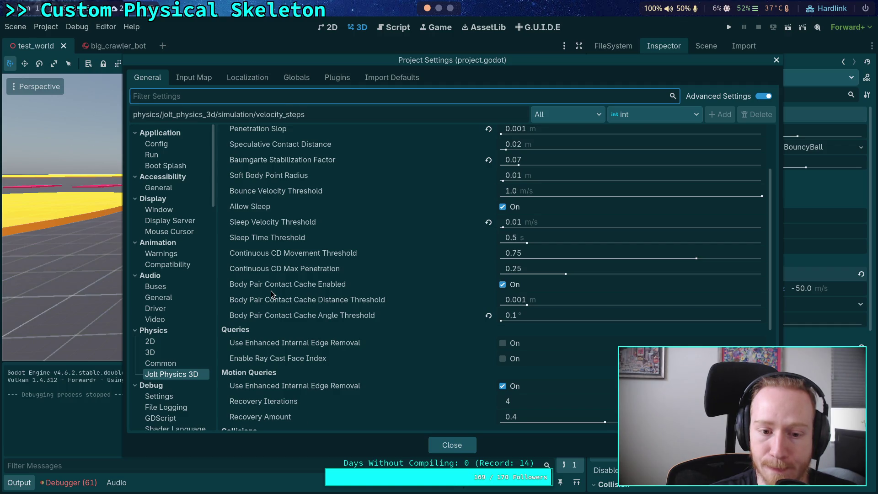
scroll(271, 293, up, 5)
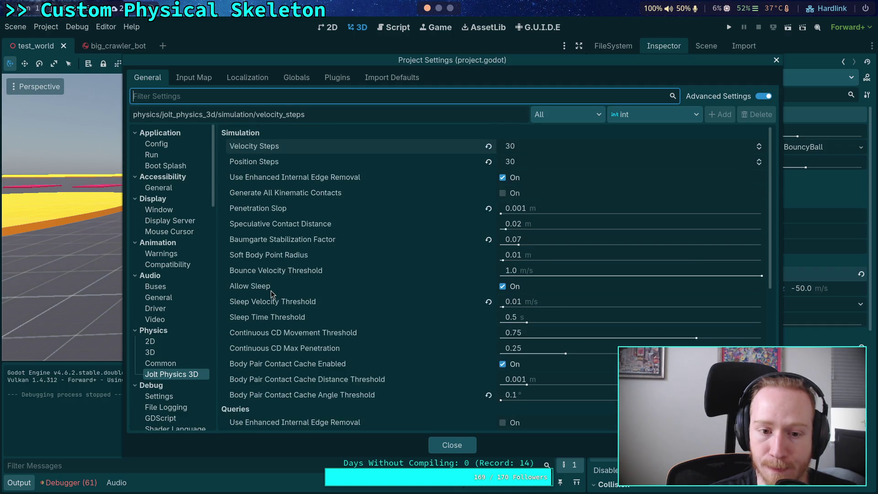
Step: View Physics Common and 3D, toggle Run on Separate Thread, and close the settings
click(161, 364)
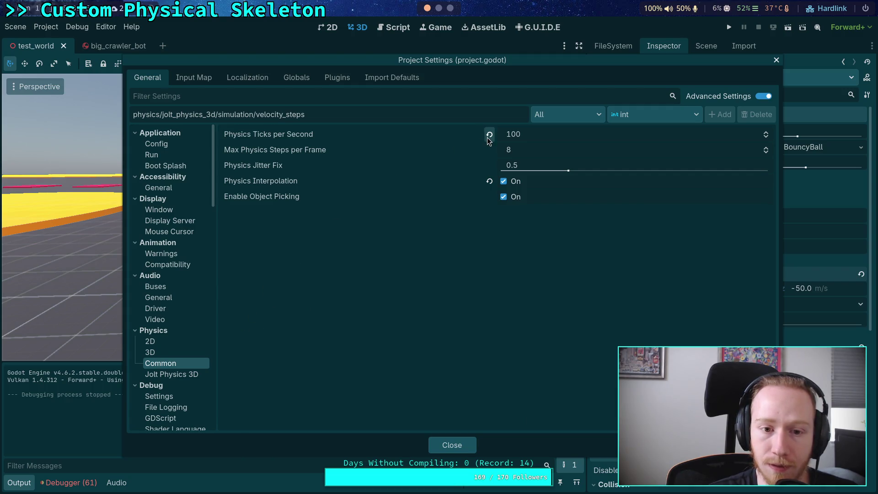
click(169, 353)
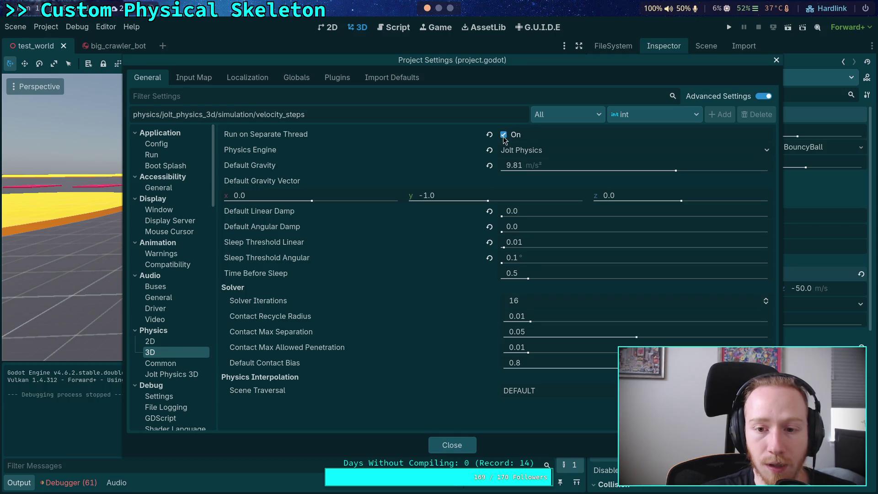
click(458, 448)
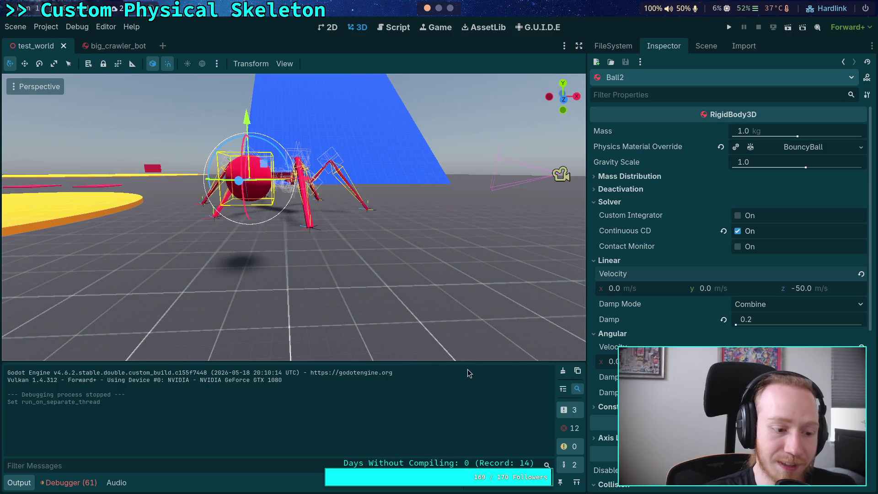
Step: Test-run the threading change, select and expand Player in the Scene dock, then show FileSystem
click(729, 27)
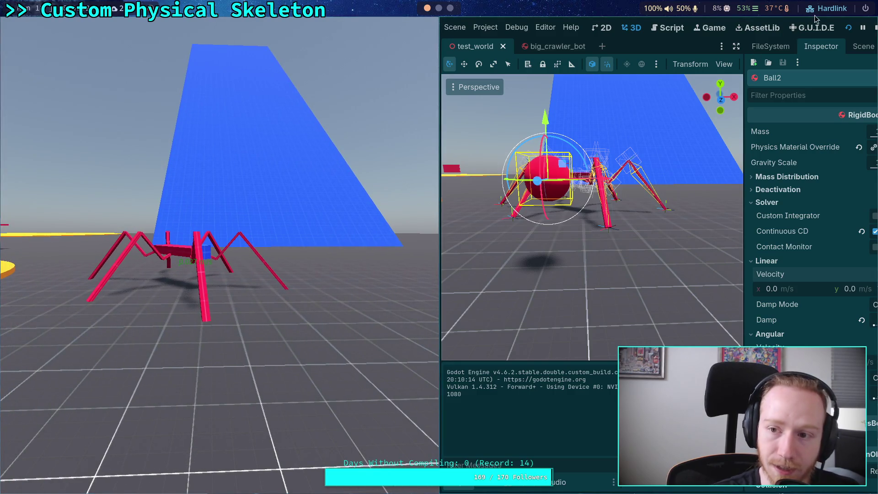
click(874, 27)
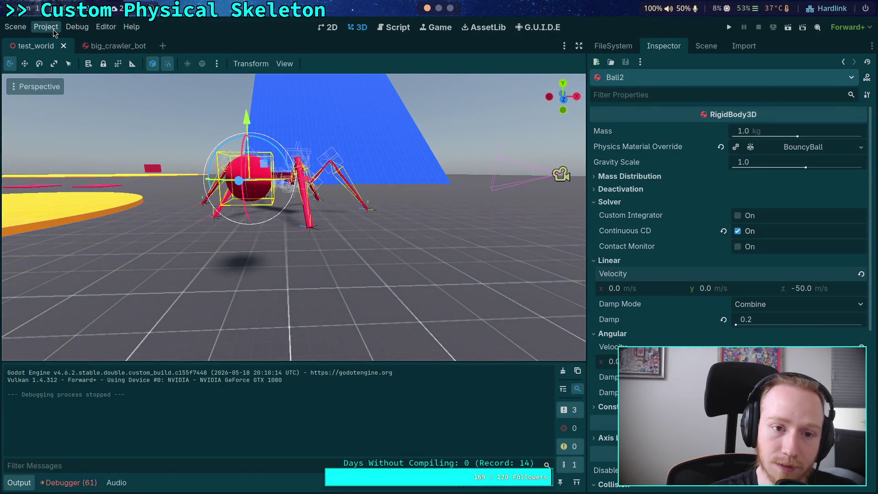
click(713, 45)
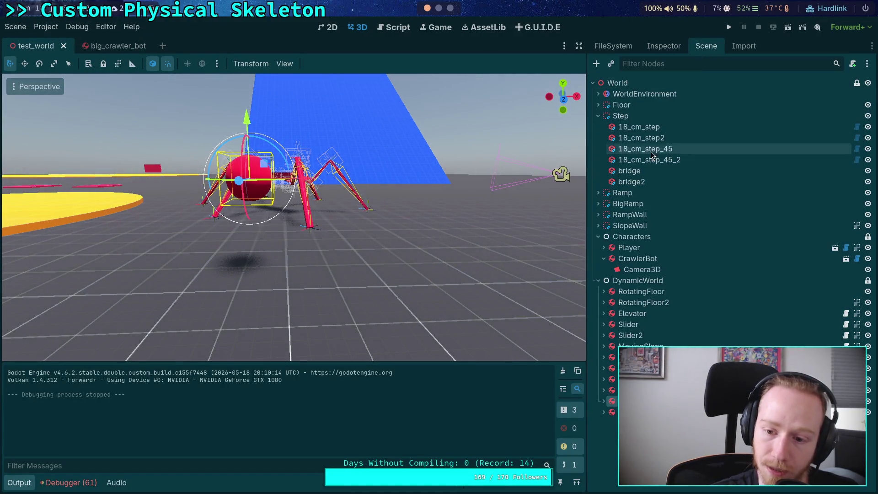
click(629, 248)
click(603, 248)
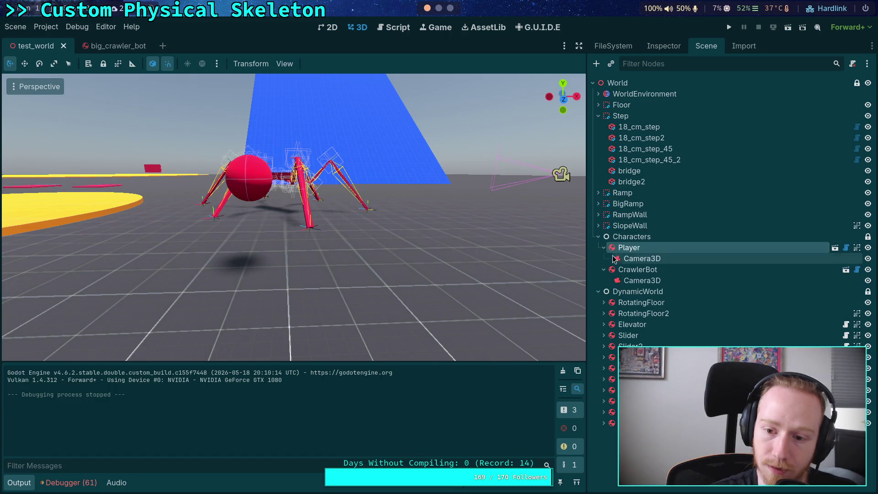
click(619, 47)
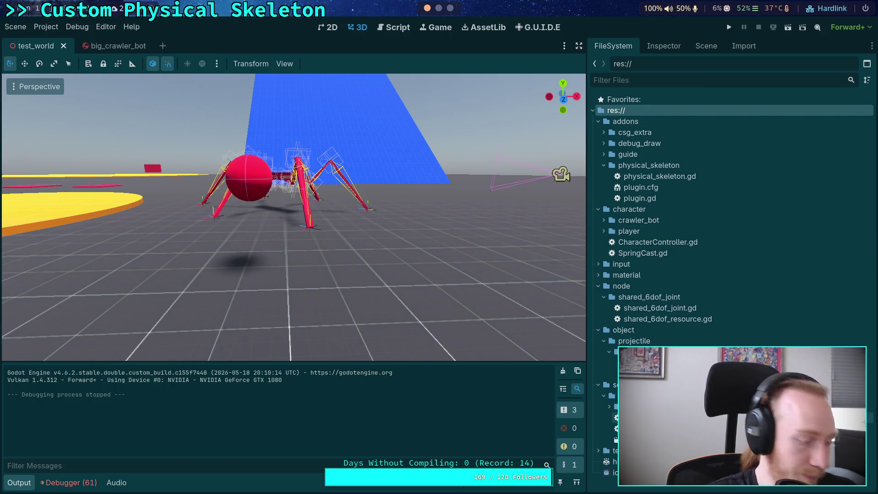